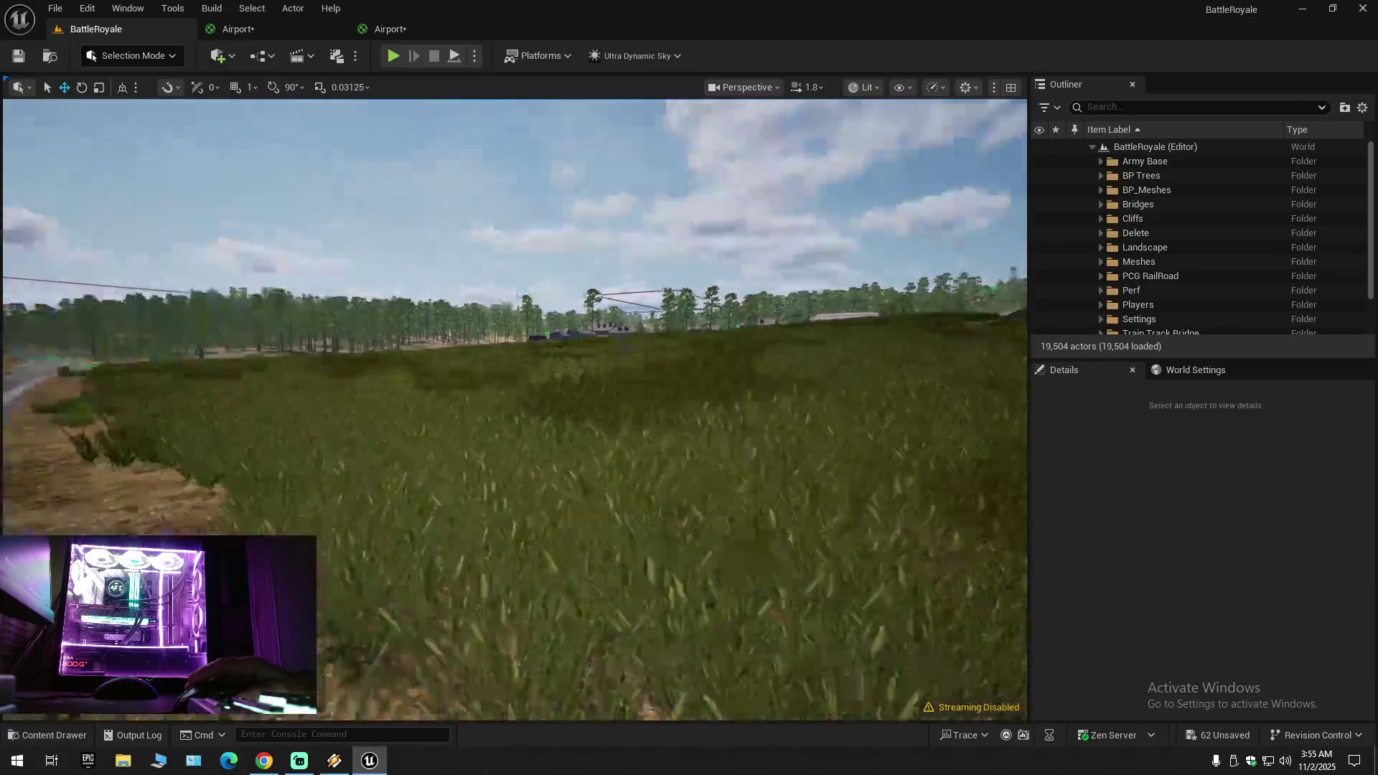
# Step: Fly the viewport camera over the road and fields toward the pylon and trees
pyautogui.press('e')
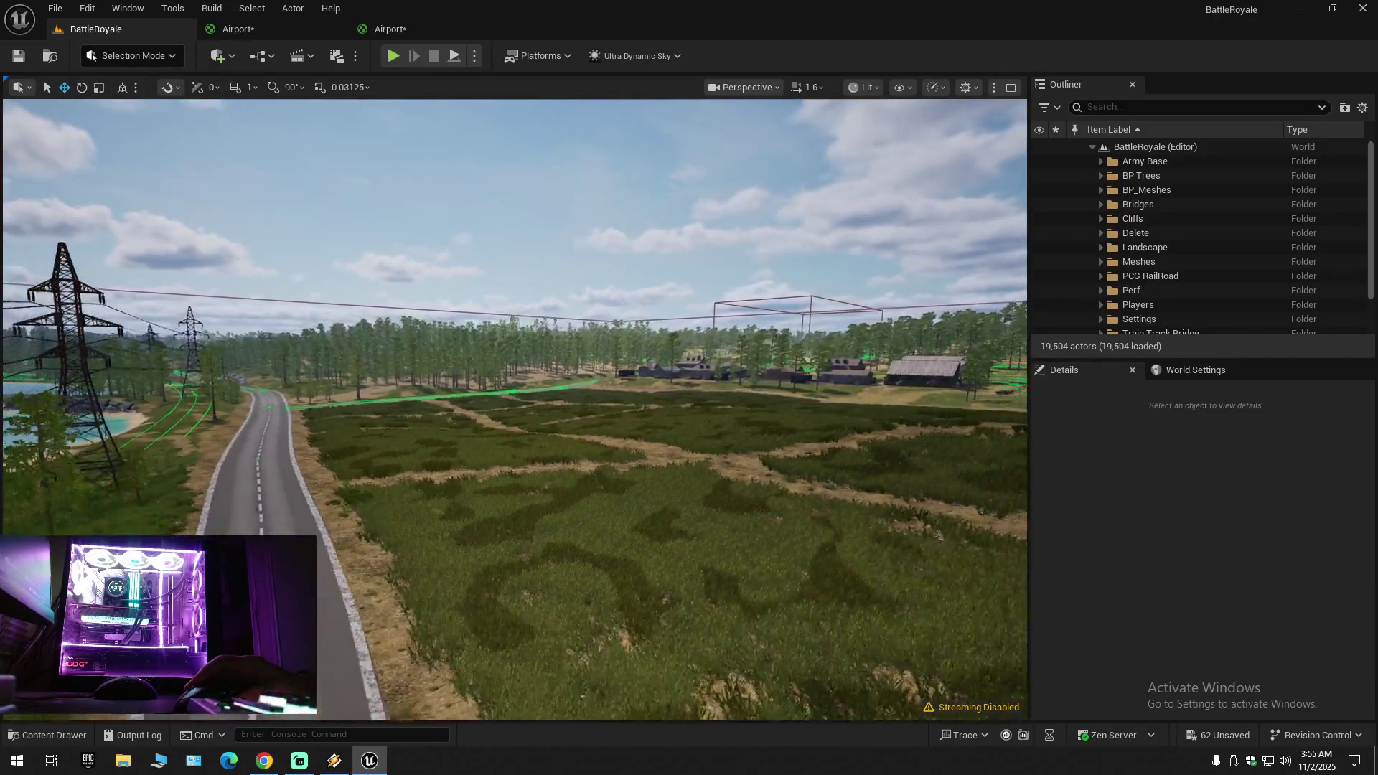
pyautogui.press('w')
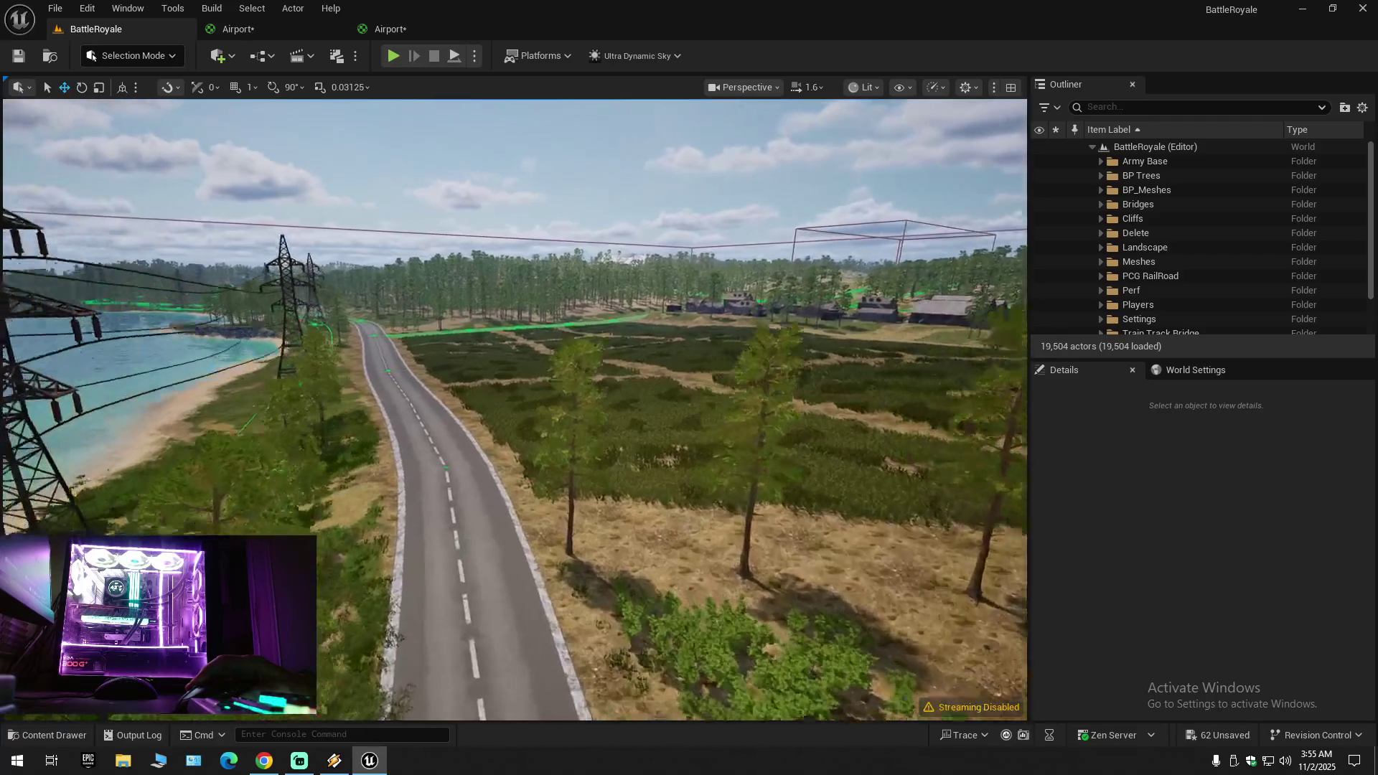
pyautogui.press('e')
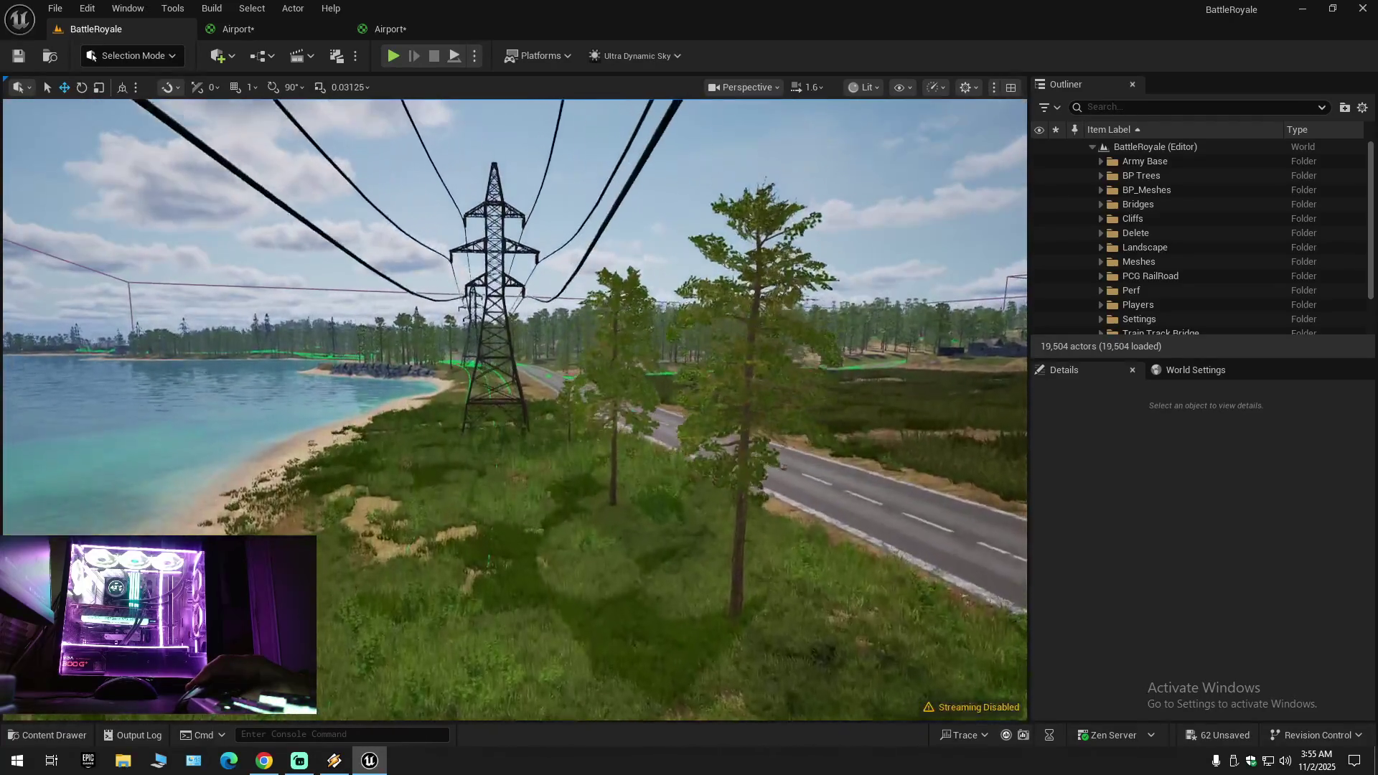
pyautogui.press('w')
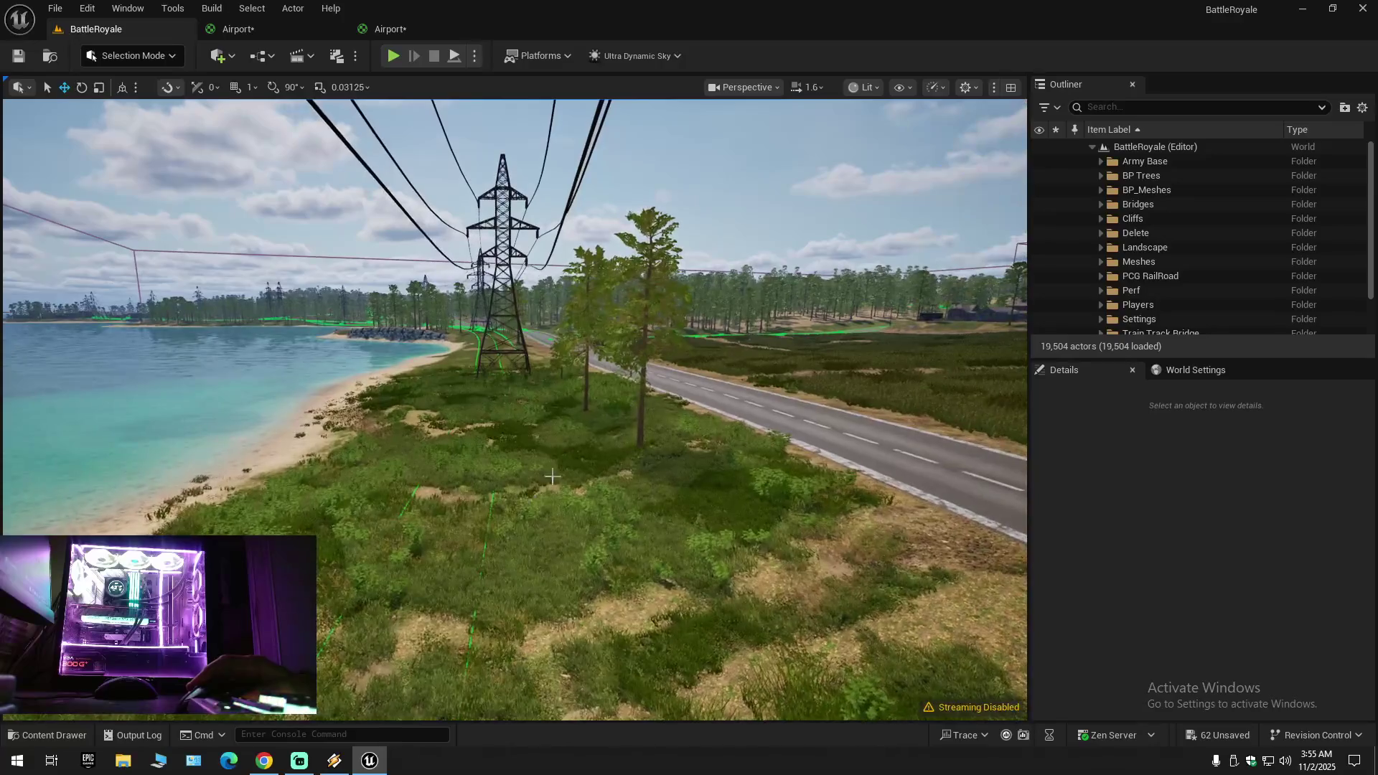
# Step: Open FT_Grass_2 from the ProceduralFoliage folder in the Content Drawer
pyautogui.click(46, 733)
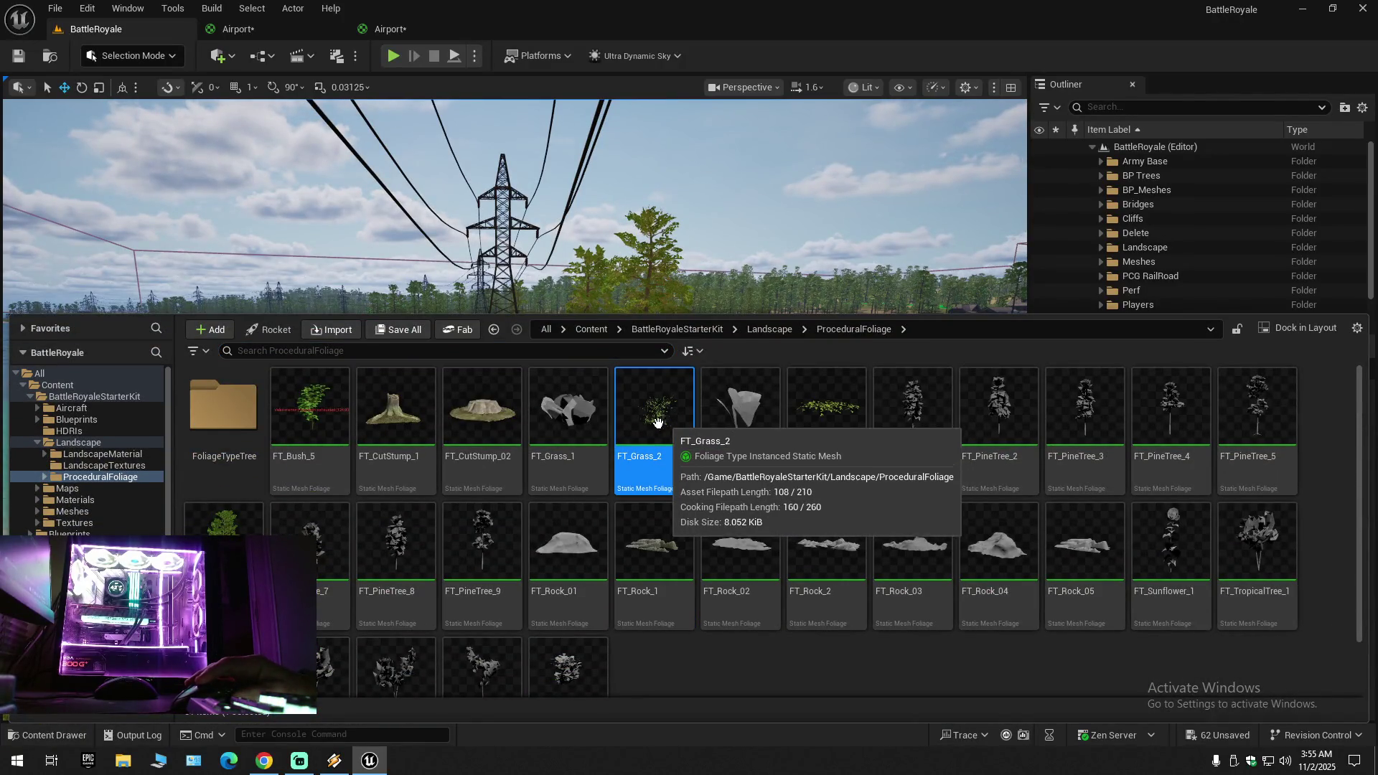
pyautogui.moveTo(585, 425)
pyautogui.mouseDown()
pyautogui.moveTo(569, 419)
pyautogui.moveTo(571, 458)
pyautogui.mouseUp()
pyautogui.press('Escape')
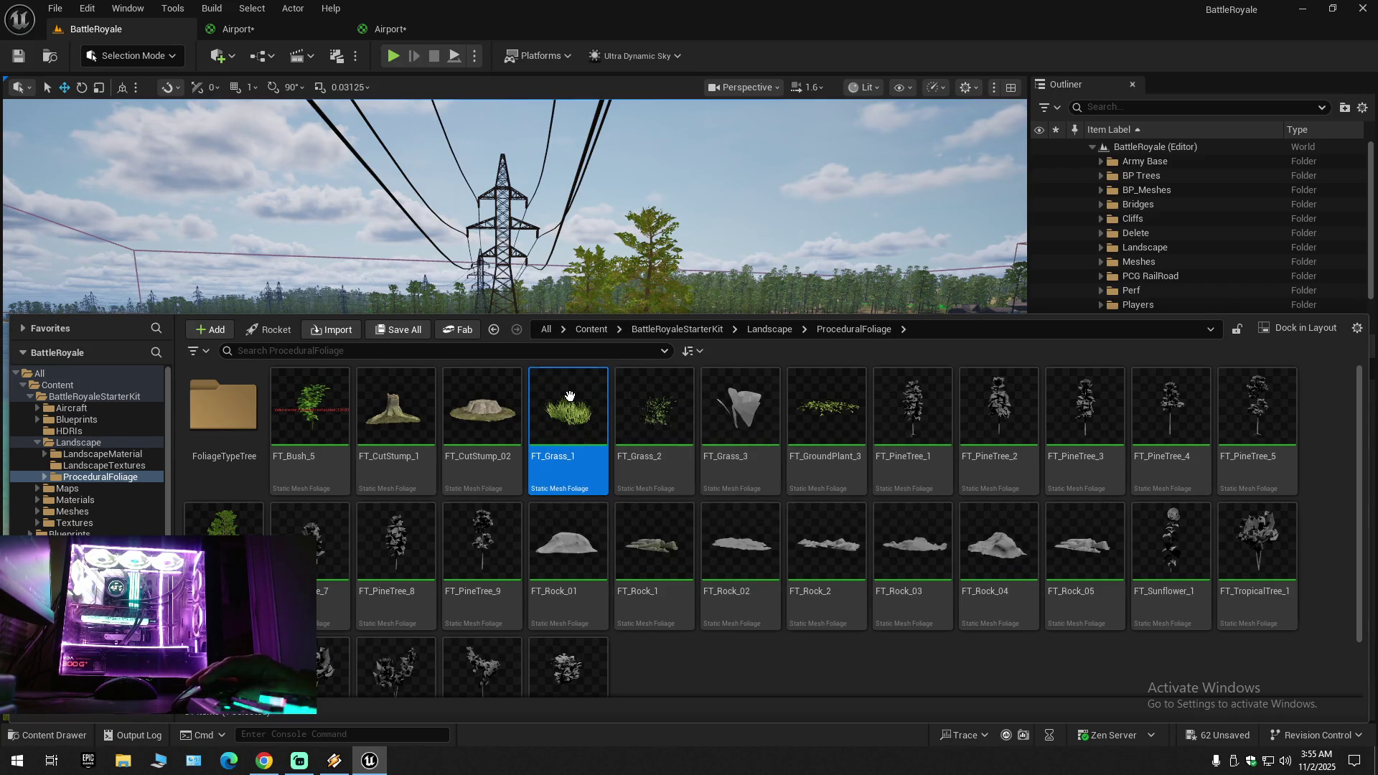
pyautogui.doubleClick(663, 420)
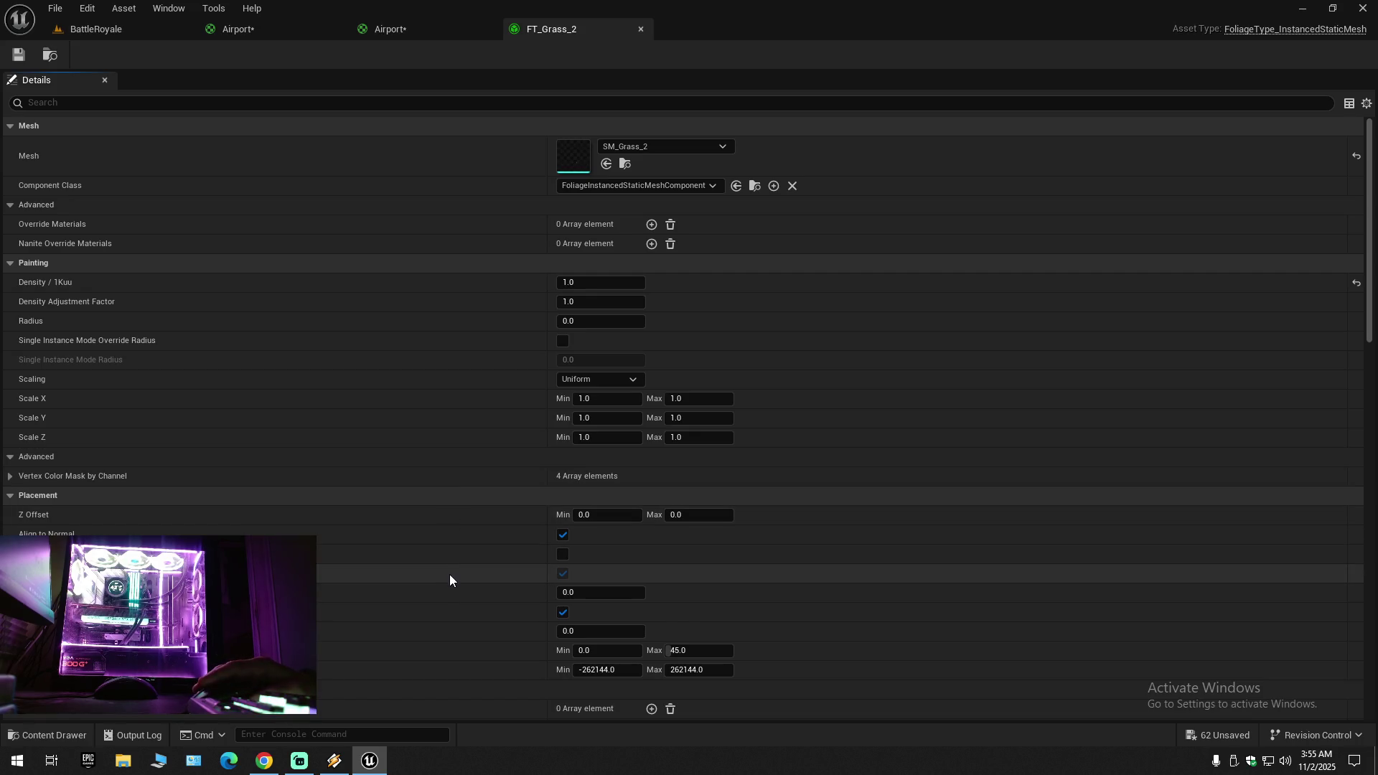
pyautogui.click(625, 163)
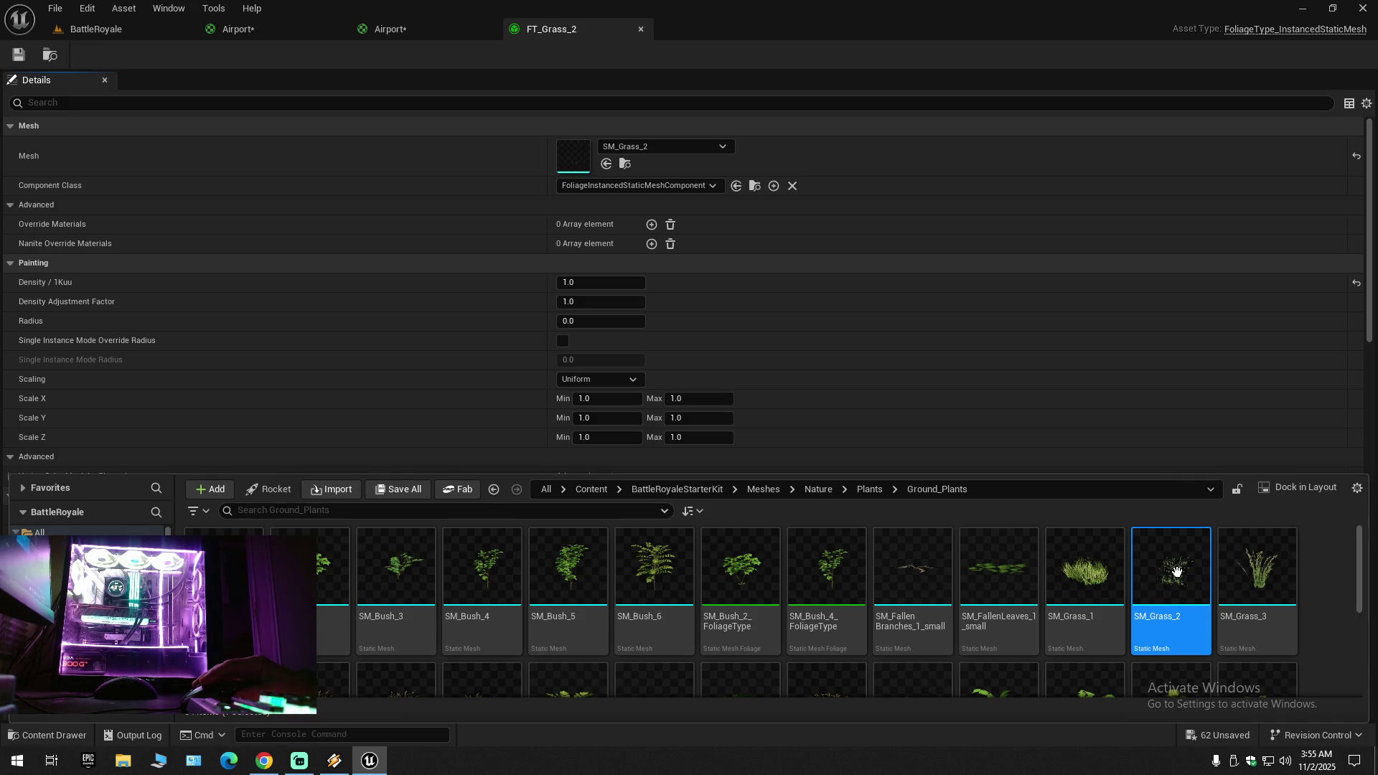
pyautogui.doubleClick(1175, 574)
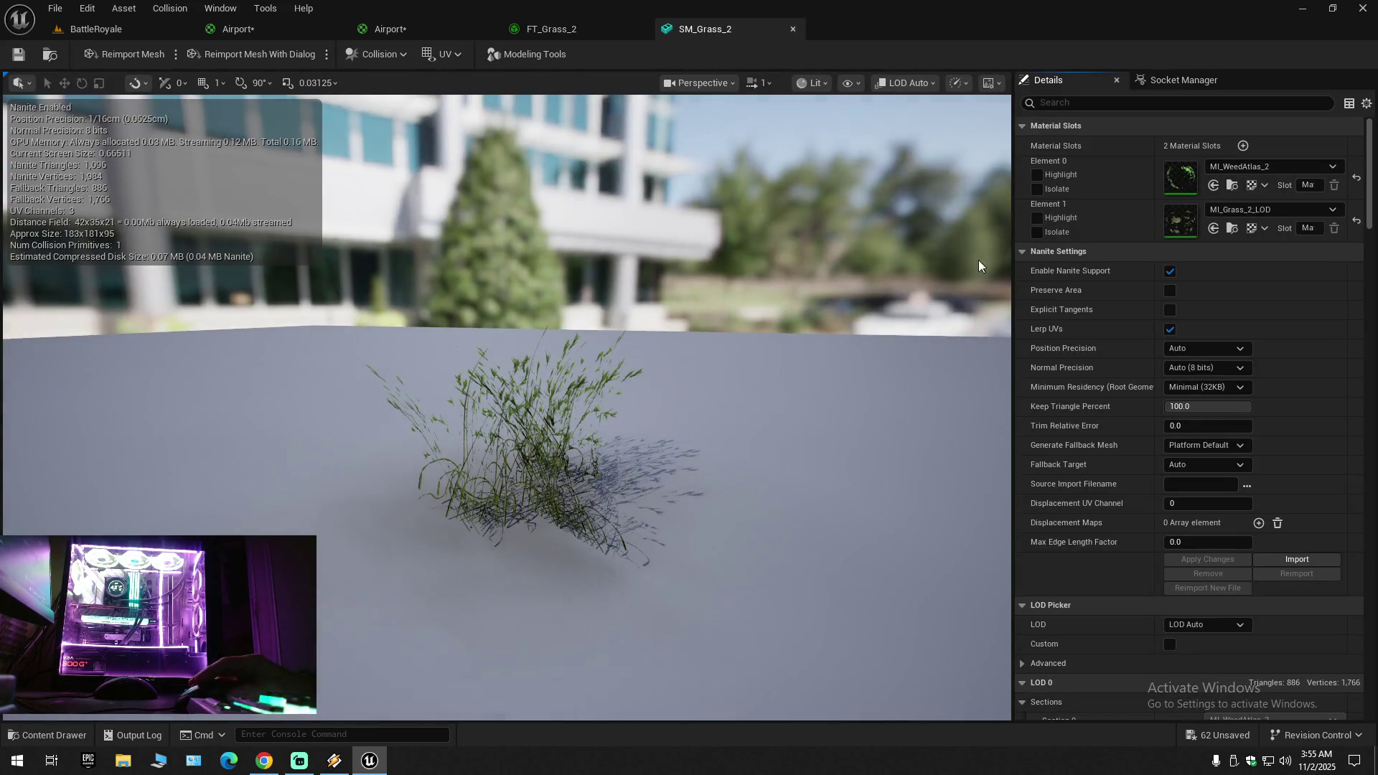
pyautogui.write('cul')
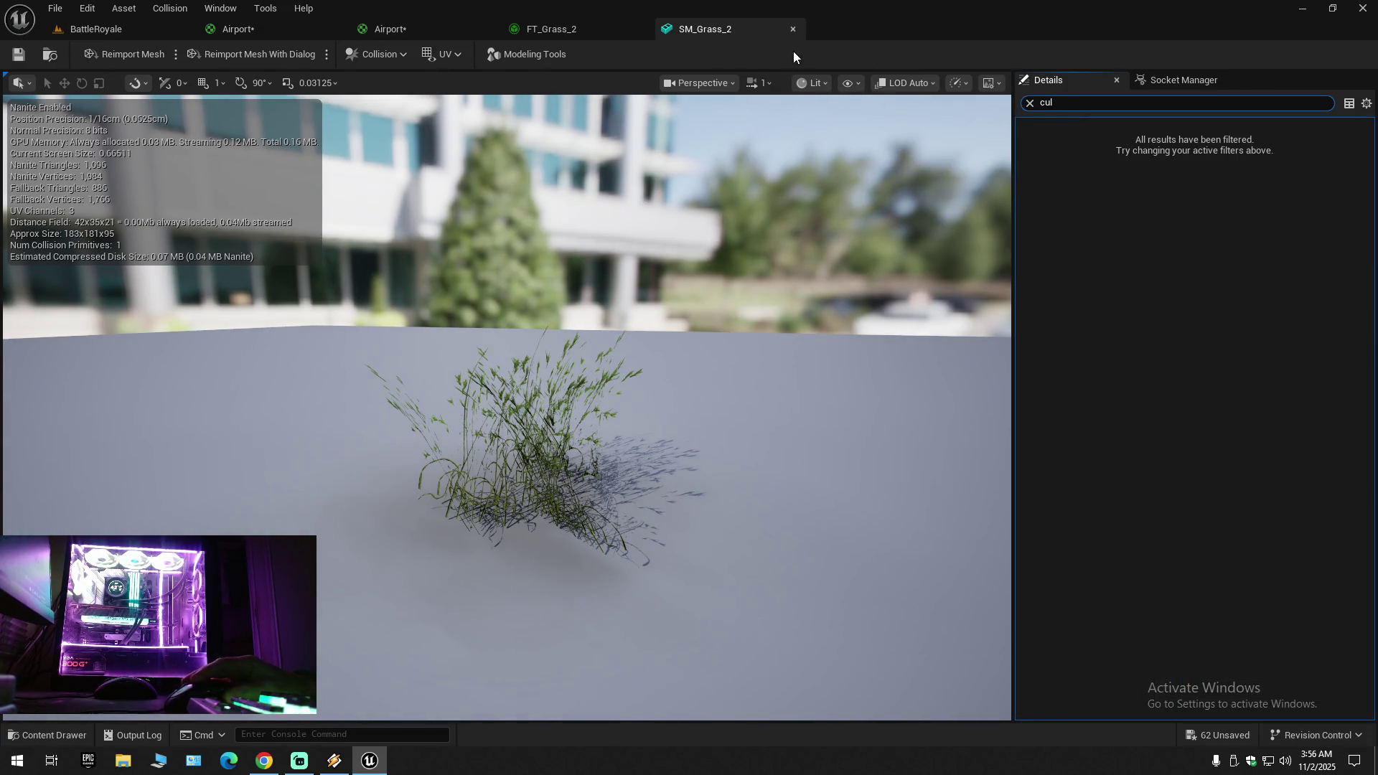
pyautogui.click(792, 29)
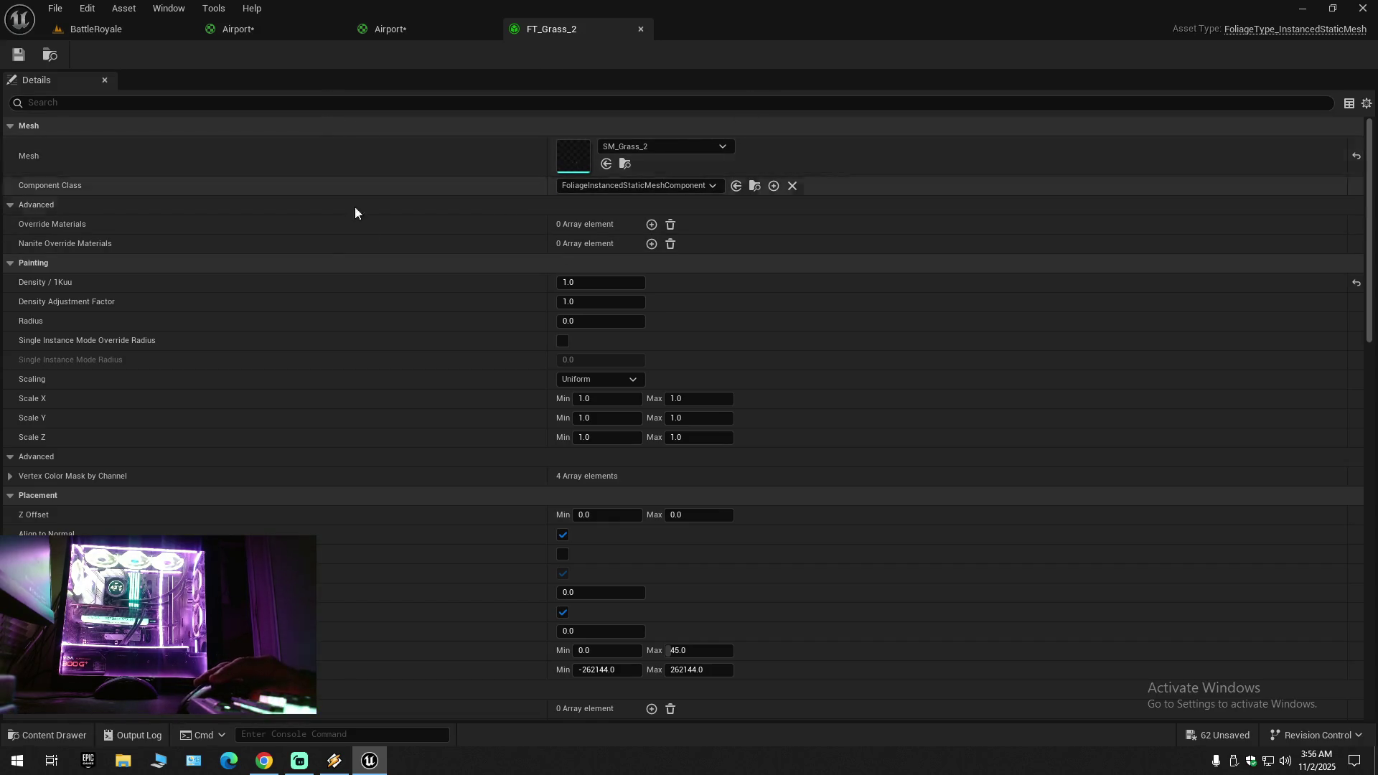
# Step: Copy FT_Grass_2's existing 30000 Cull Distance Min value to the clipboard
pyautogui.scroll(-10, 682, 416)
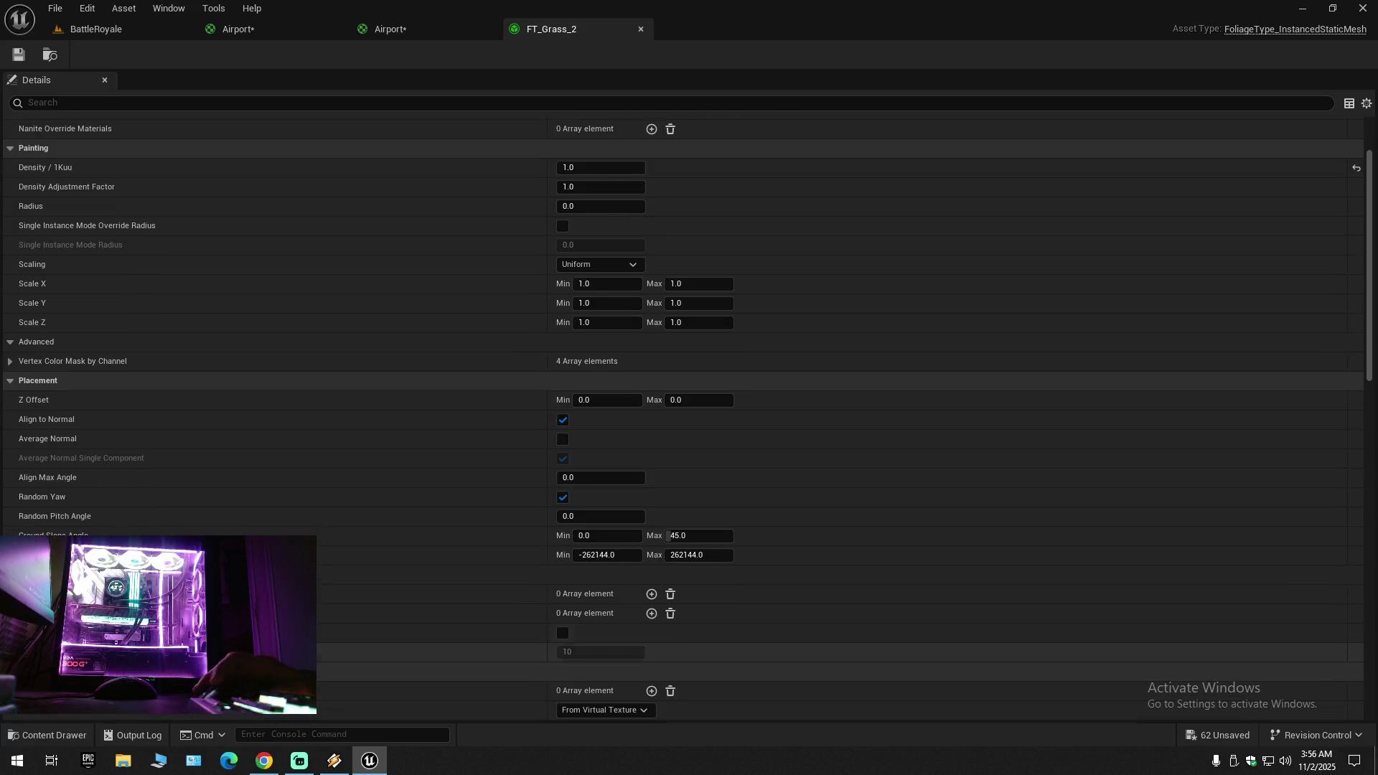
pyautogui.scroll(-1, 316, 640)
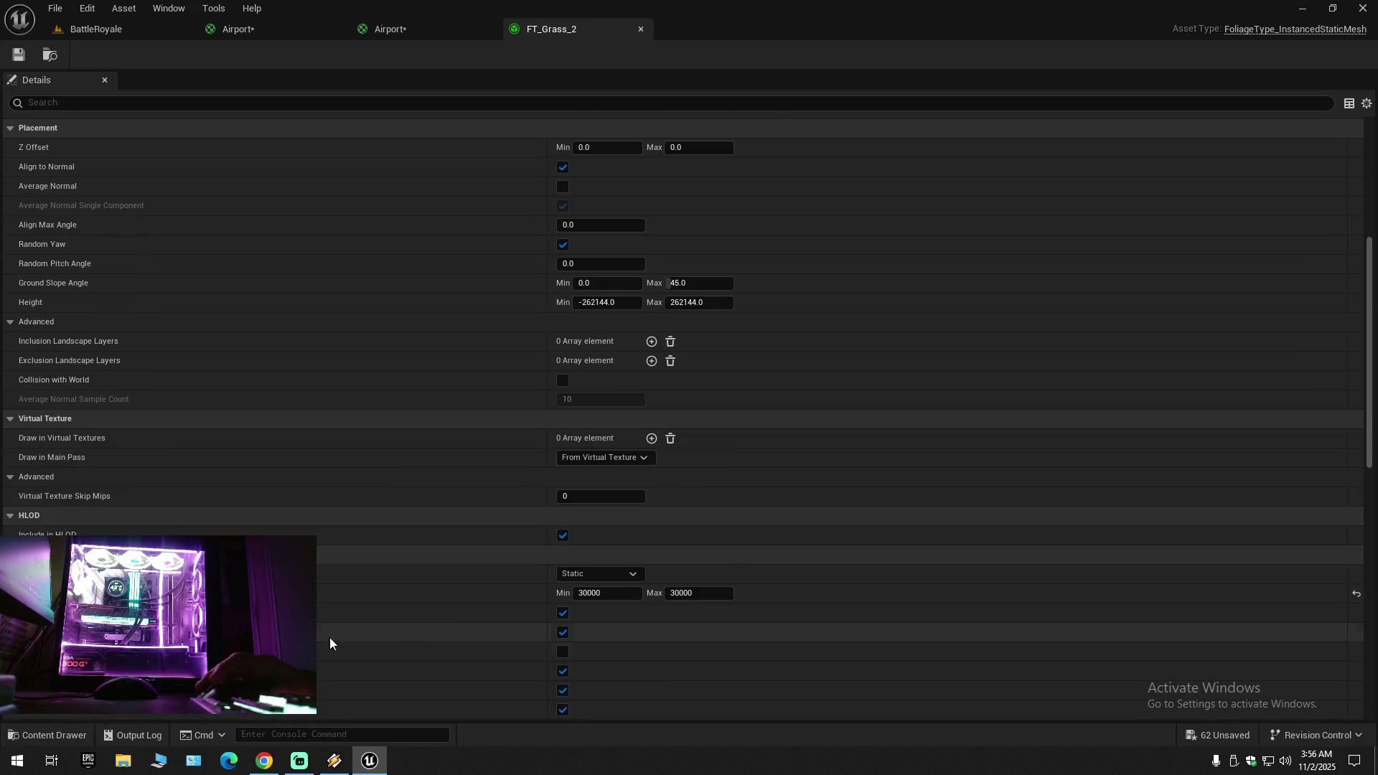
pyautogui.click(597, 593)
pyautogui.rightClick(597, 593)
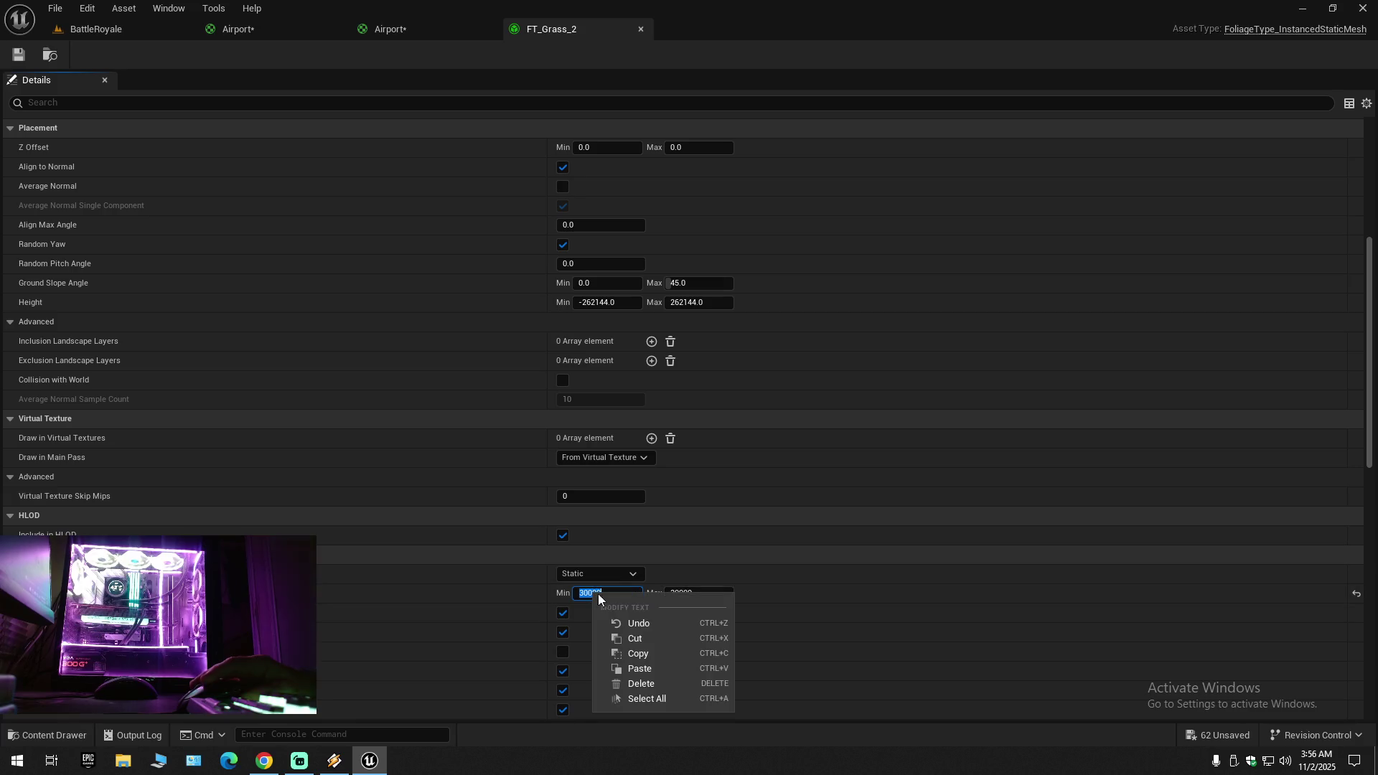
pyautogui.click(639, 650)
pyautogui.click(476, 599)
# Step: Commit a cull distance of 0, save FT_Grass_2, and return to the BattleRoyale level
pyautogui.click(691, 591)
pyautogui.write('0')
pyautogui.press('Return')
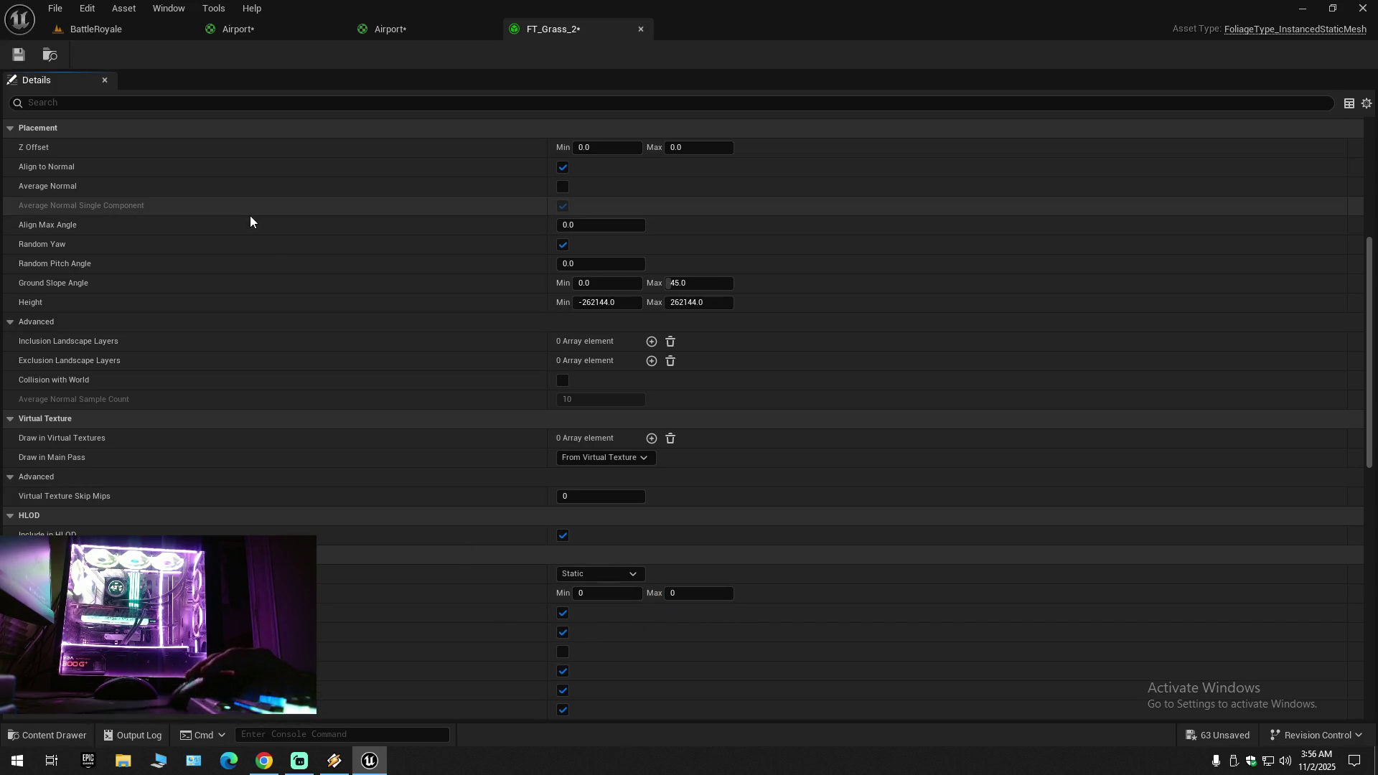
pyautogui.click(17, 56)
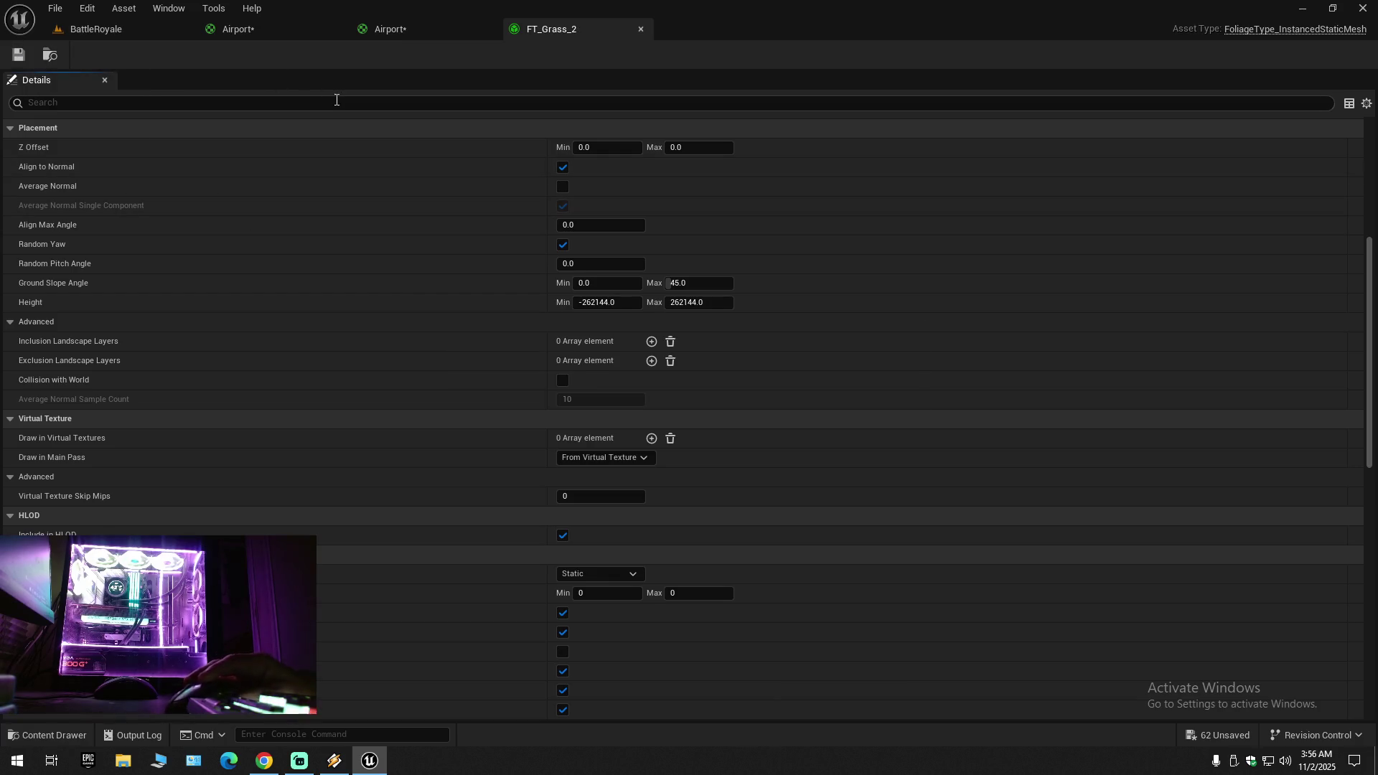
pyautogui.click(132, 33)
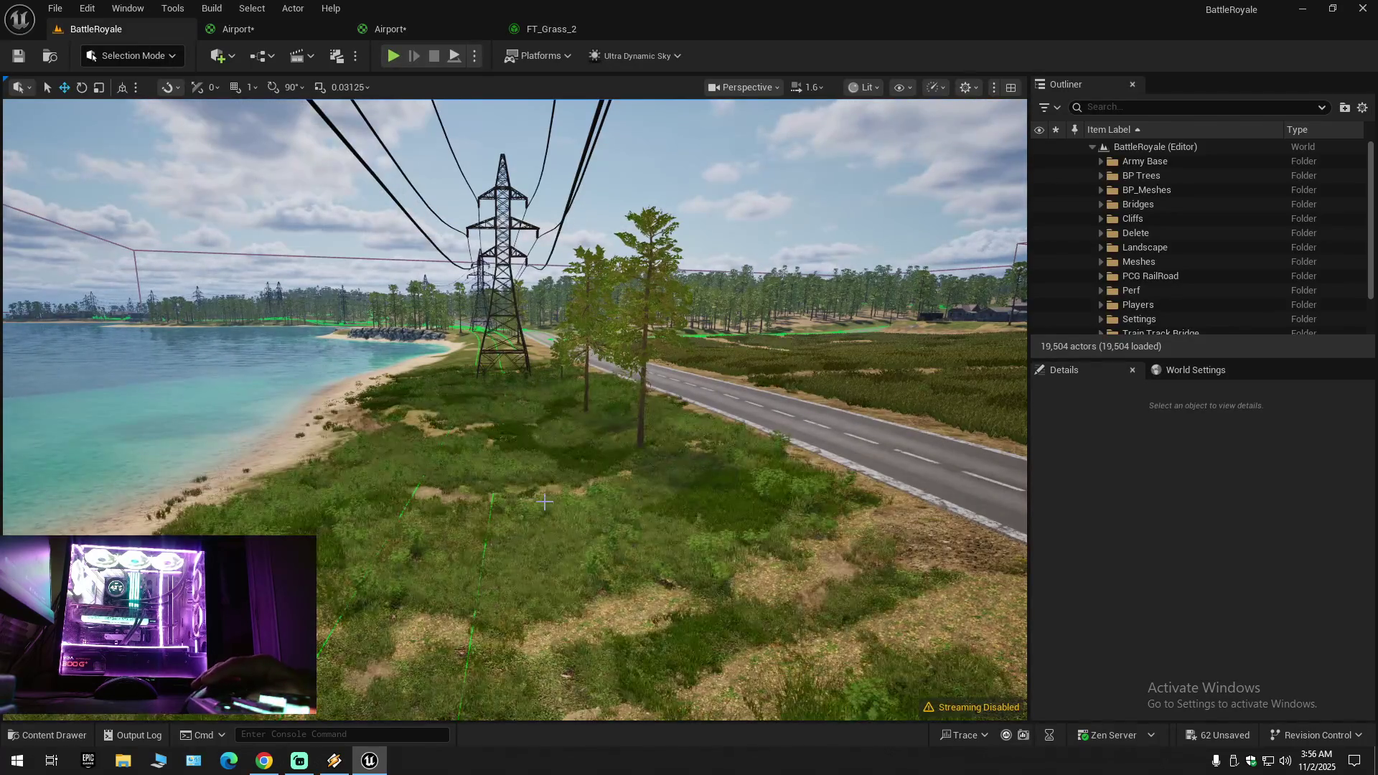
# Step: Fly past the power pylon along the road to check the grass, then reopen FT_Grass_2
pyautogui.press('w')
pyautogui.scroll(-1, 514, 409)
pyautogui.press('w')
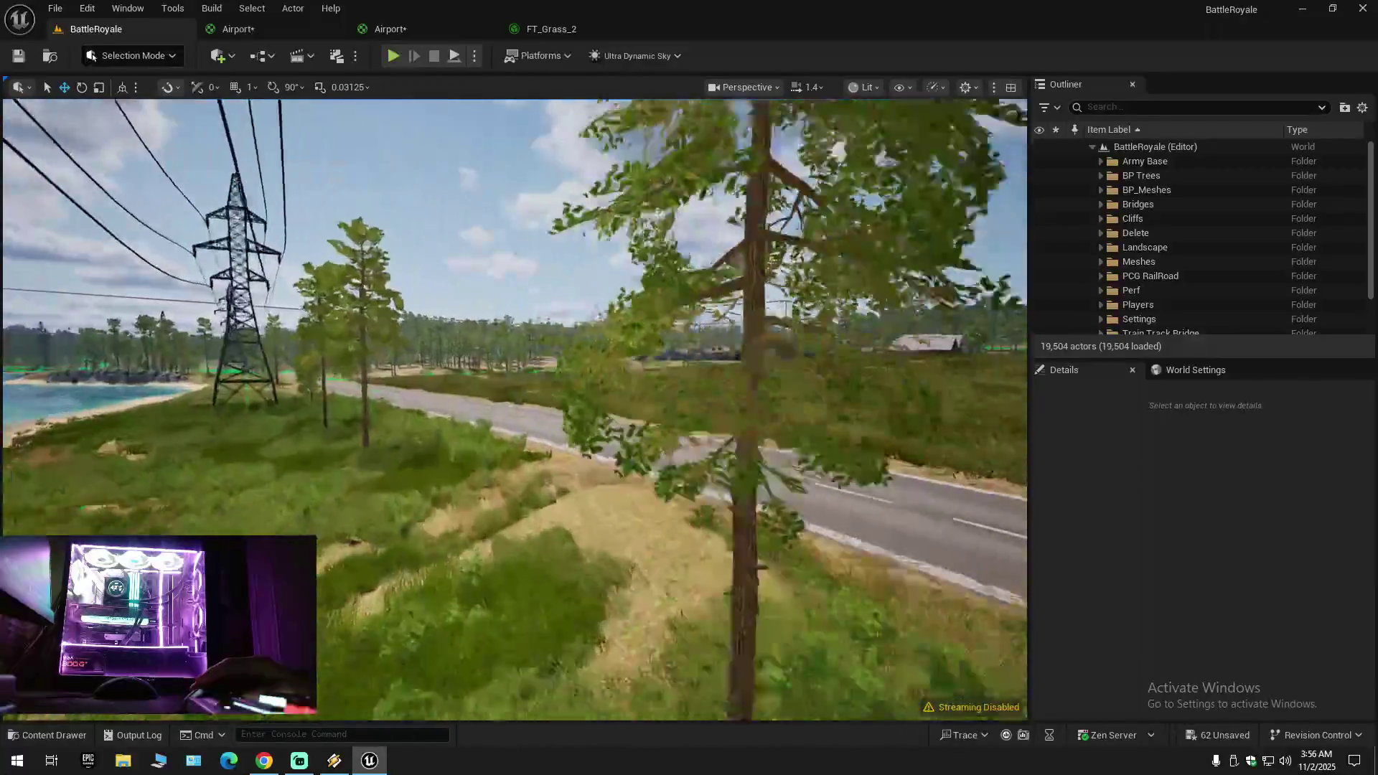
pyautogui.press('s')
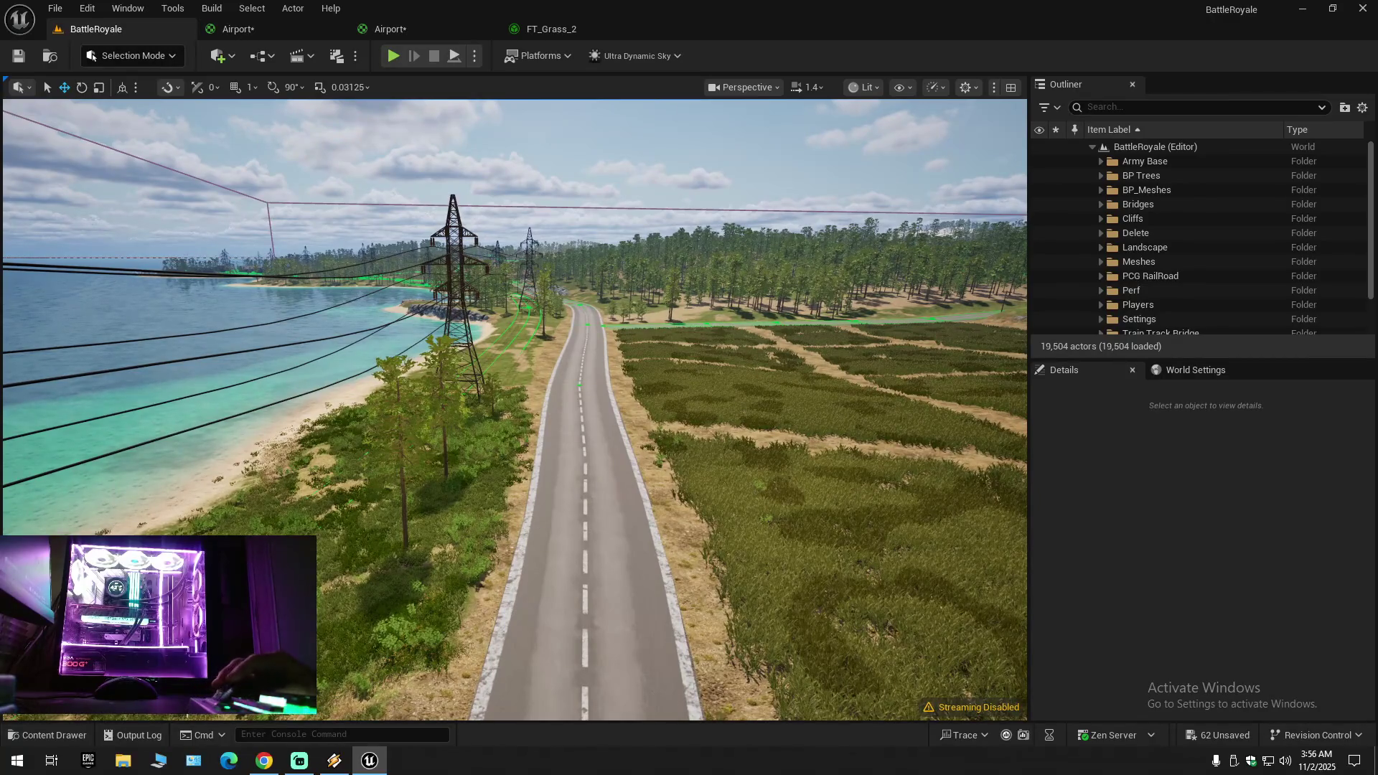
pyautogui.click(535, 30)
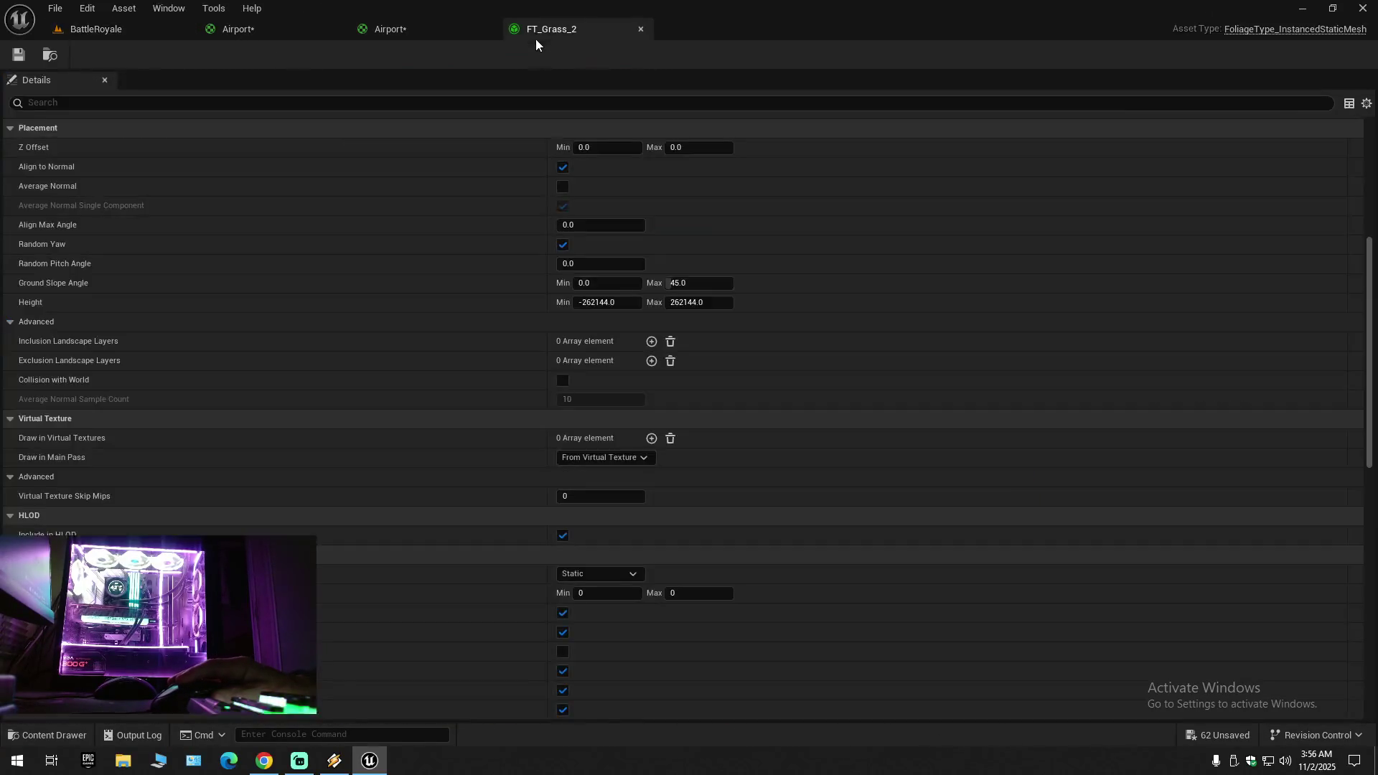
# Step: Drag cull distance Min and Max up to a huge value, save FT_Grass_2, and return to the level
pyautogui.moveTo(595, 594); pyautogui.dragTo(718, 594)
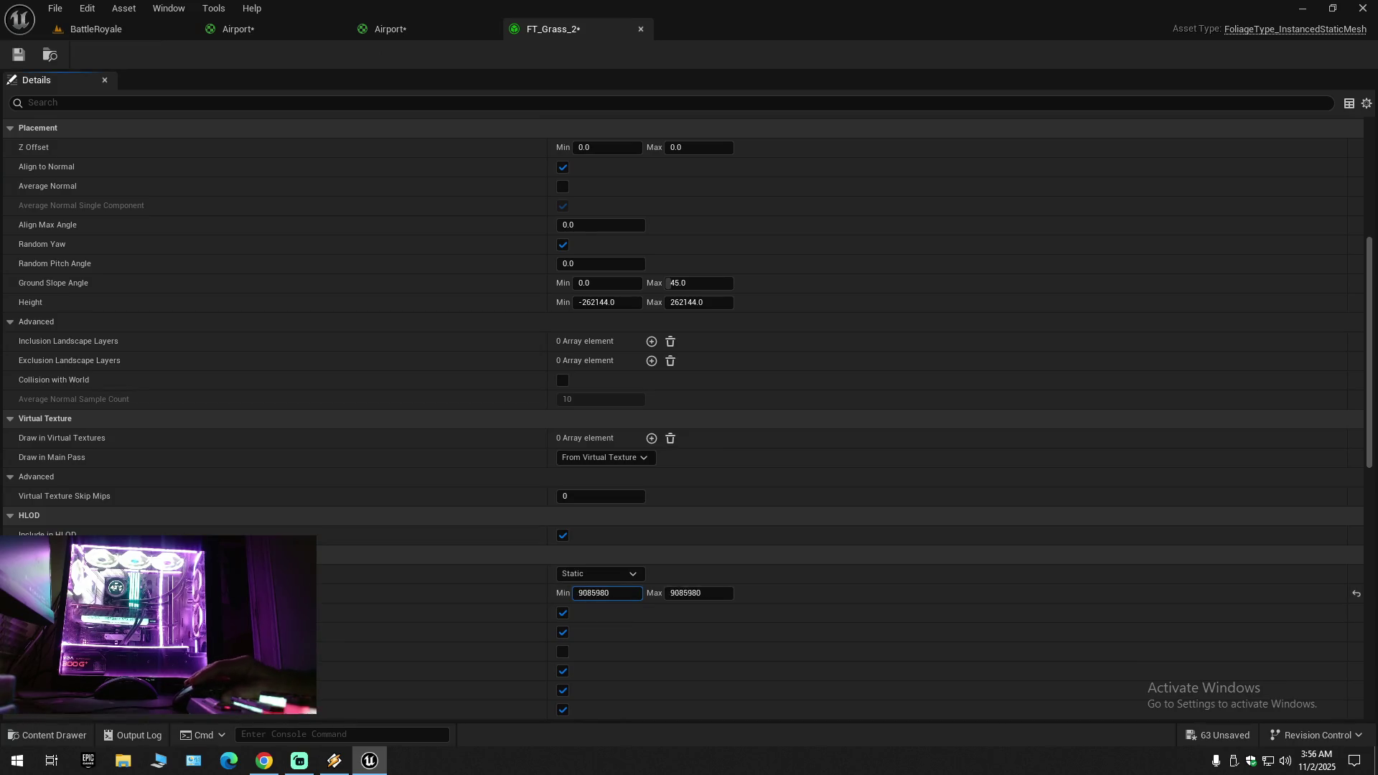
pyautogui.click(28, 59)
pyautogui.click(102, 32)
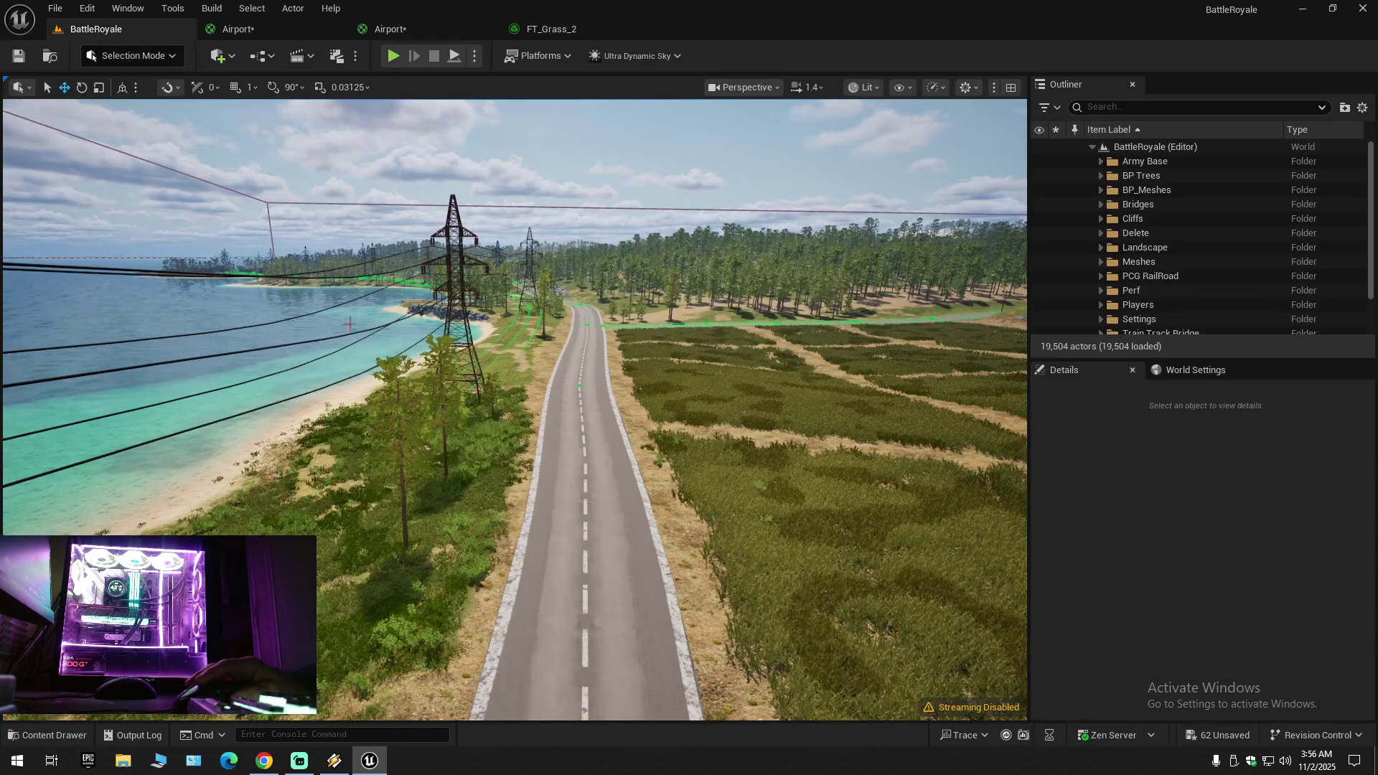
# Step: Fly low along the road over the grass fields toward the pylons and lake
pyautogui.press('w')
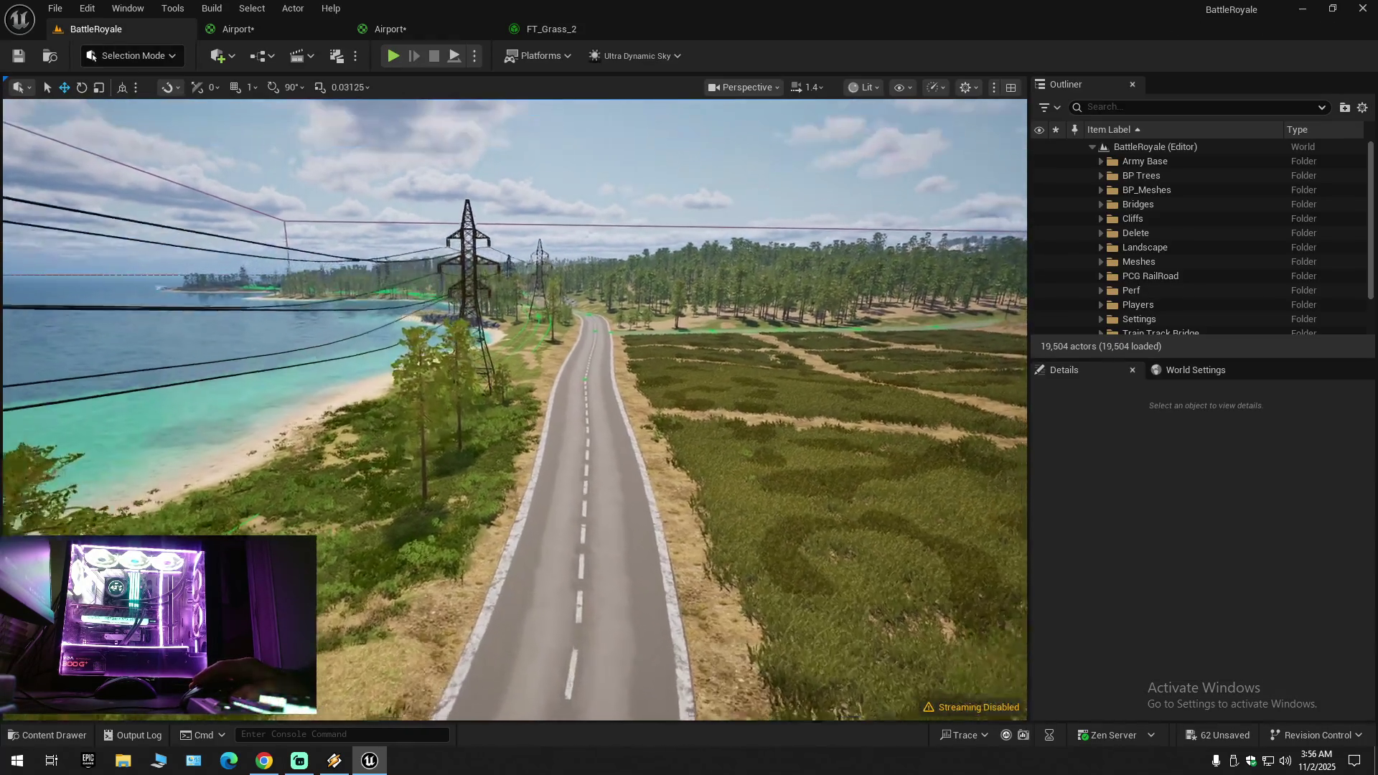
pyautogui.press('w')
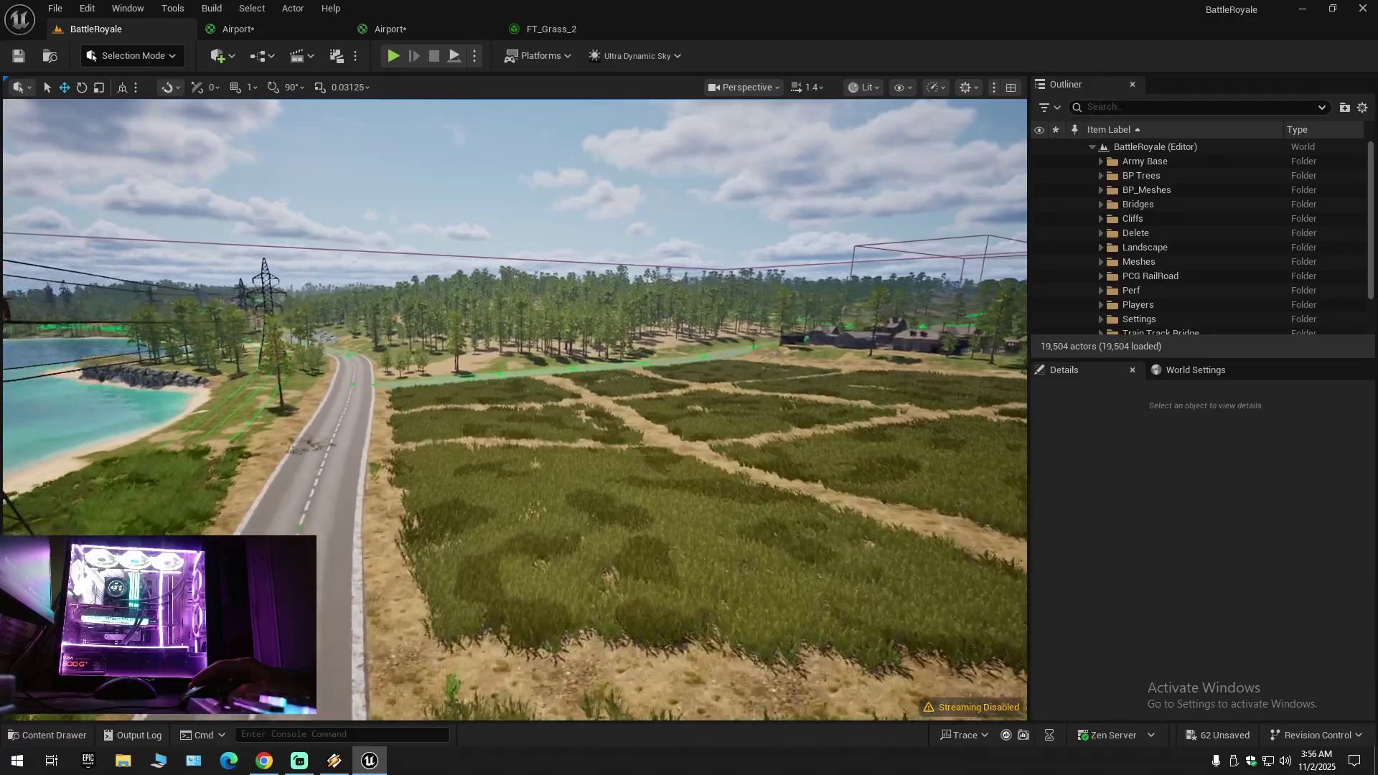
pyautogui.press('s')
pyautogui.scroll(1, 515, 409)
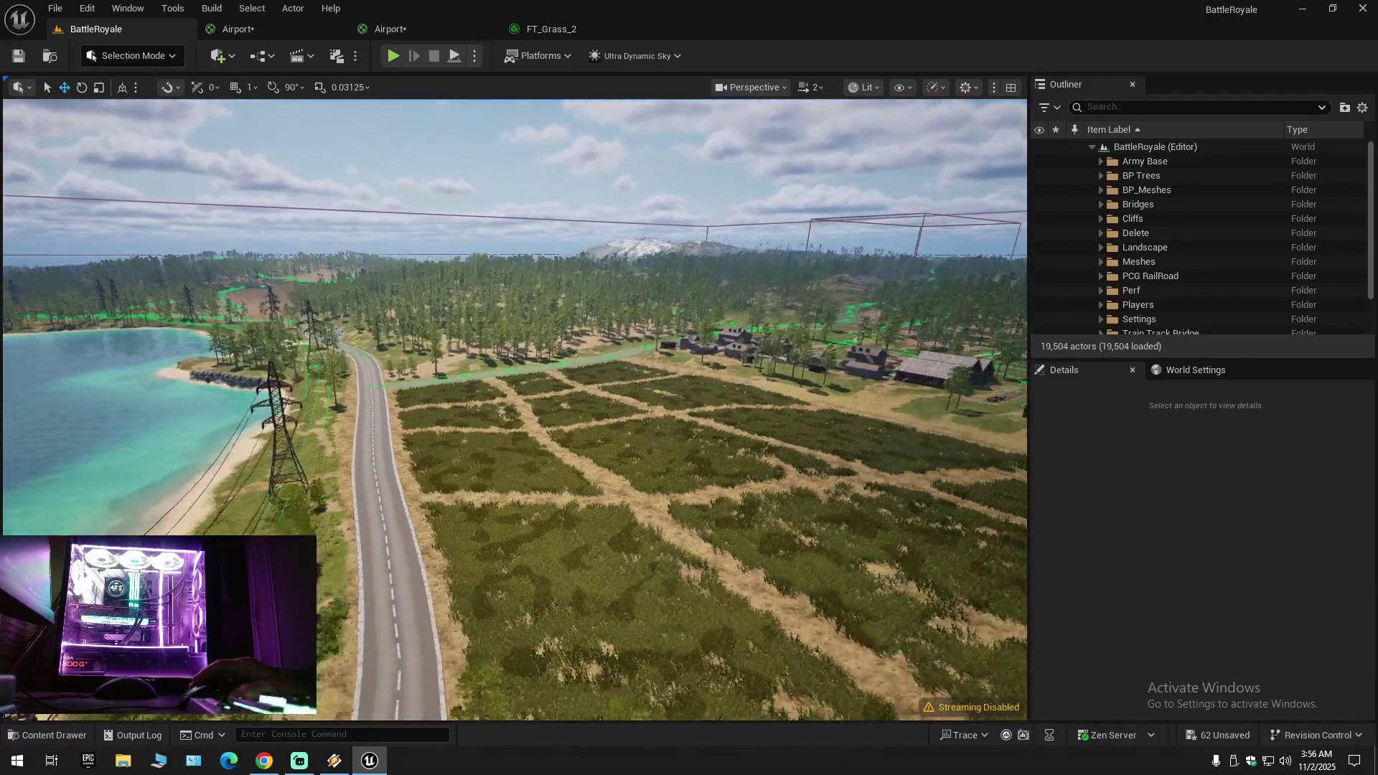
pyautogui.press('w')
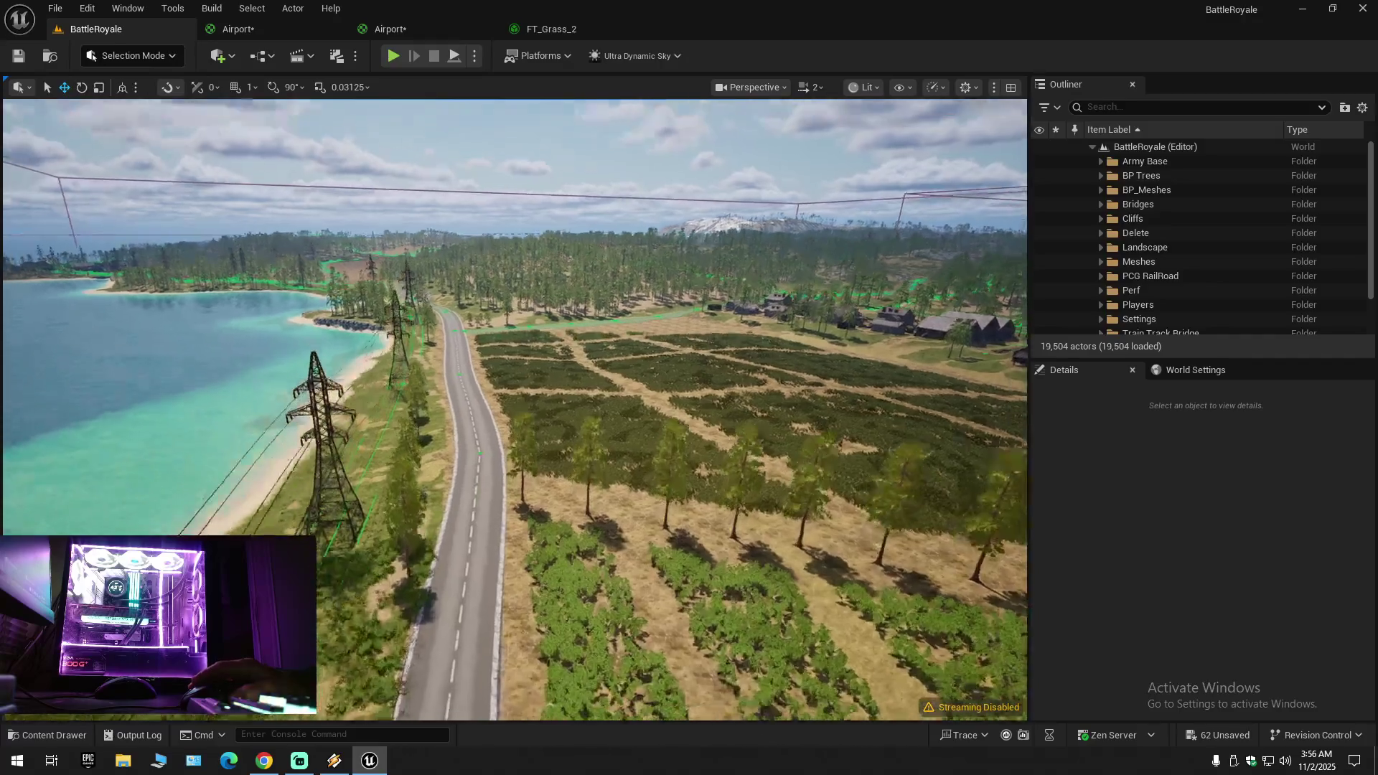
pyautogui.press('w')
pyautogui.scroll(-1, 515, 409)
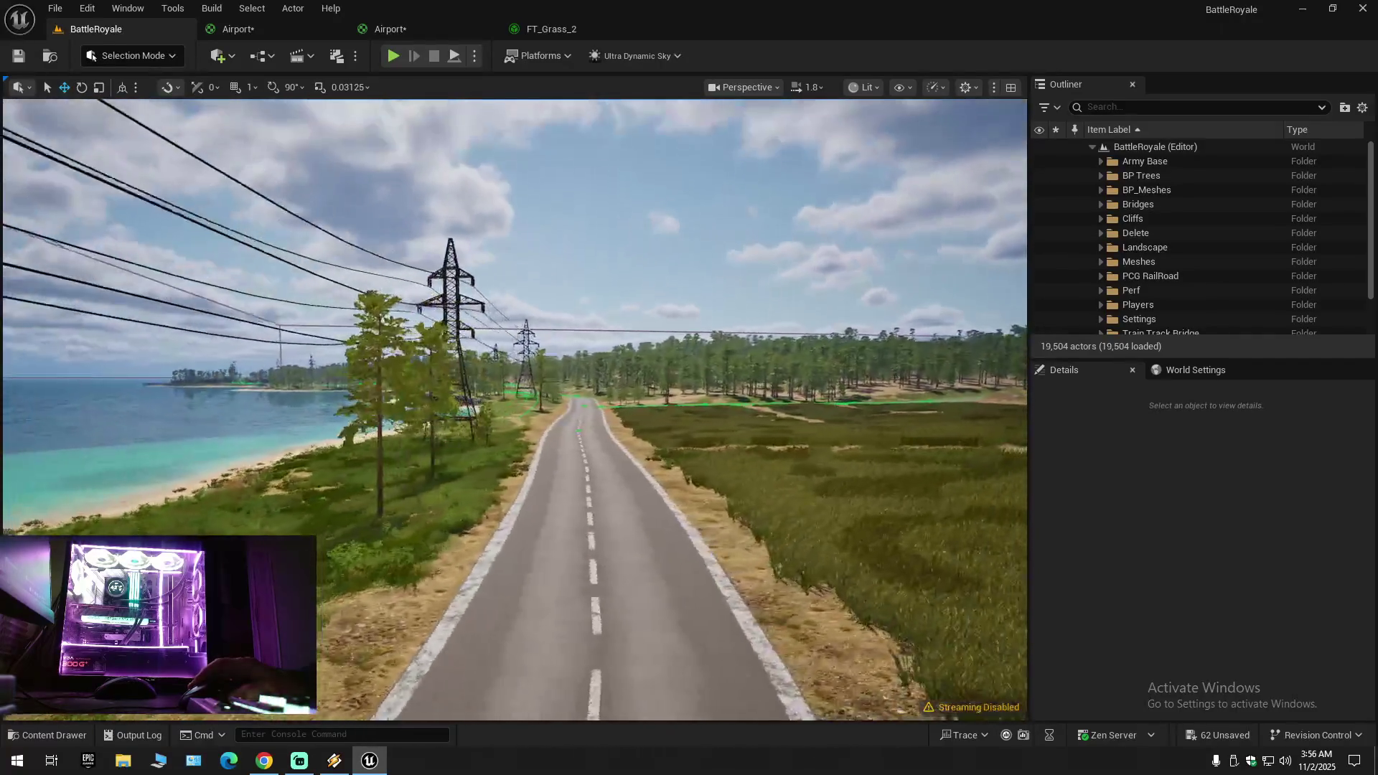
pyautogui.press('w')
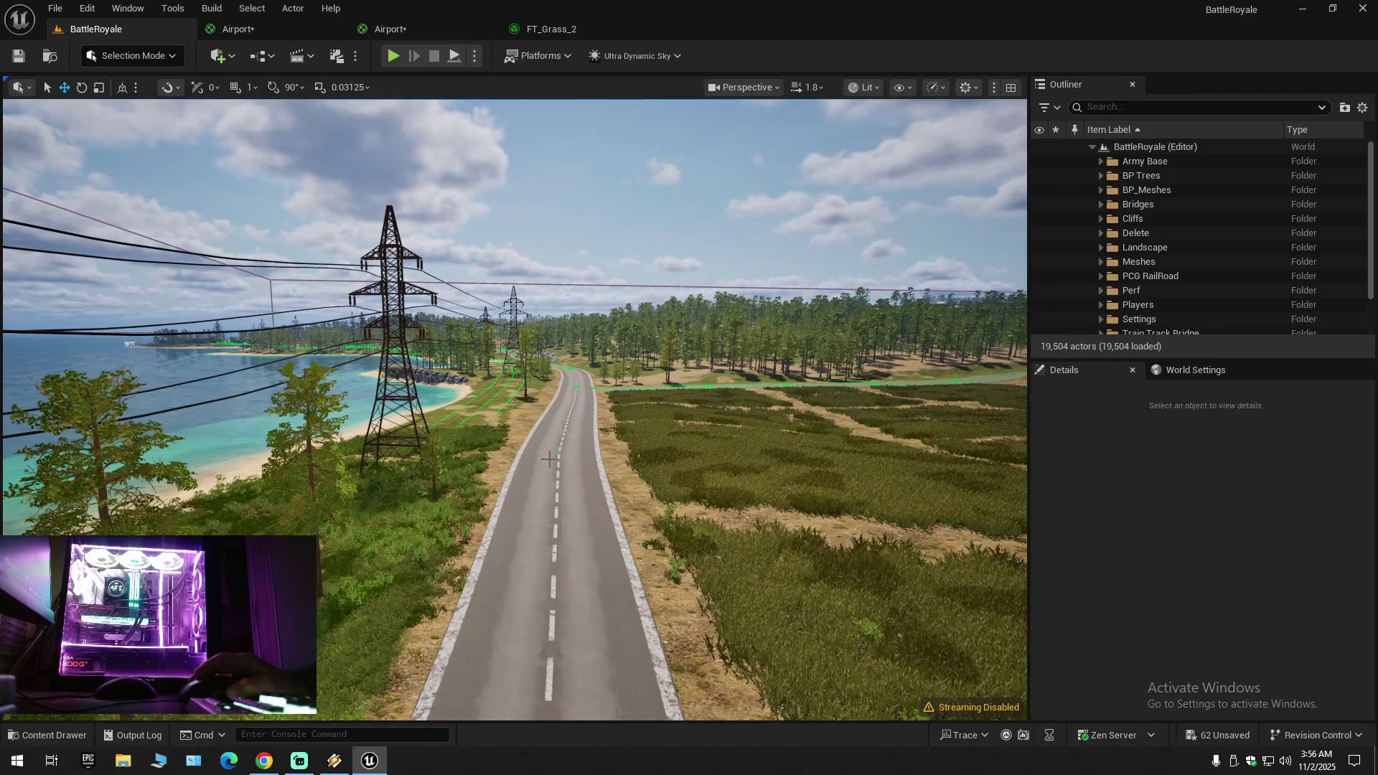
pyautogui.hotkey('ctrl', 'space')
# Step: Reset FT_Grass_2's cull distance, paste 30000 into Min, and save the asset
pyautogui.click(1153, 434)
pyautogui.click(535, 27)
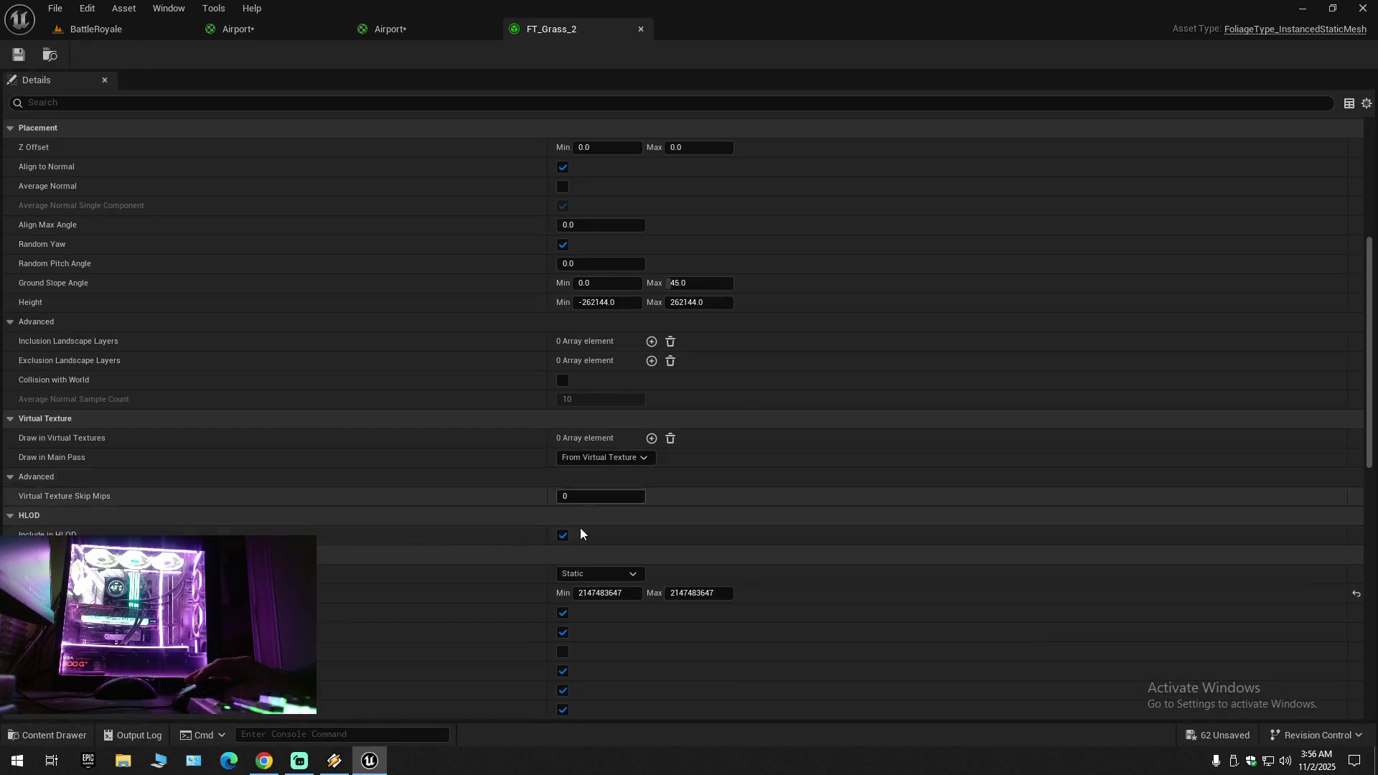
pyautogui.click(1355, 593)
pyautogui.click(585, 593)
pyautogui.rightClick(589, 596)
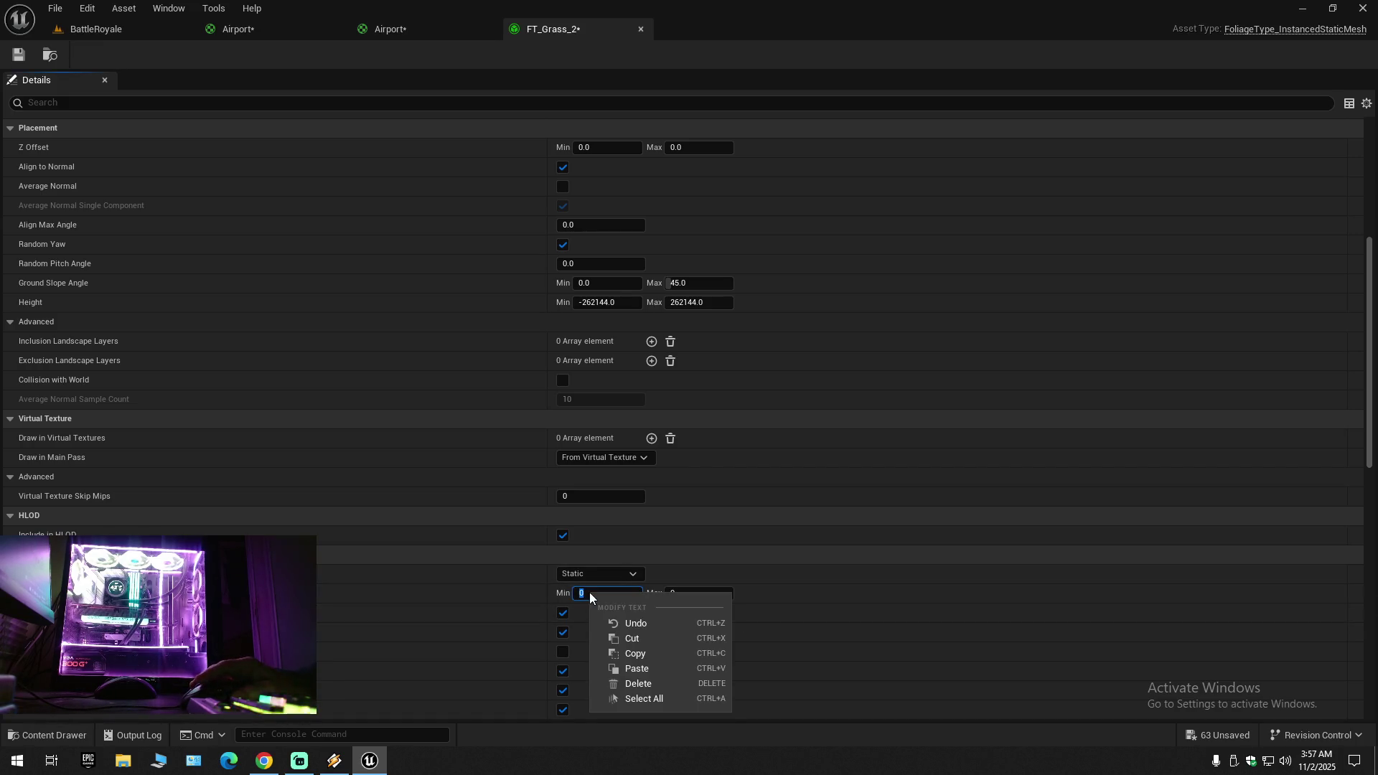
pyautogui.click(637, 668)
pyautogui.click(496, 592)
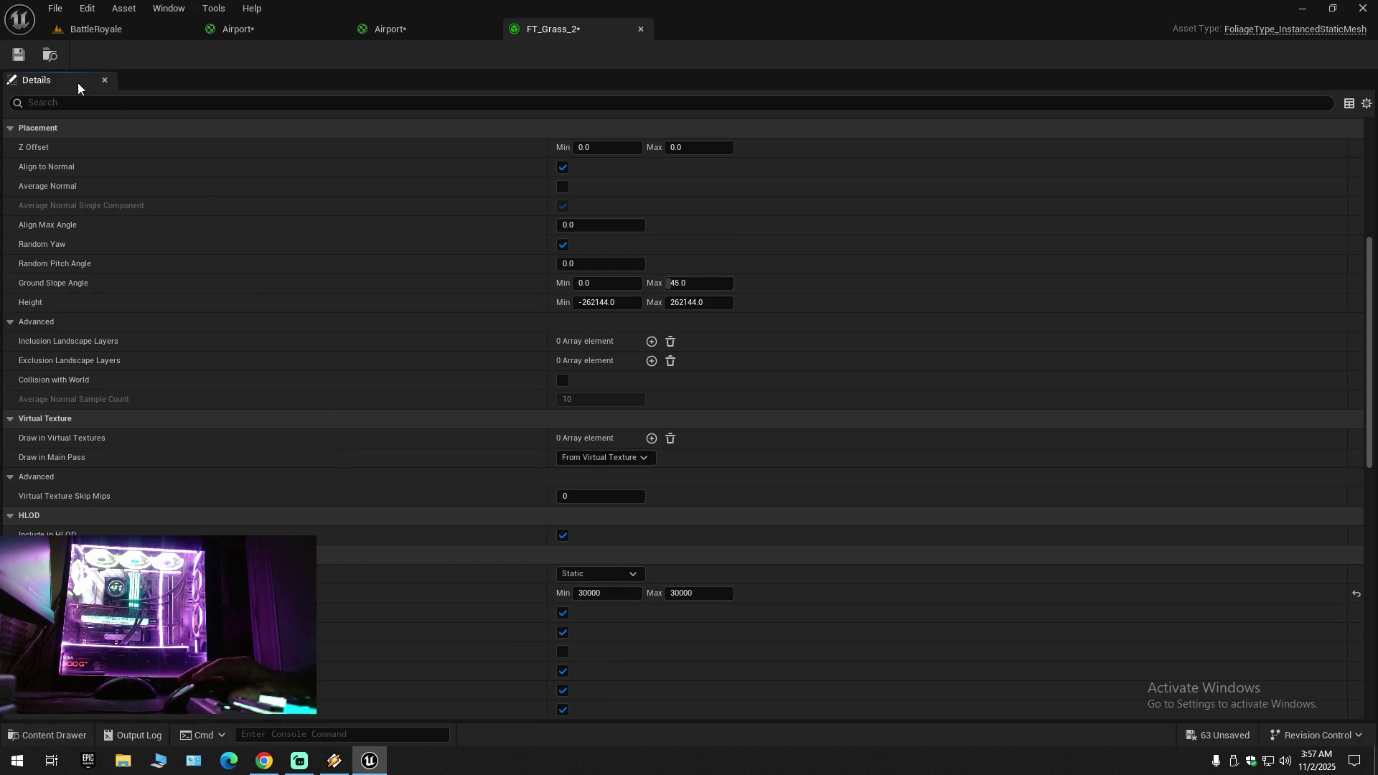
pyautogui.click(16, 55)
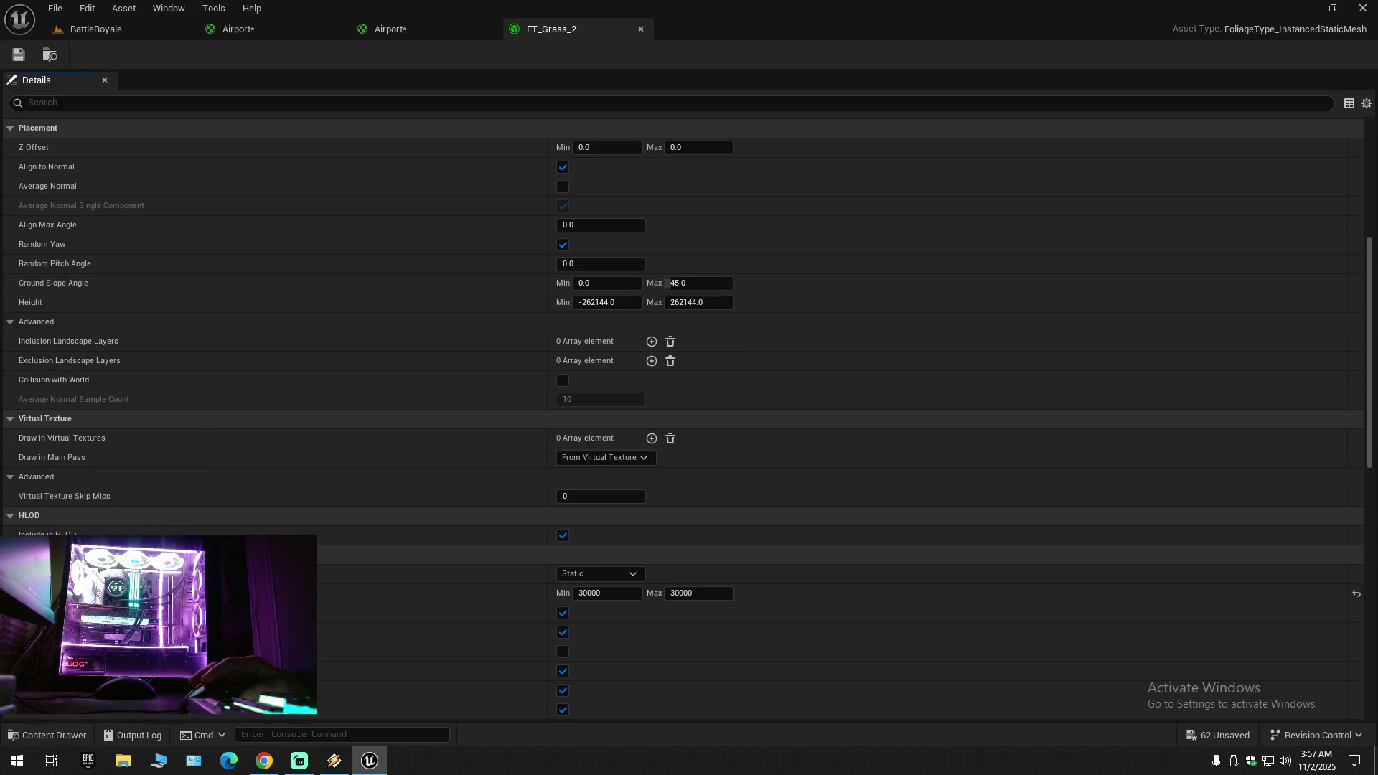
# Step: Turn off a lower scalability checkbox, save FT_Grass_2, and return to the BattleRoyale level
pyautogui.scroll(-10, 215, 595)
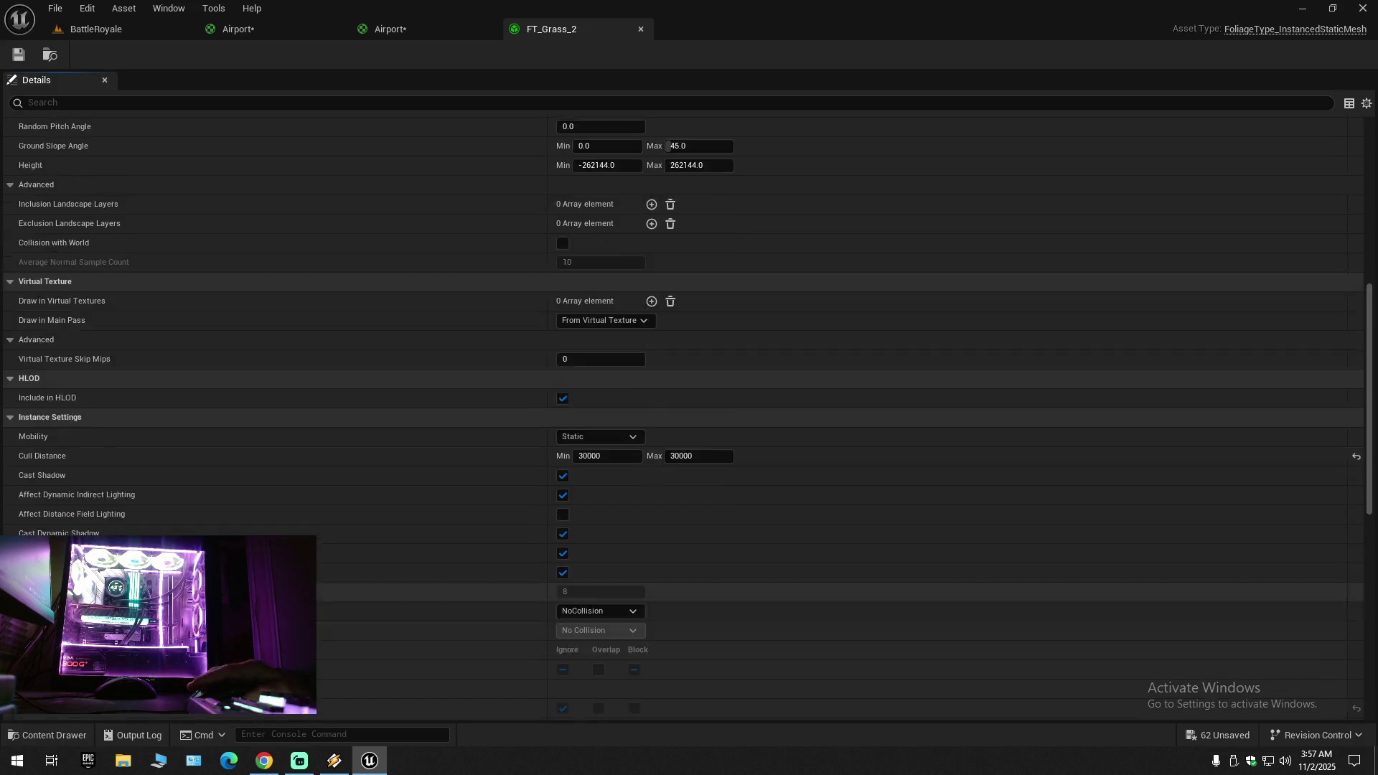
pyautogui.scroll(-3, 156, 522)
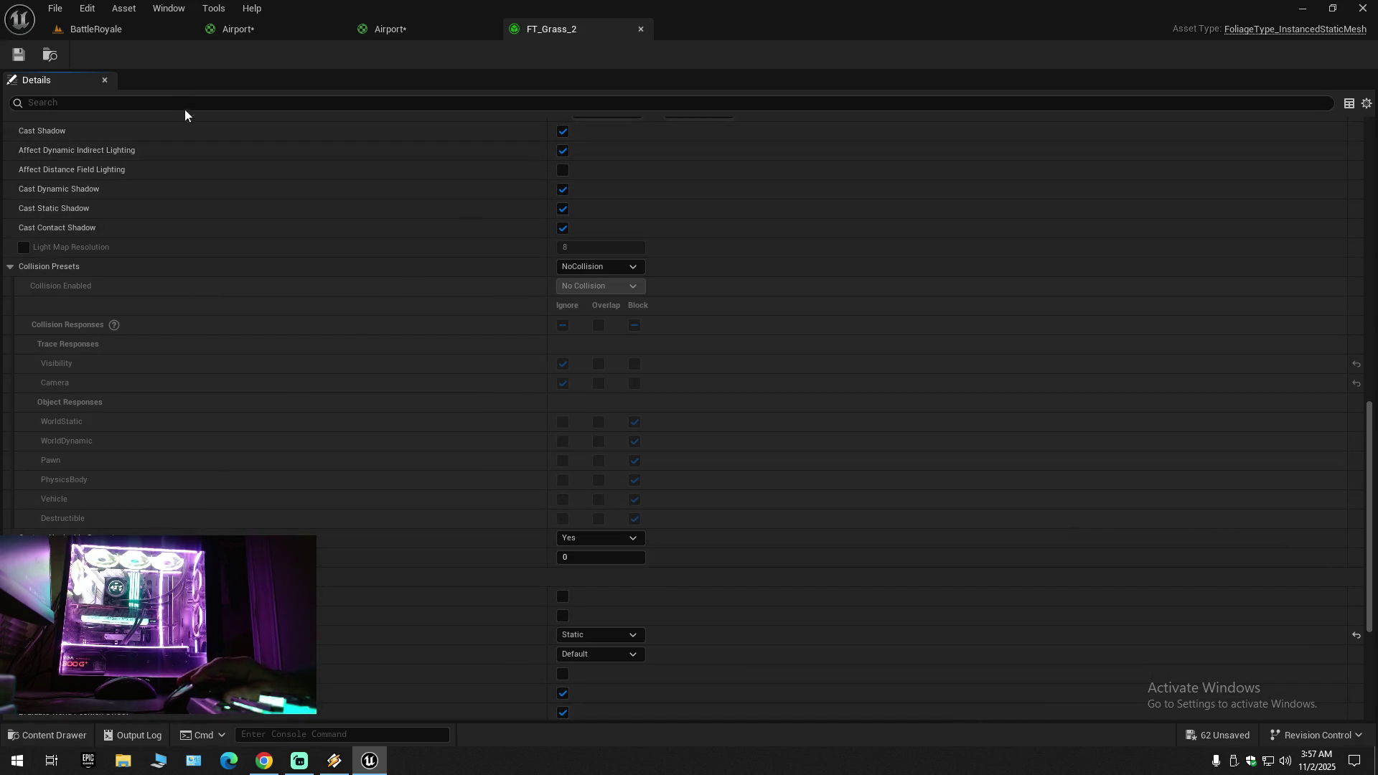
pyautogui.scroll(-4, 212, 214)
pyautogui.scroll(-4, 689, 421)
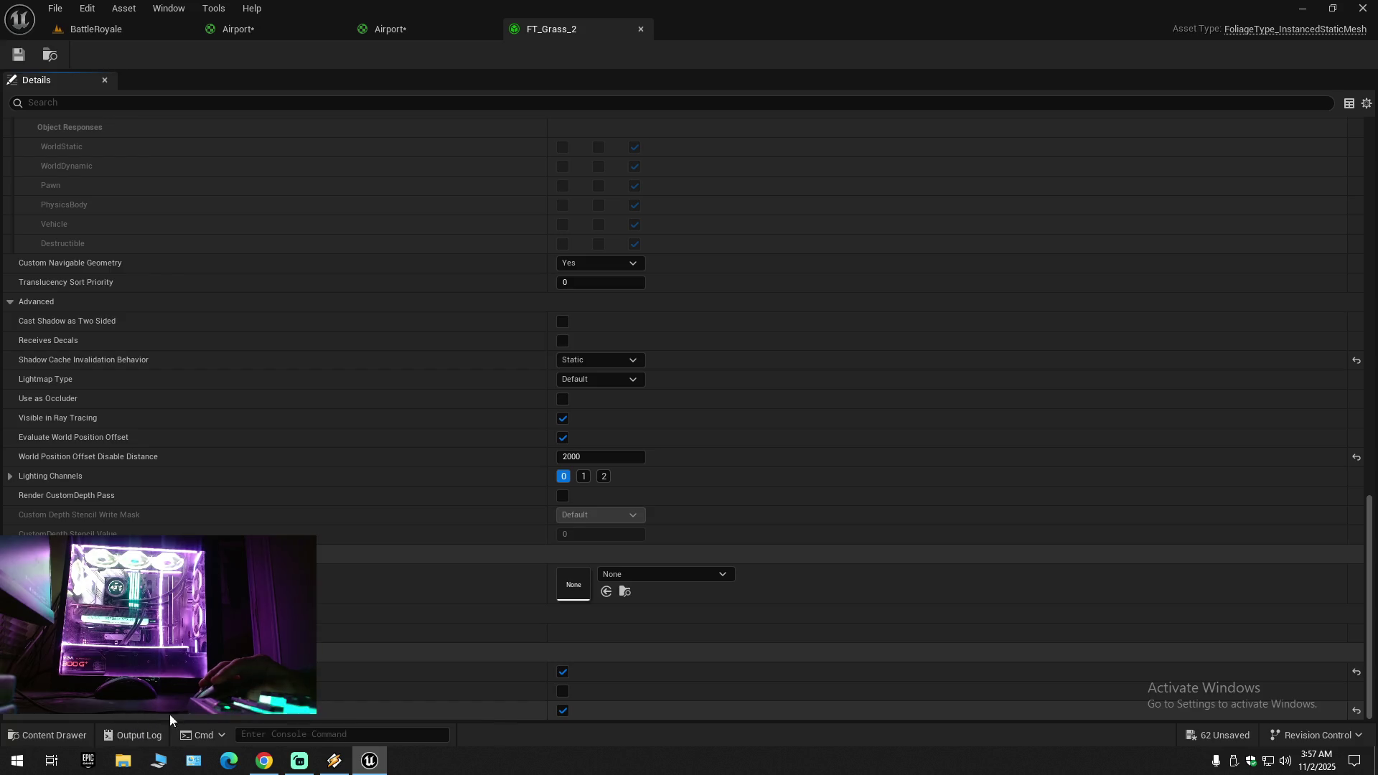
pyautogui.click(564, 672)
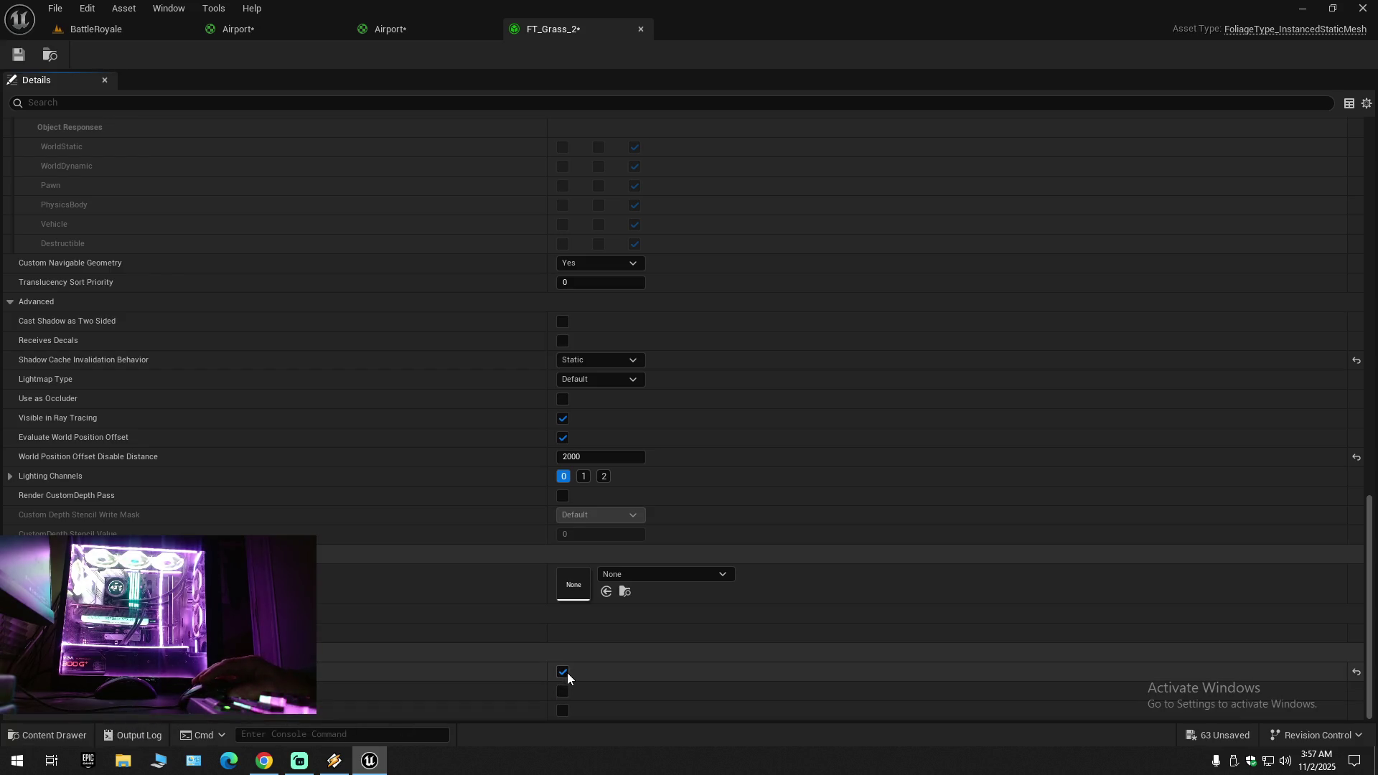
pyautogui.click(15, 56)
pyautogui.click(84, 27)
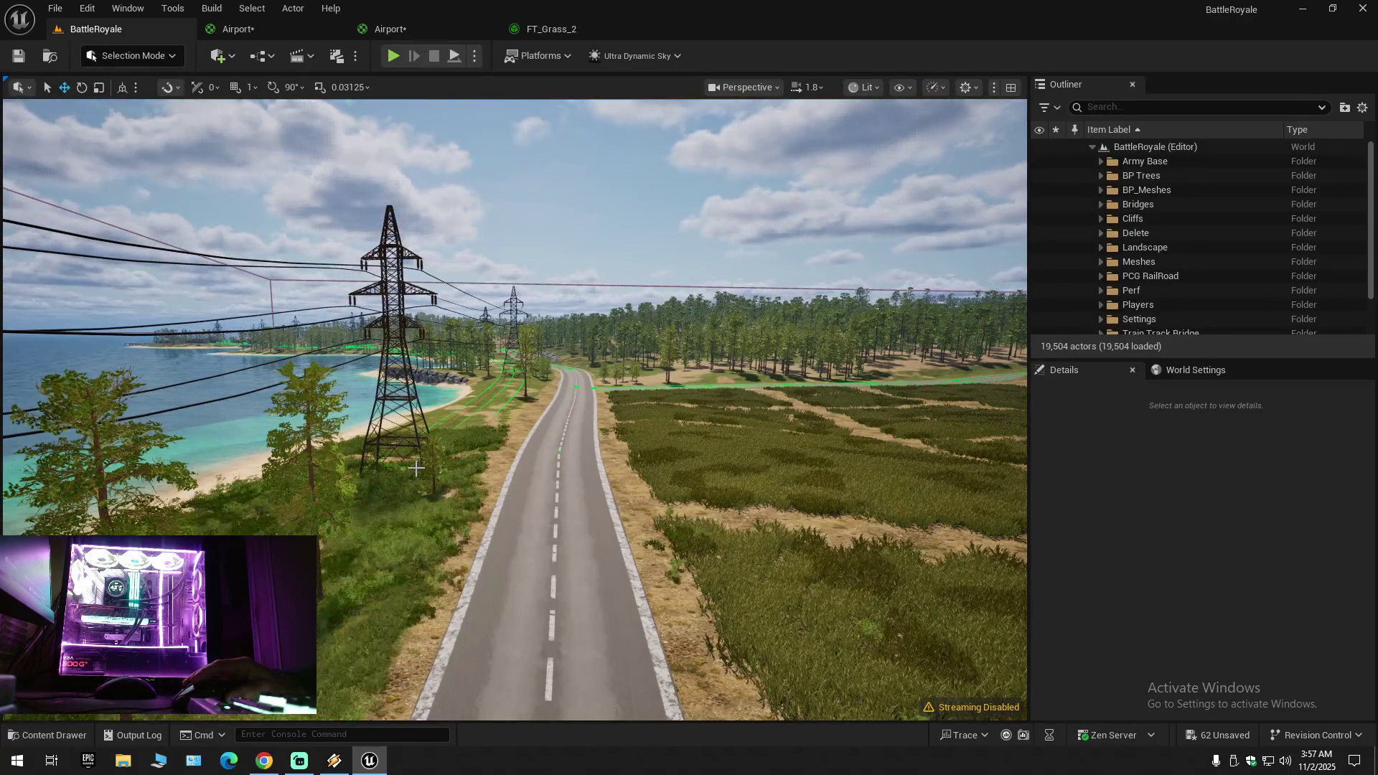
# Step: Filter FT_Grass_2's Details by 'cull', reset Cull Distance to its default 0, and save
pyautogui.click(545, 29)
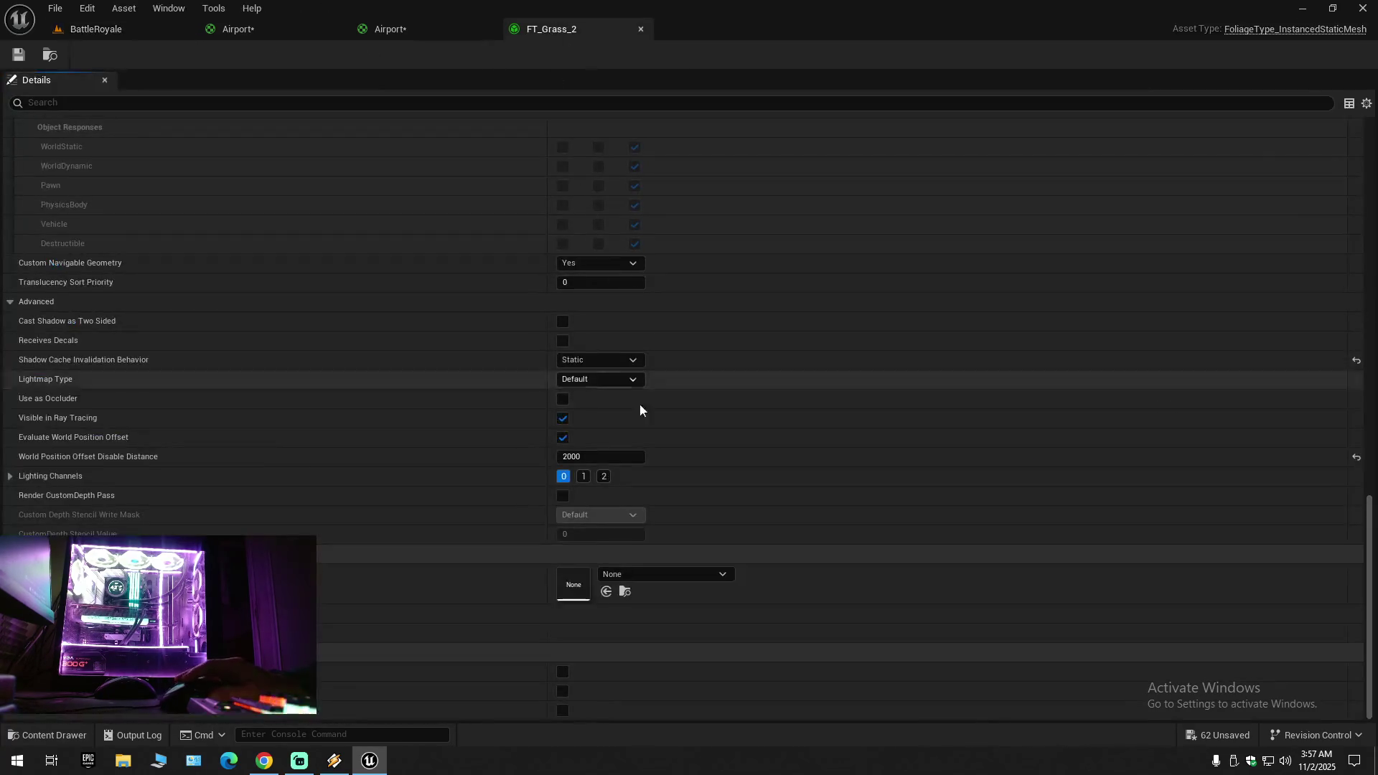
pyautogui.click(424, 102)
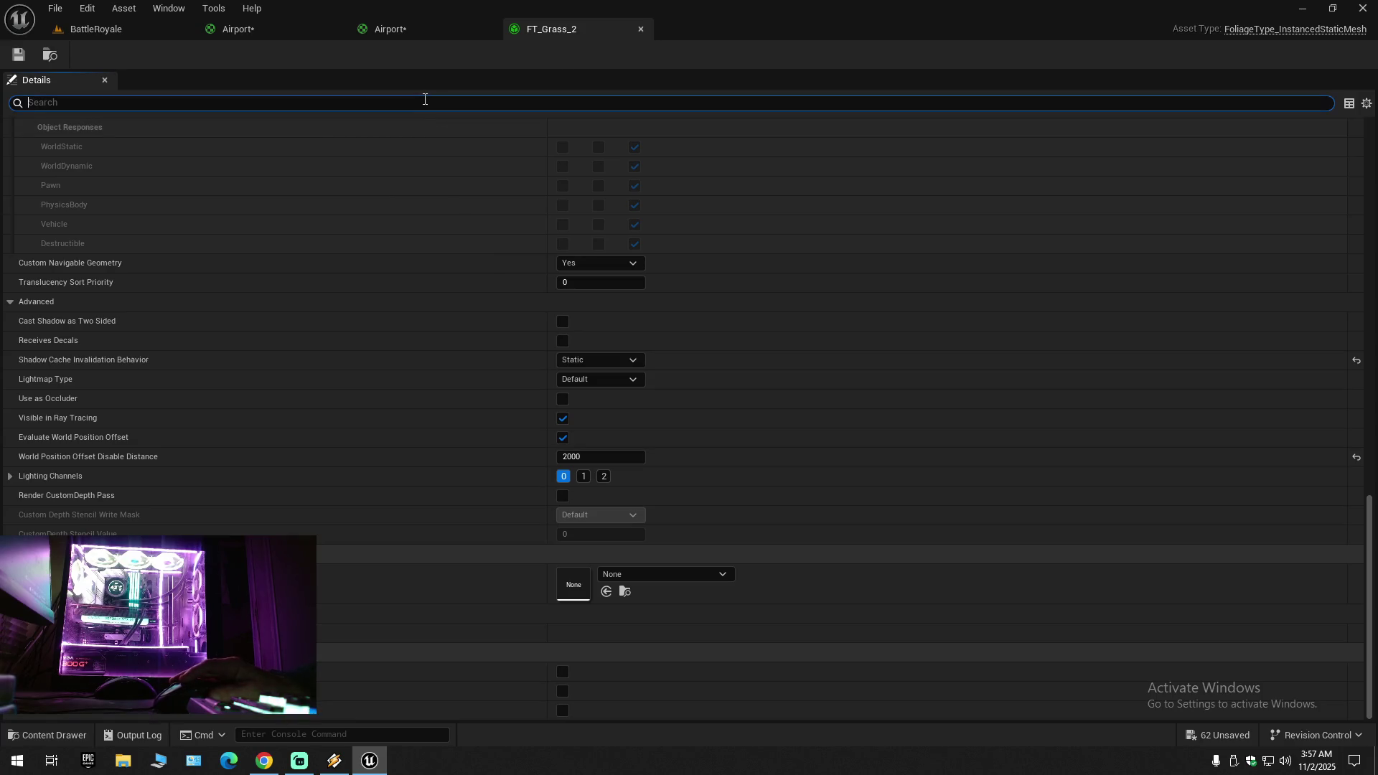
pyautogui.write('cull')
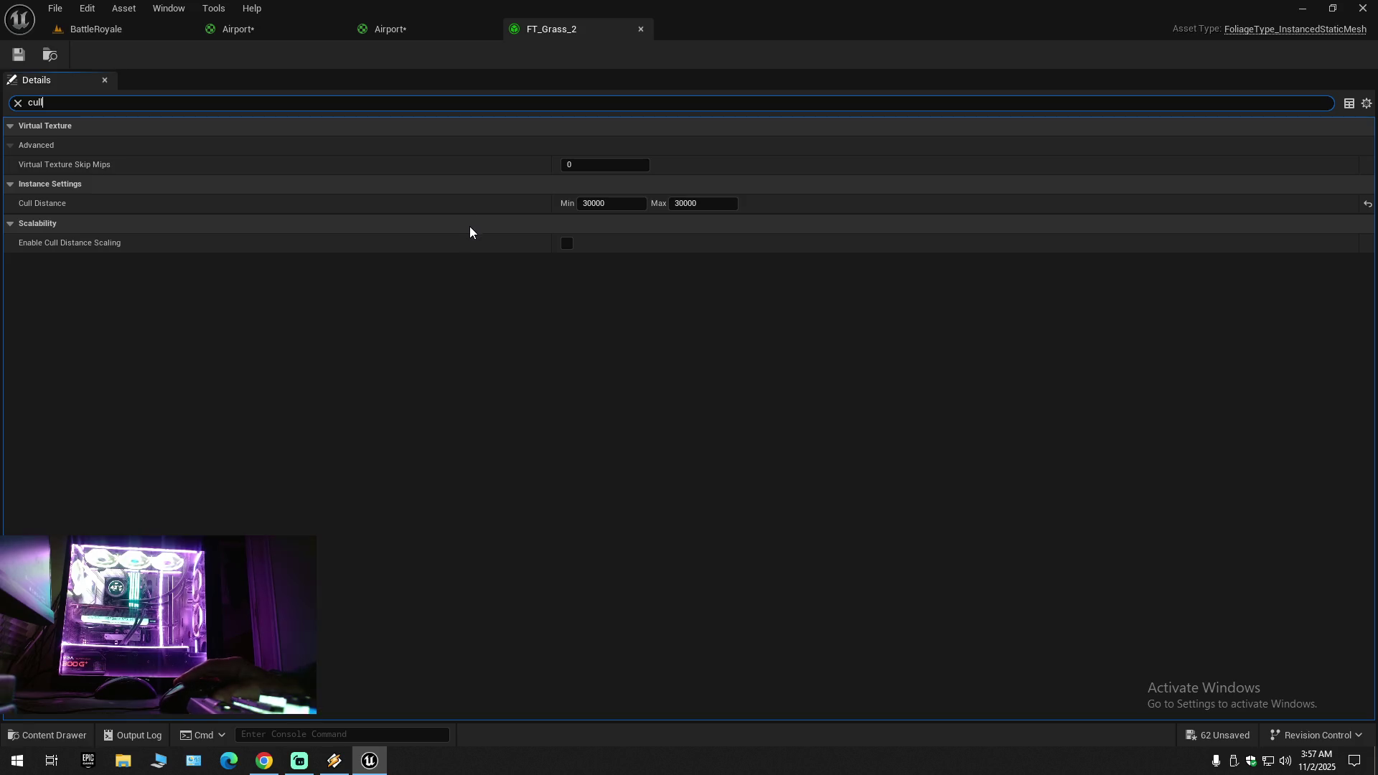
pyautogui.click(607, 204)
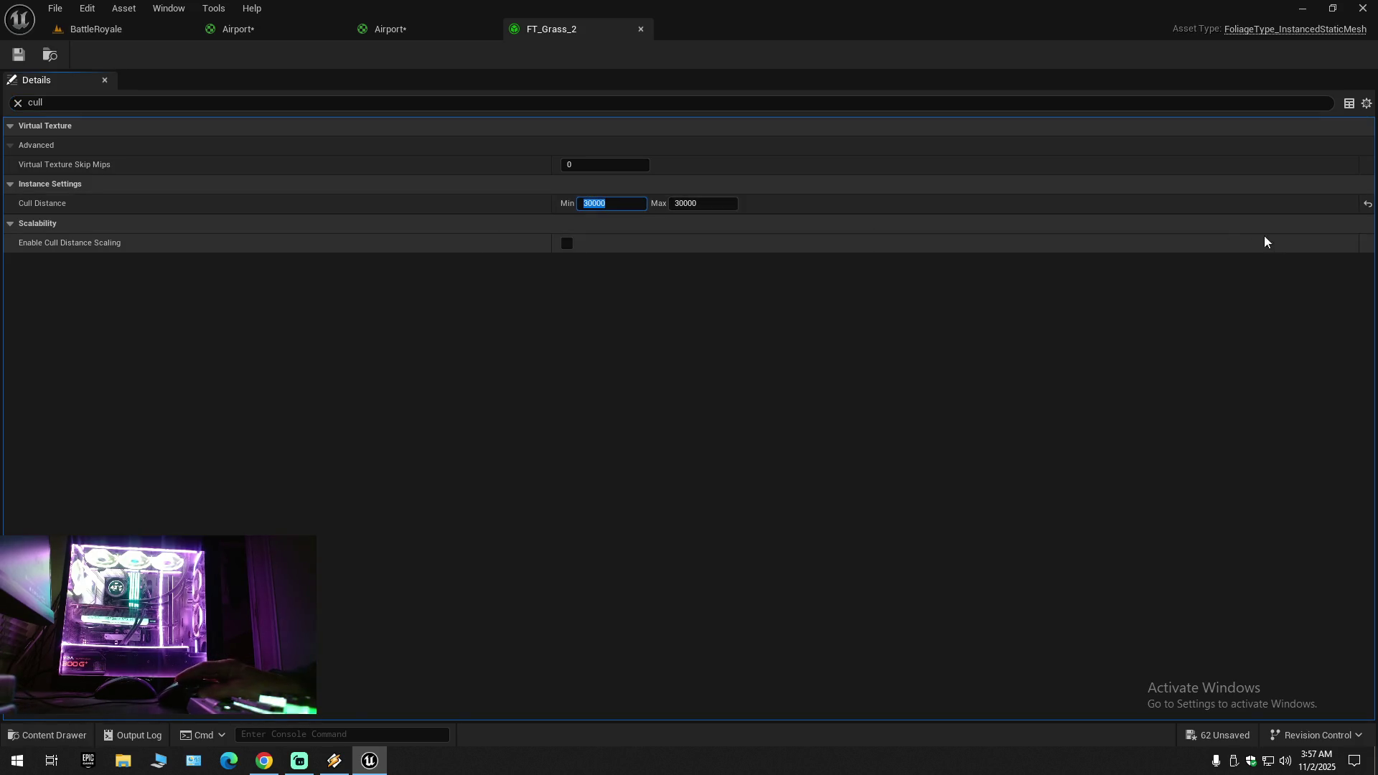
pyautogui.click(1366, 205)
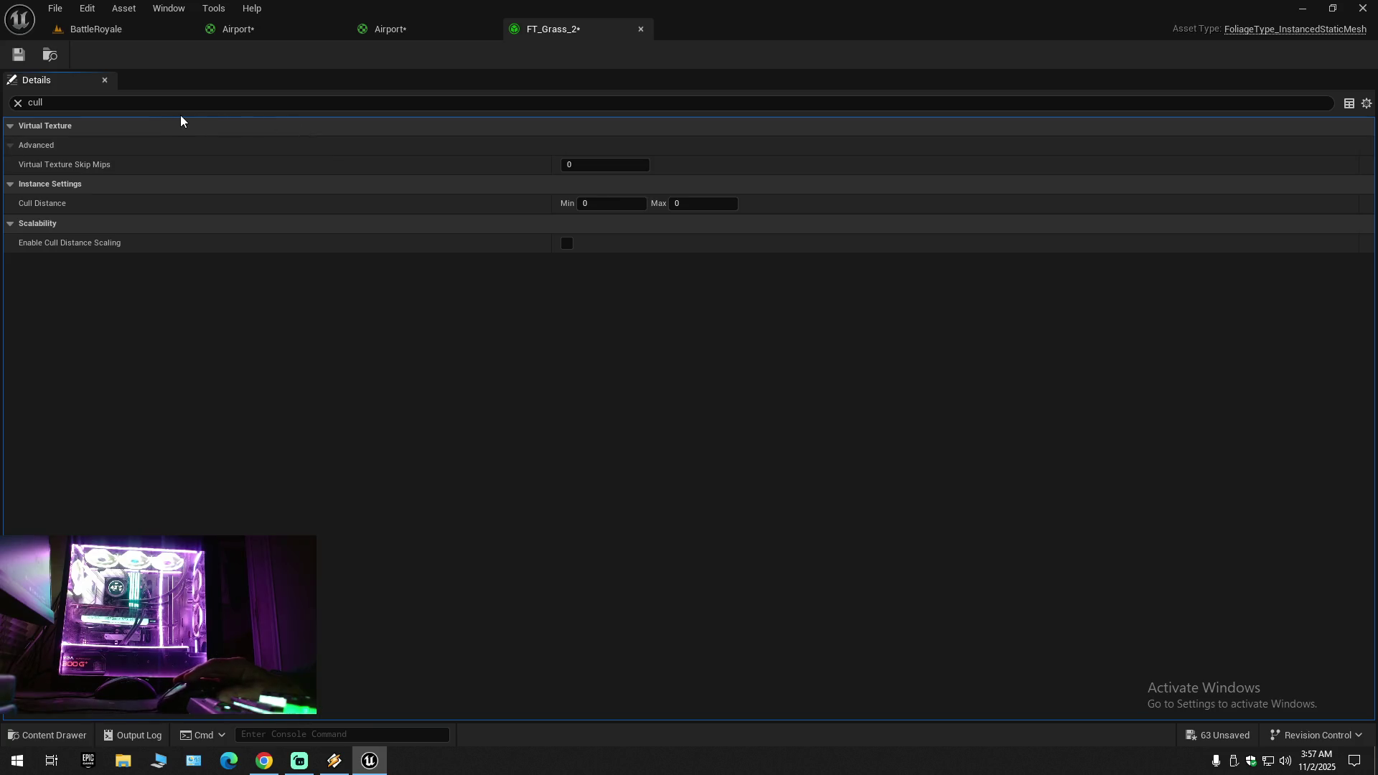
pyautogui.click(18, 53)
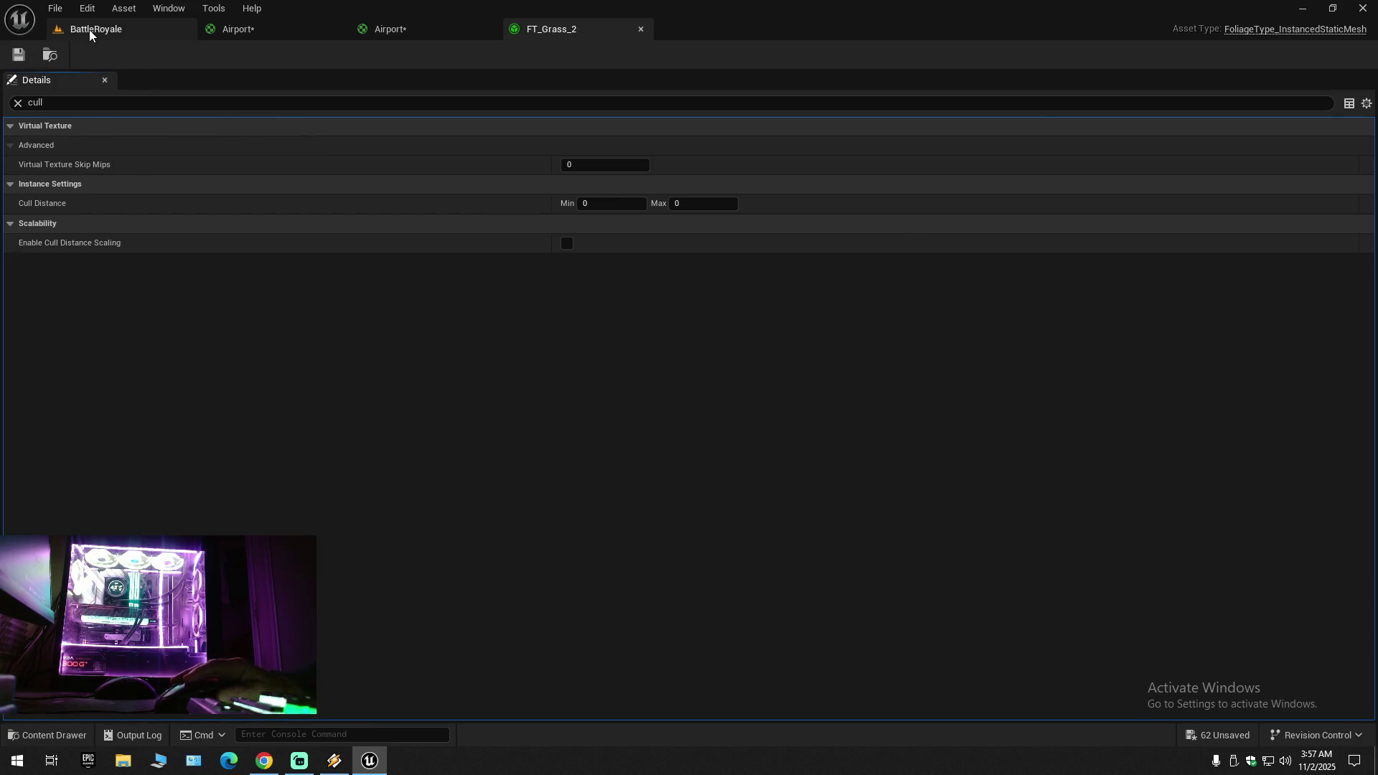
pyautogui.click(96, 29)
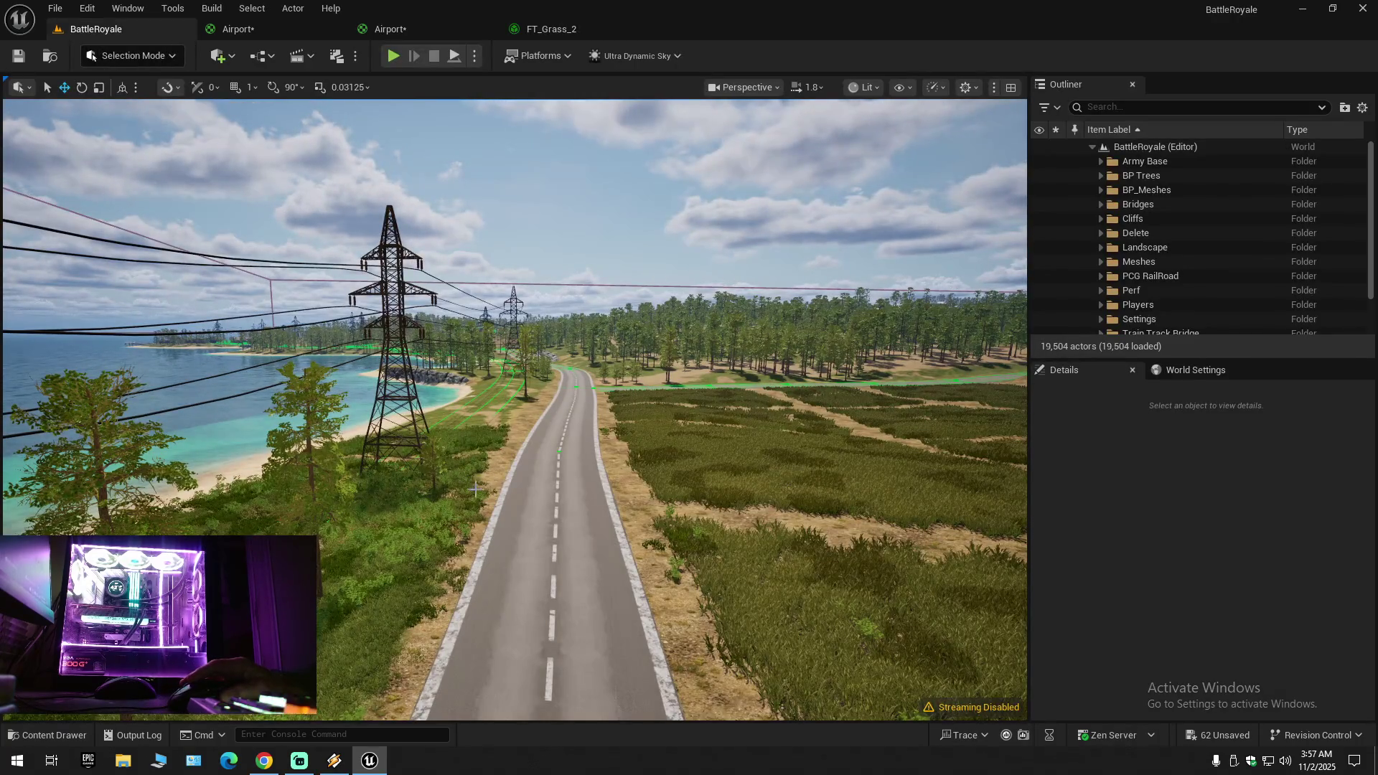
pyautogui.scroll(-1, 514, 502)
pyautogui.press('w')
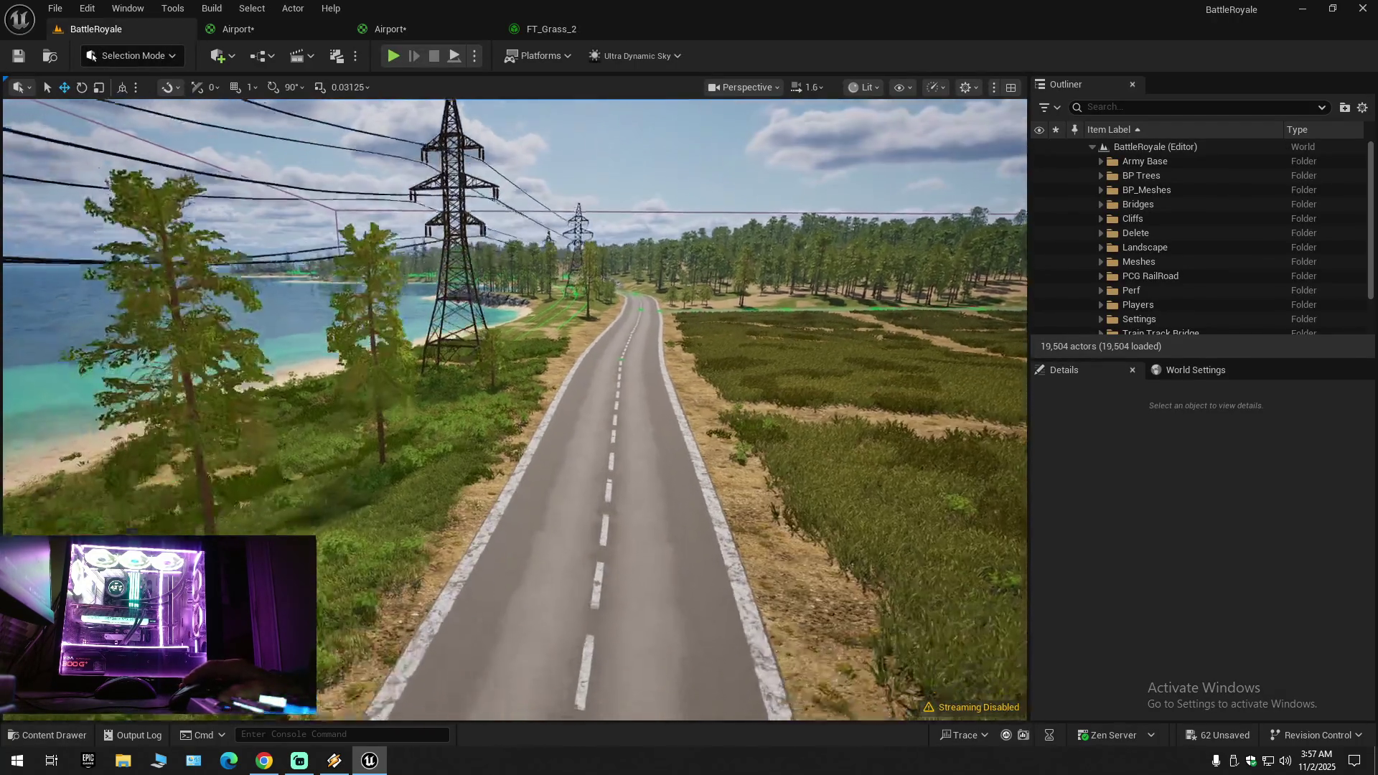
pyautogui.press('e')
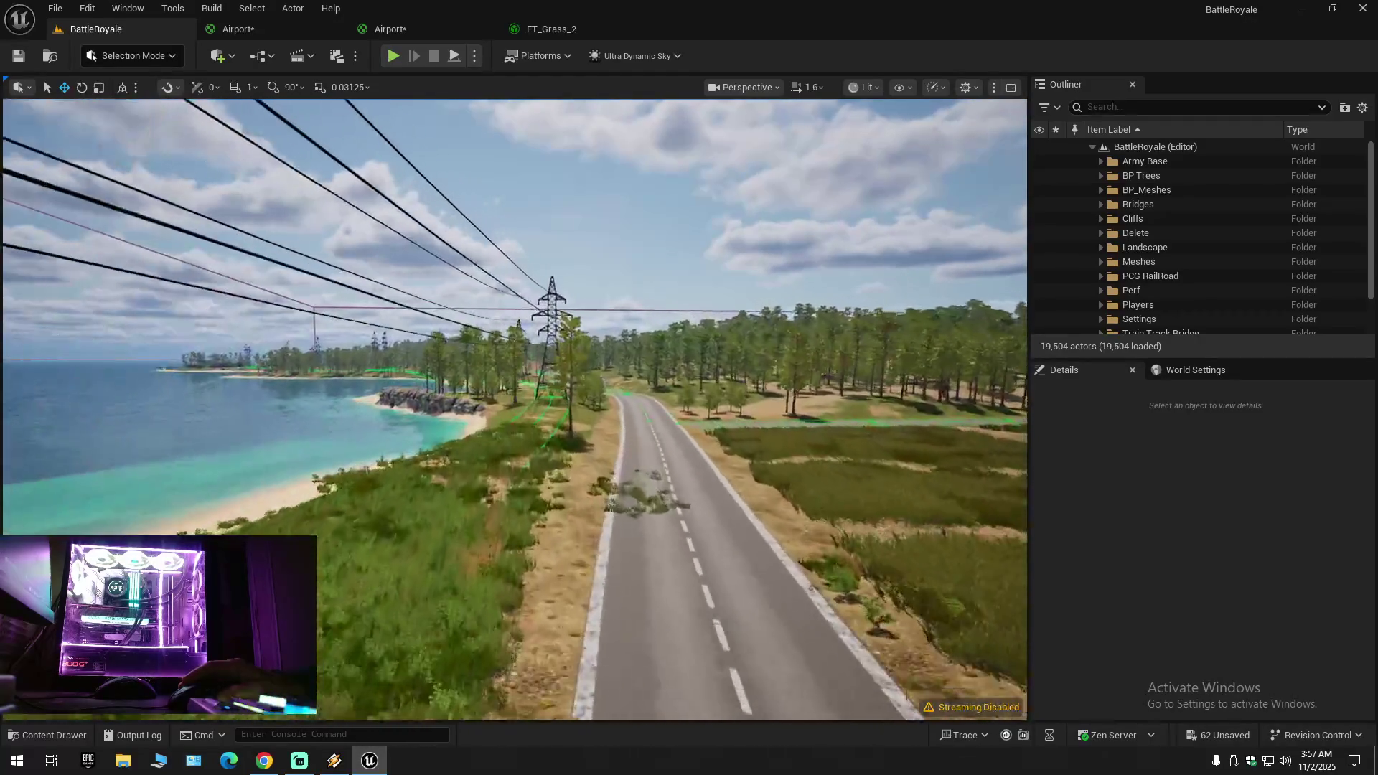
pyautogui.press('s')
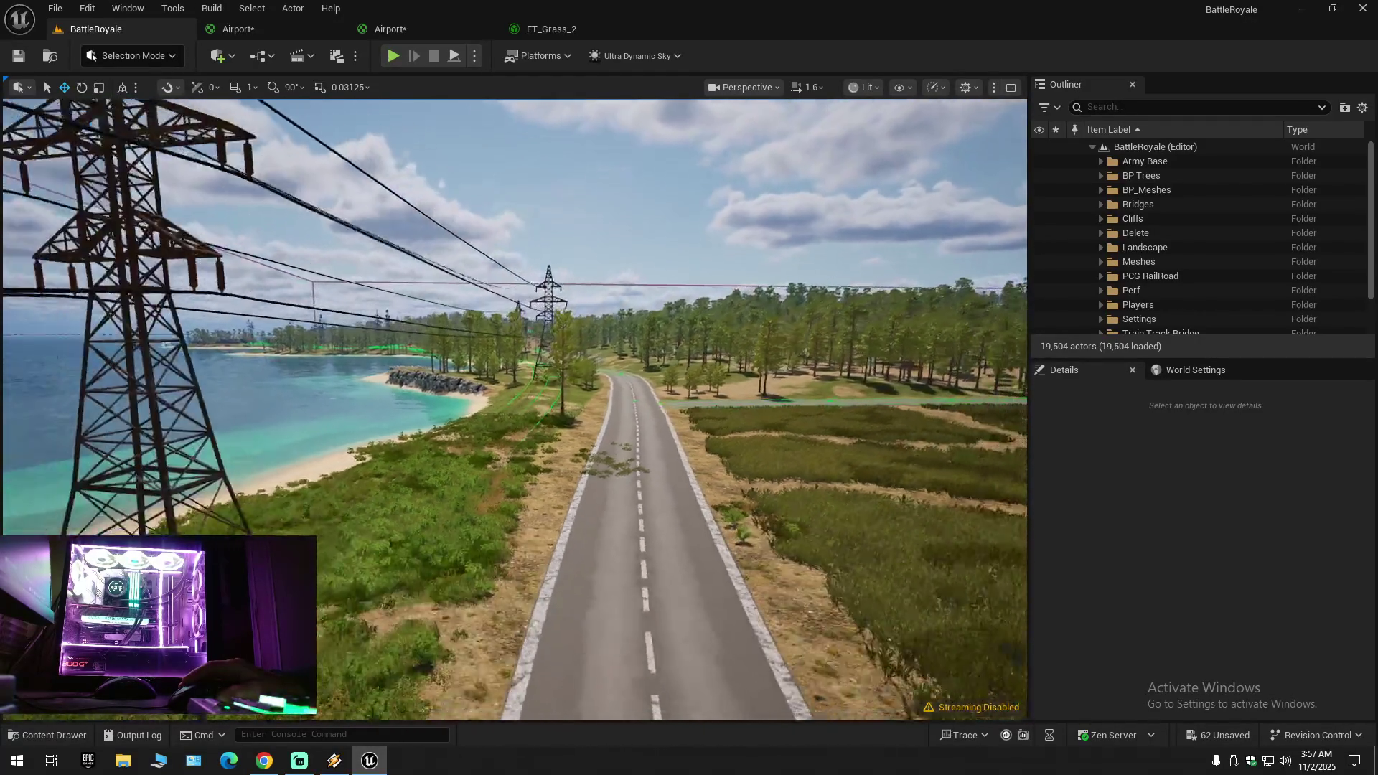
pyautogui.press('w')
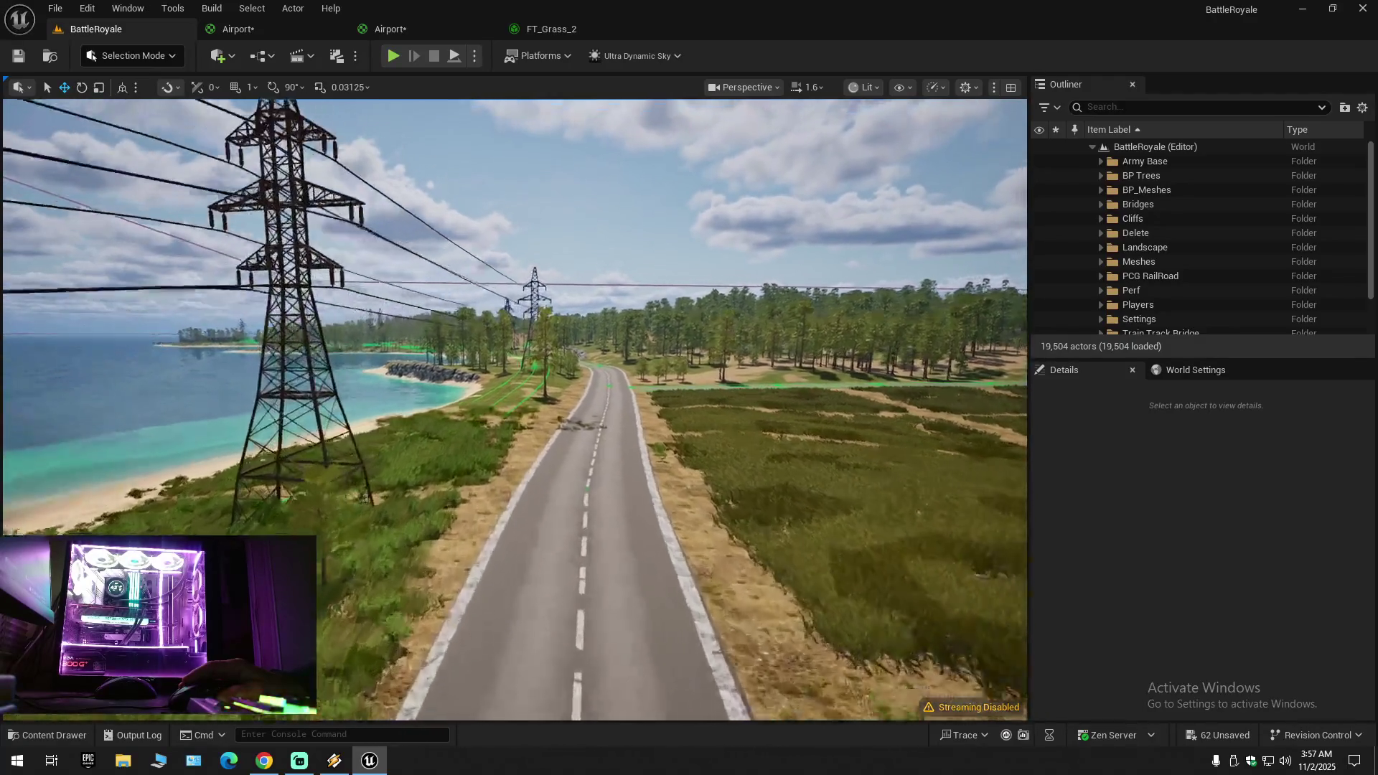
pyautogui.press('a')
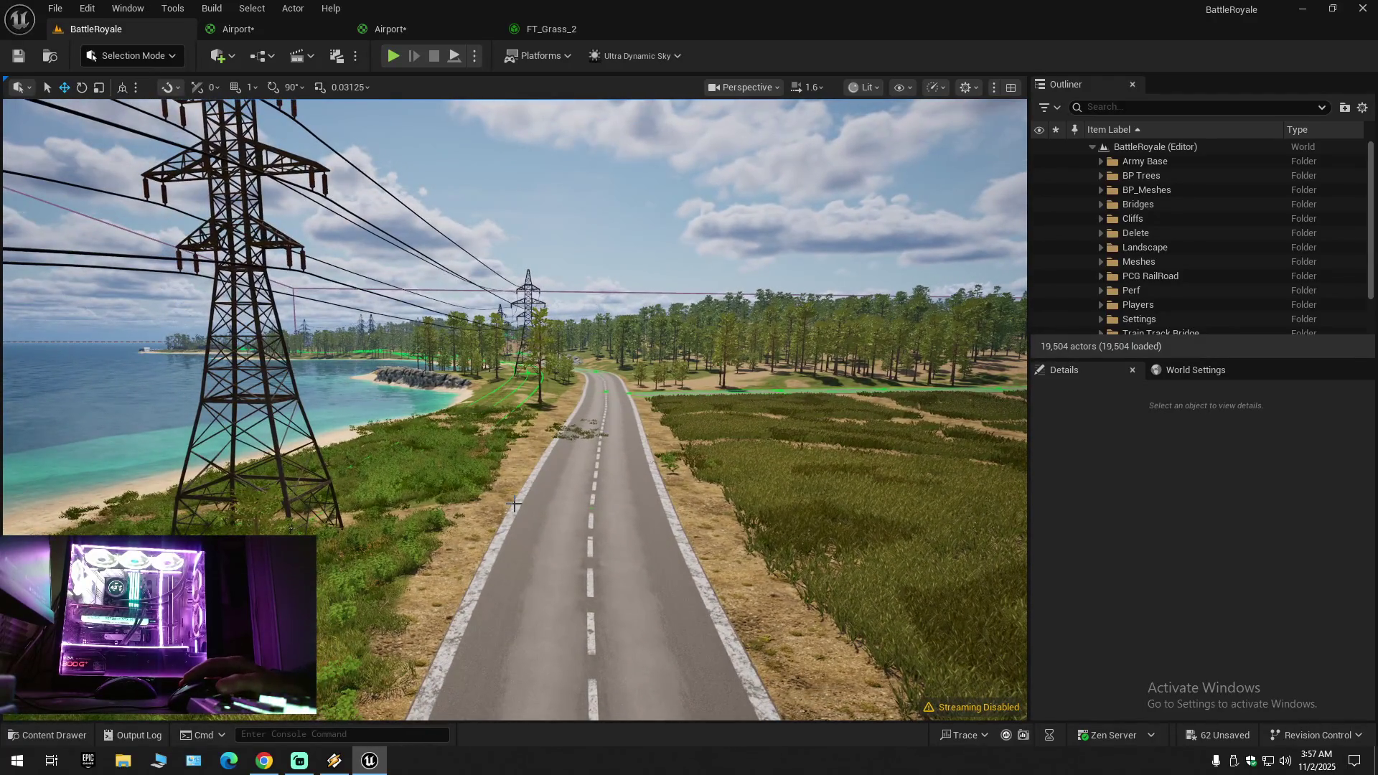
pyautogui.click(559, 29)
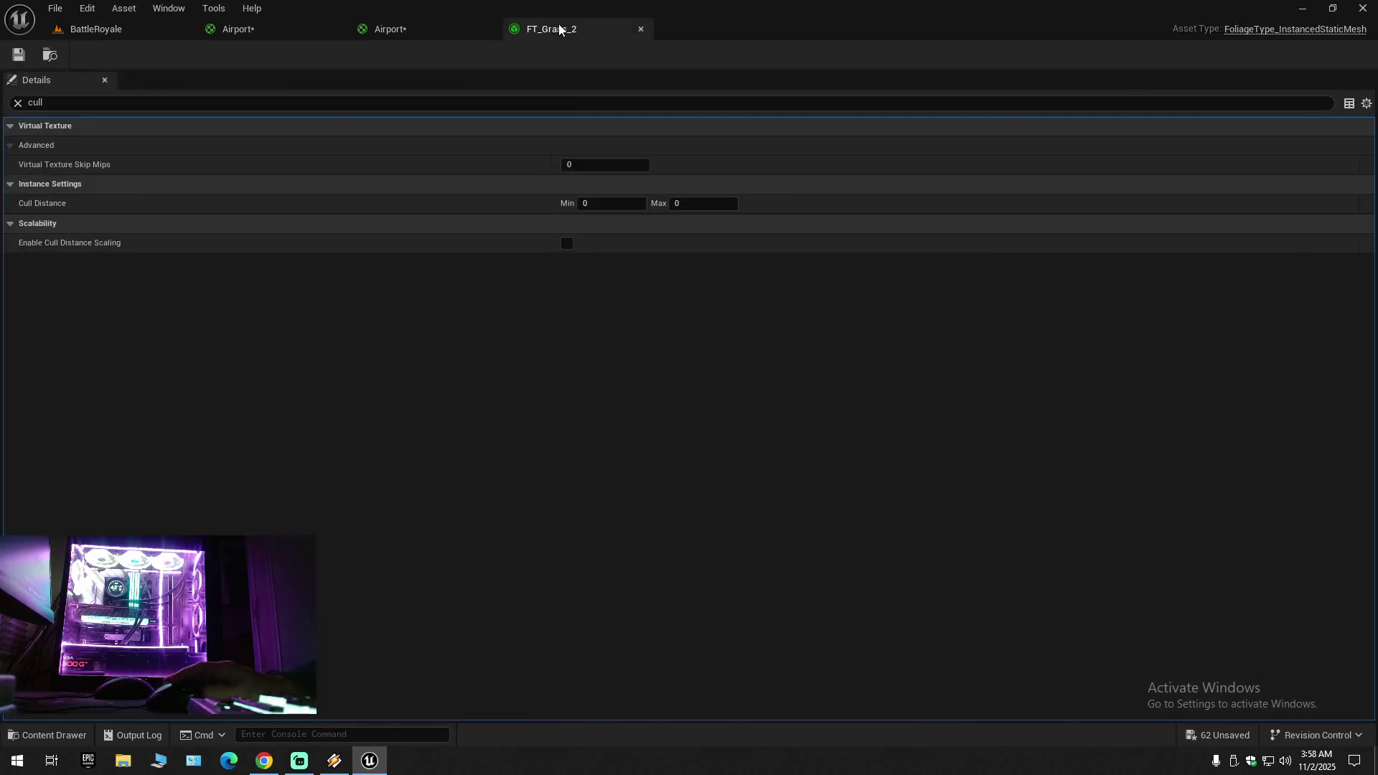
# Step: Paste 30000 into FT_Grass_2's Cull Distance Min and clear the 'cull' search filter
pyautogui.click(608, 203)
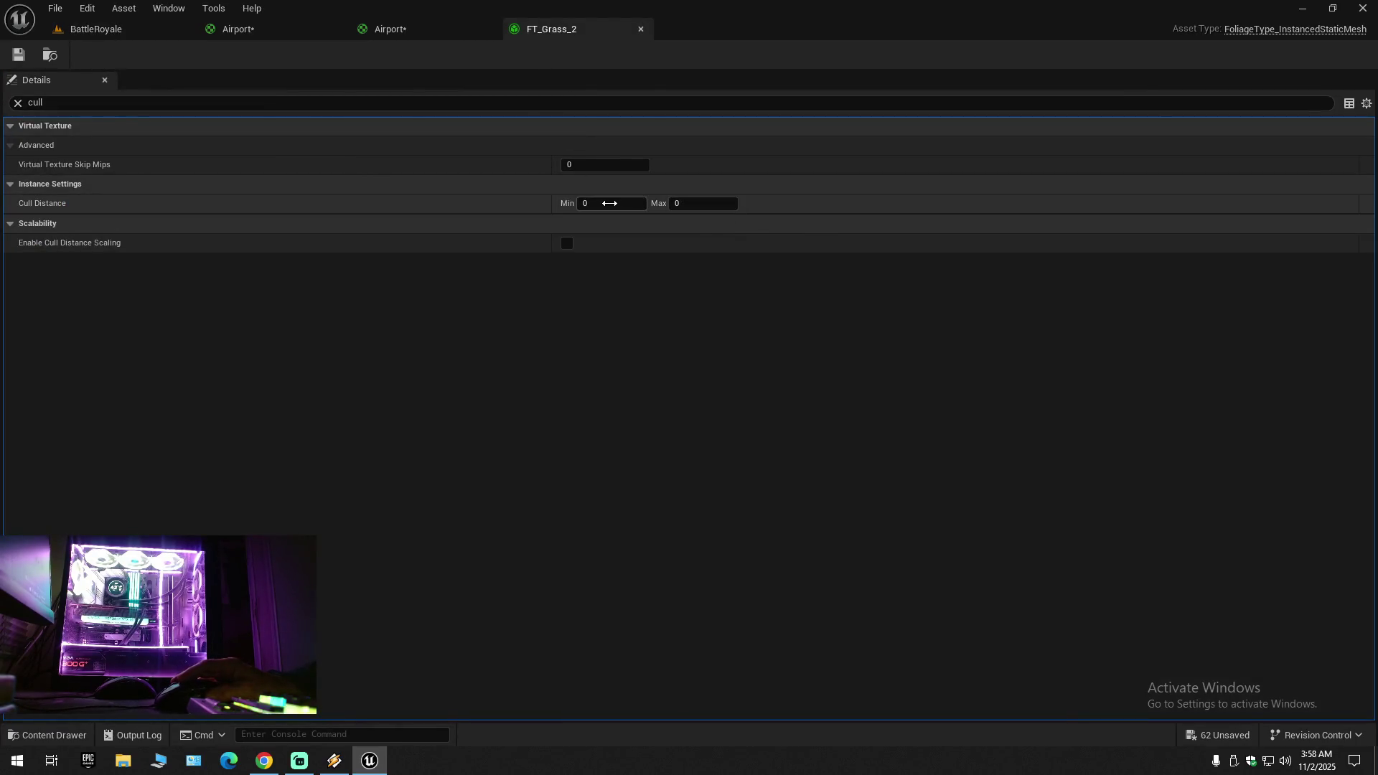
pyautogui.rightClick(608, 204)
pyautogui.click(669, 281)
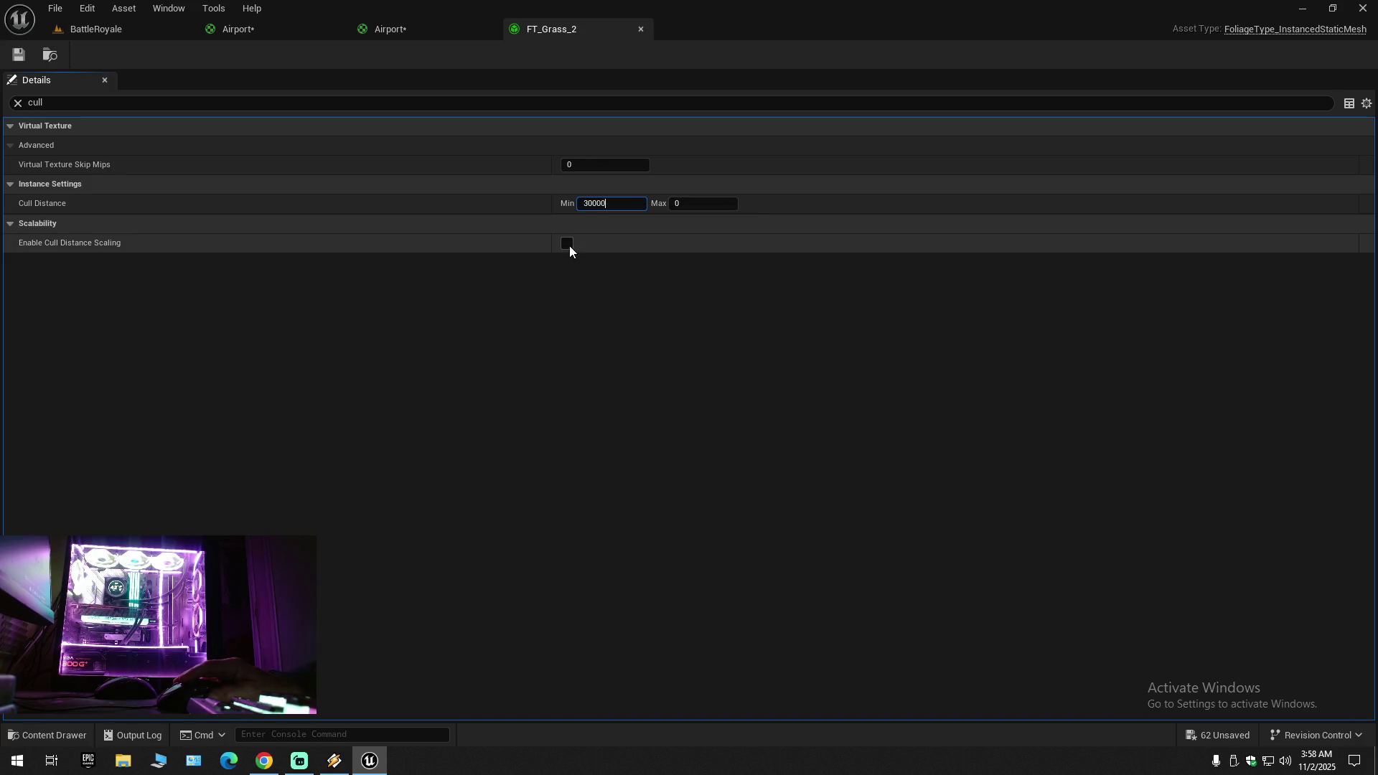
pyautogui.click(18, 102)
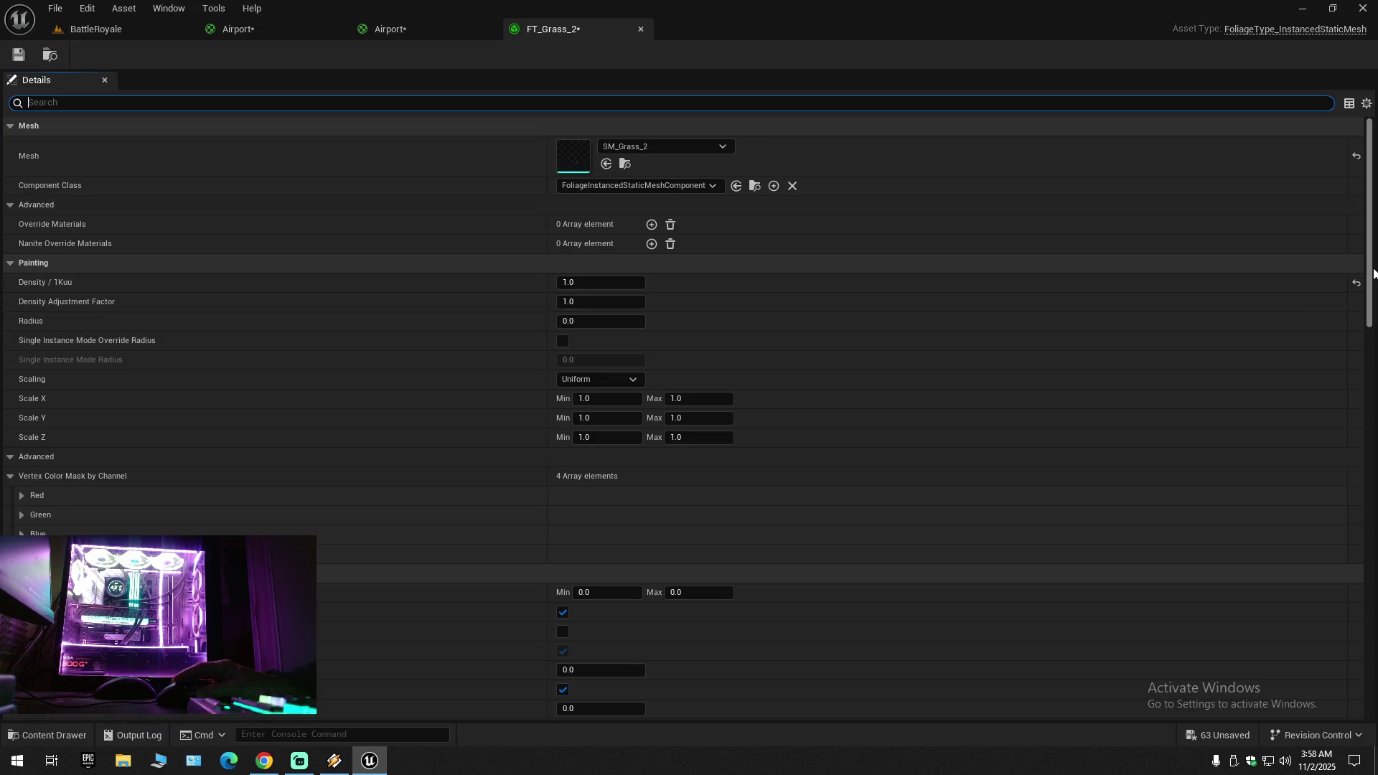
# Step: Re-enable the two lower scalability checkboxes and save FT_Grass_2
pyautogui.moveTo(1374, 273); pyautogui.dragTo(1373, 665)
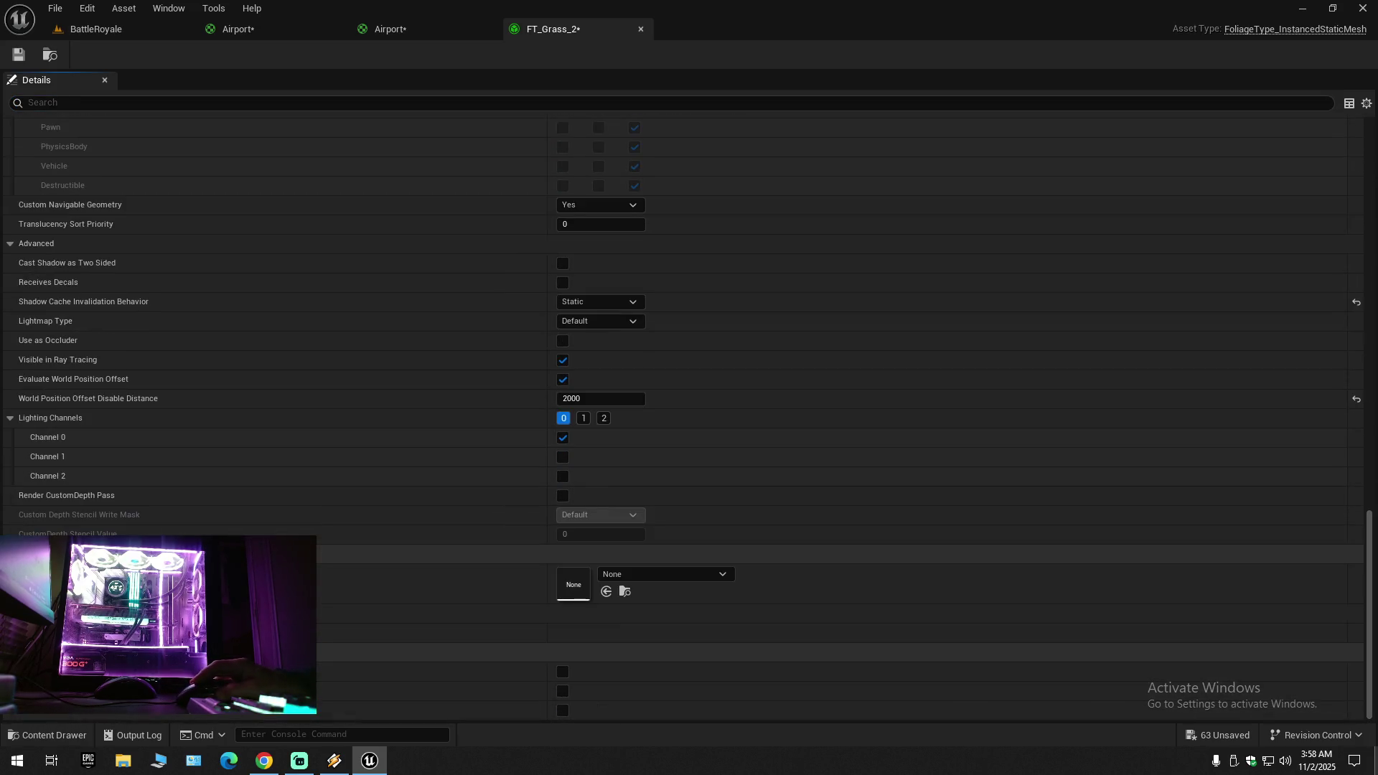
pyautogui.click(566, 712)
pyautogui.click(564, 671)
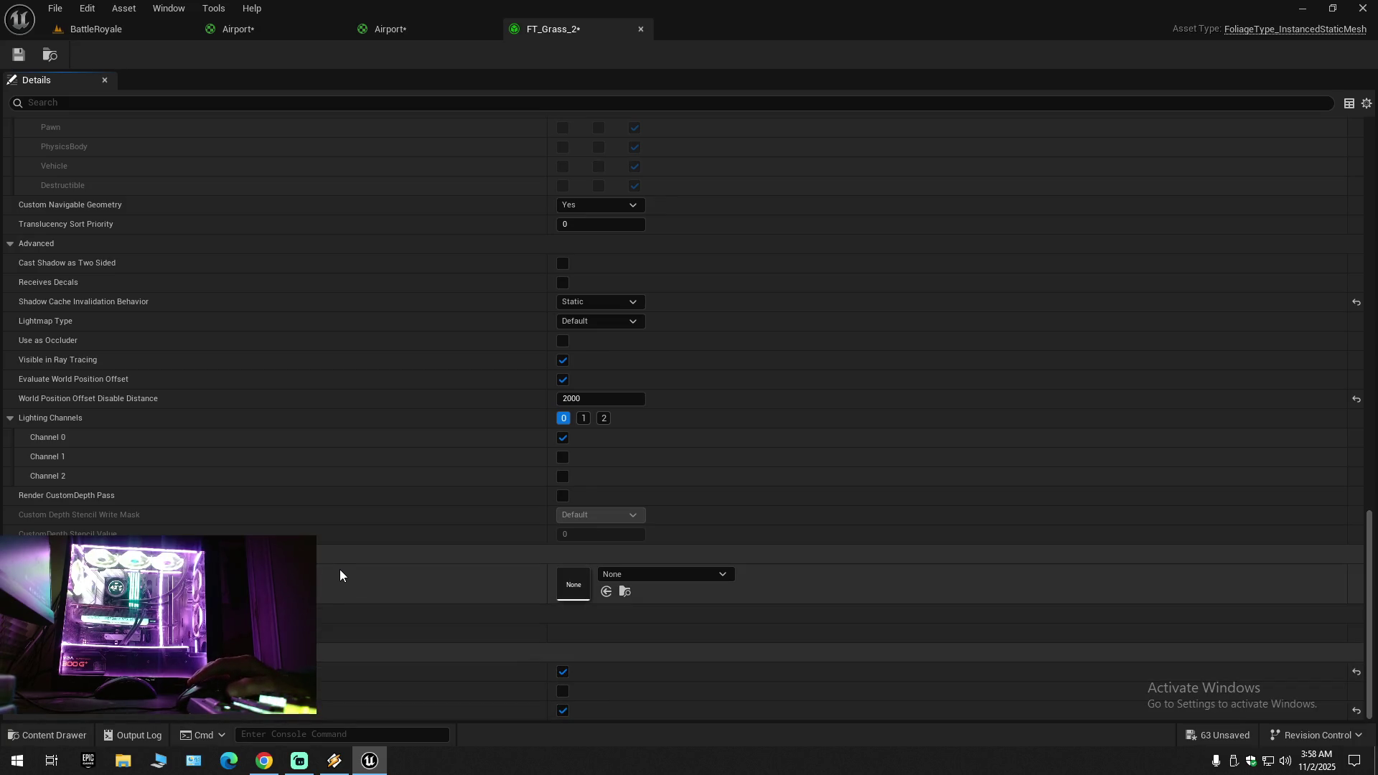
pyautogui.click(26, 58)
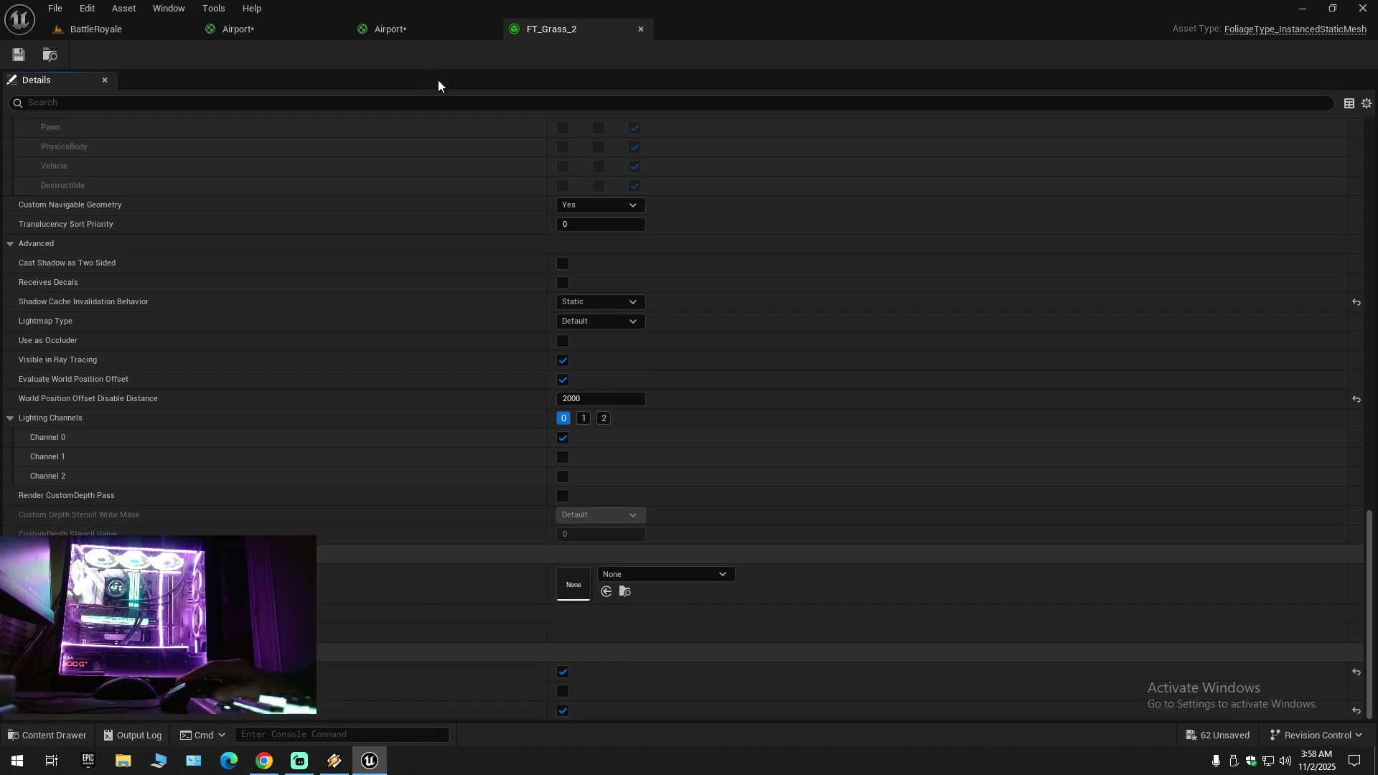
pyautogui.scroll(10, 374, 605)
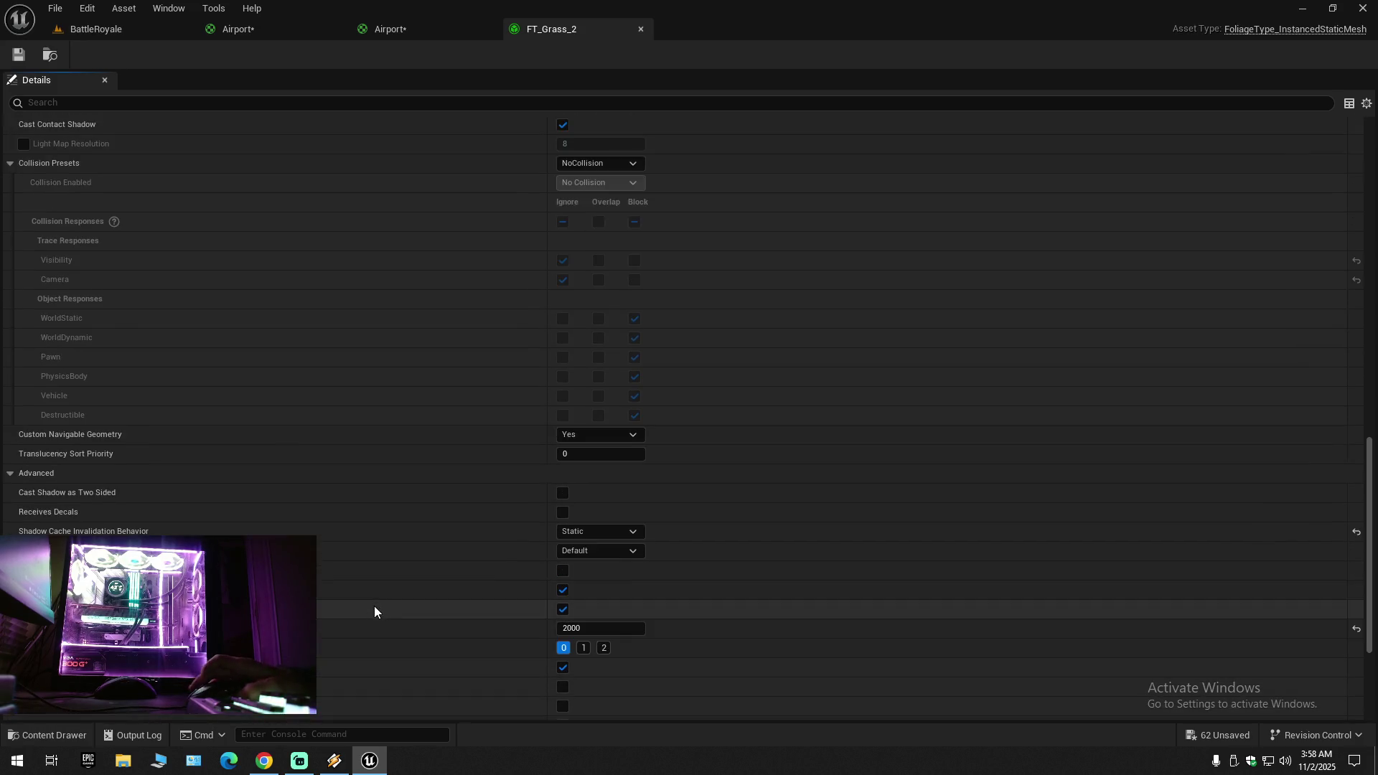
pyautogui.scroll(4, 374, 607)
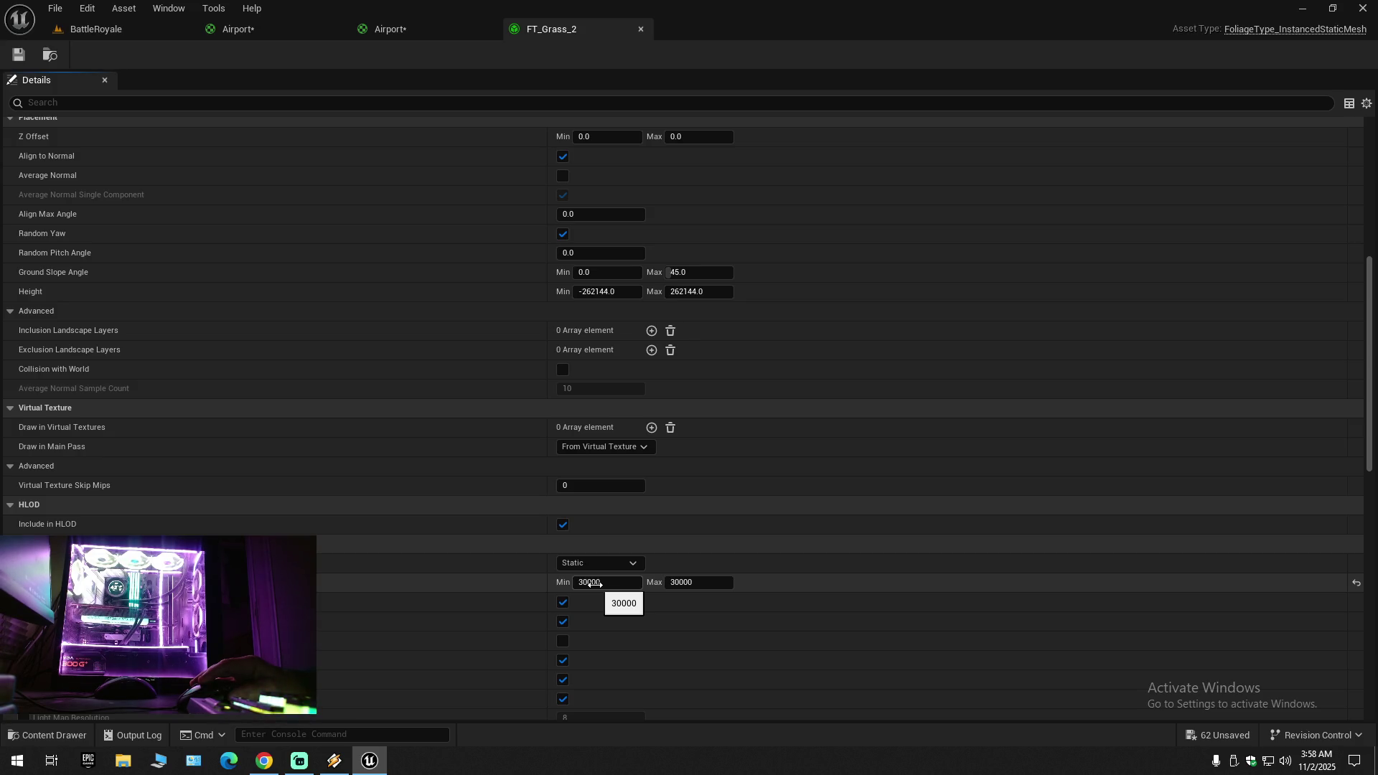
# Step: Make the Min distance 300000 by appending a 0, save, and view the grass in the level
pyautogui.click(599, 584)
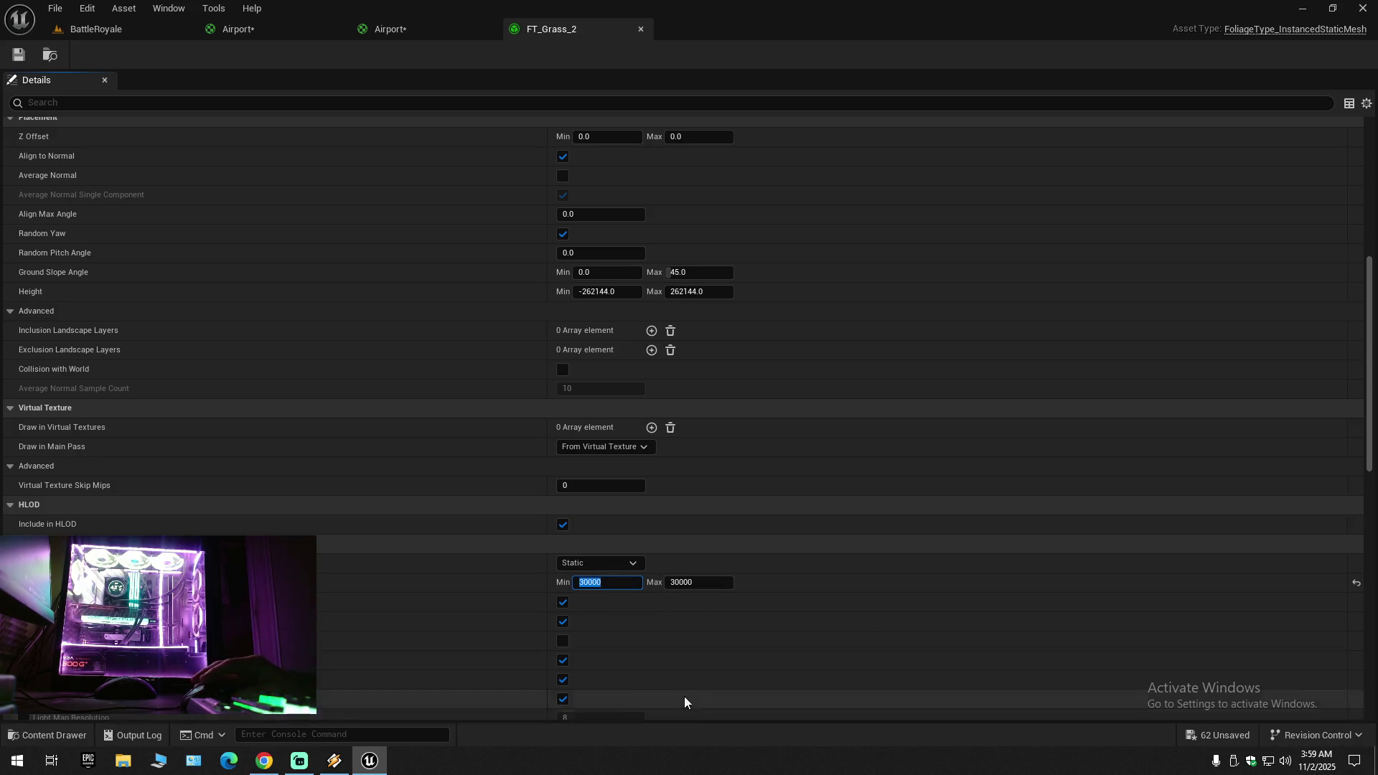
pyautogui.click(613, 583)
pyautogui.write('0')
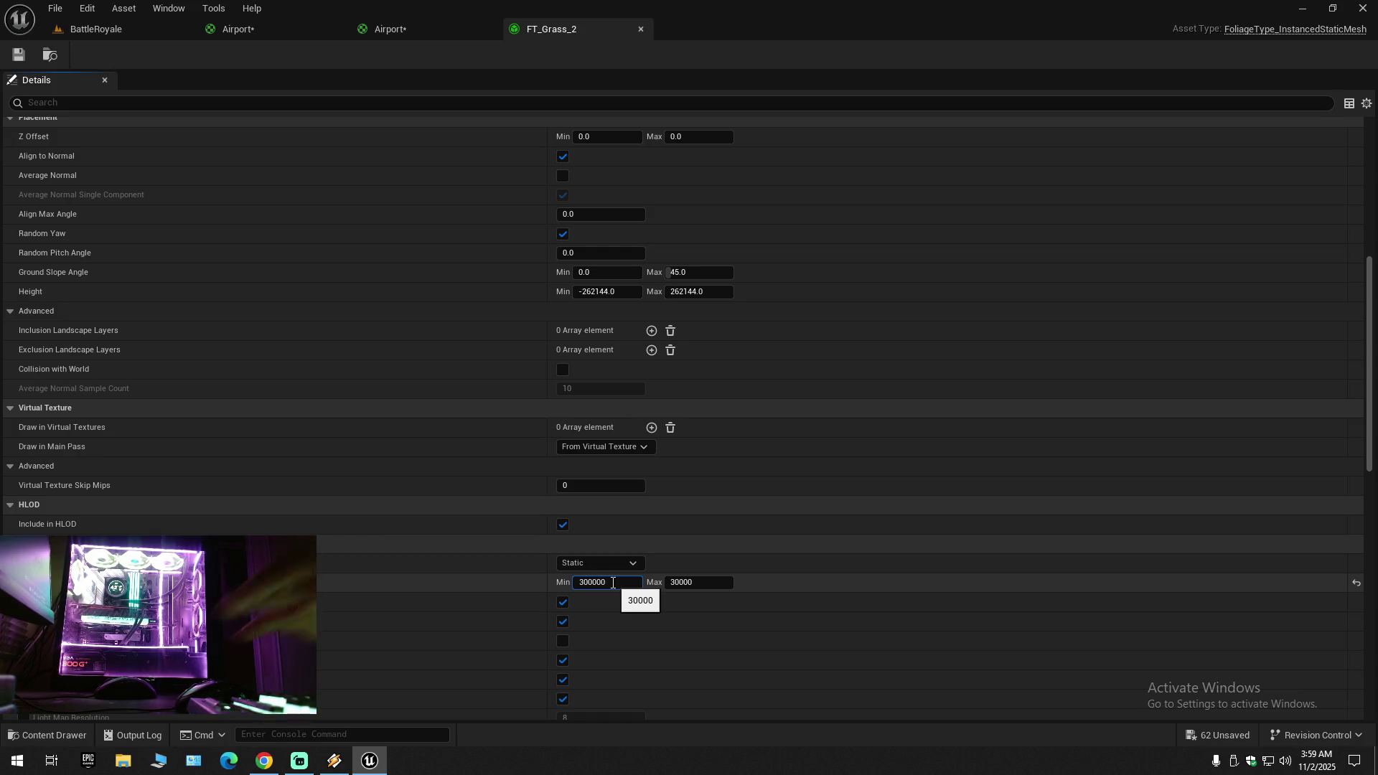
pyautogui.press('Return')
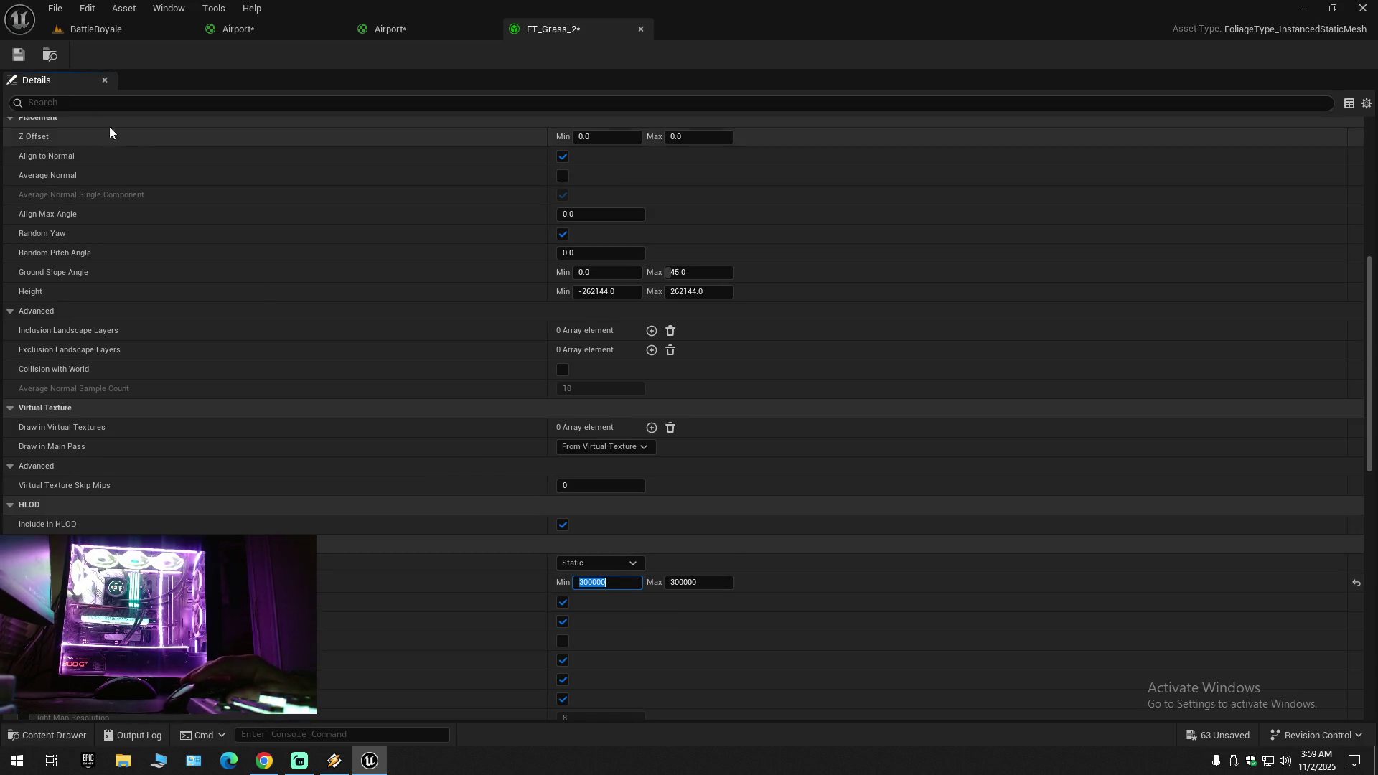
pyautogui.click(19, 54)
pyautogui.click(136, 28)
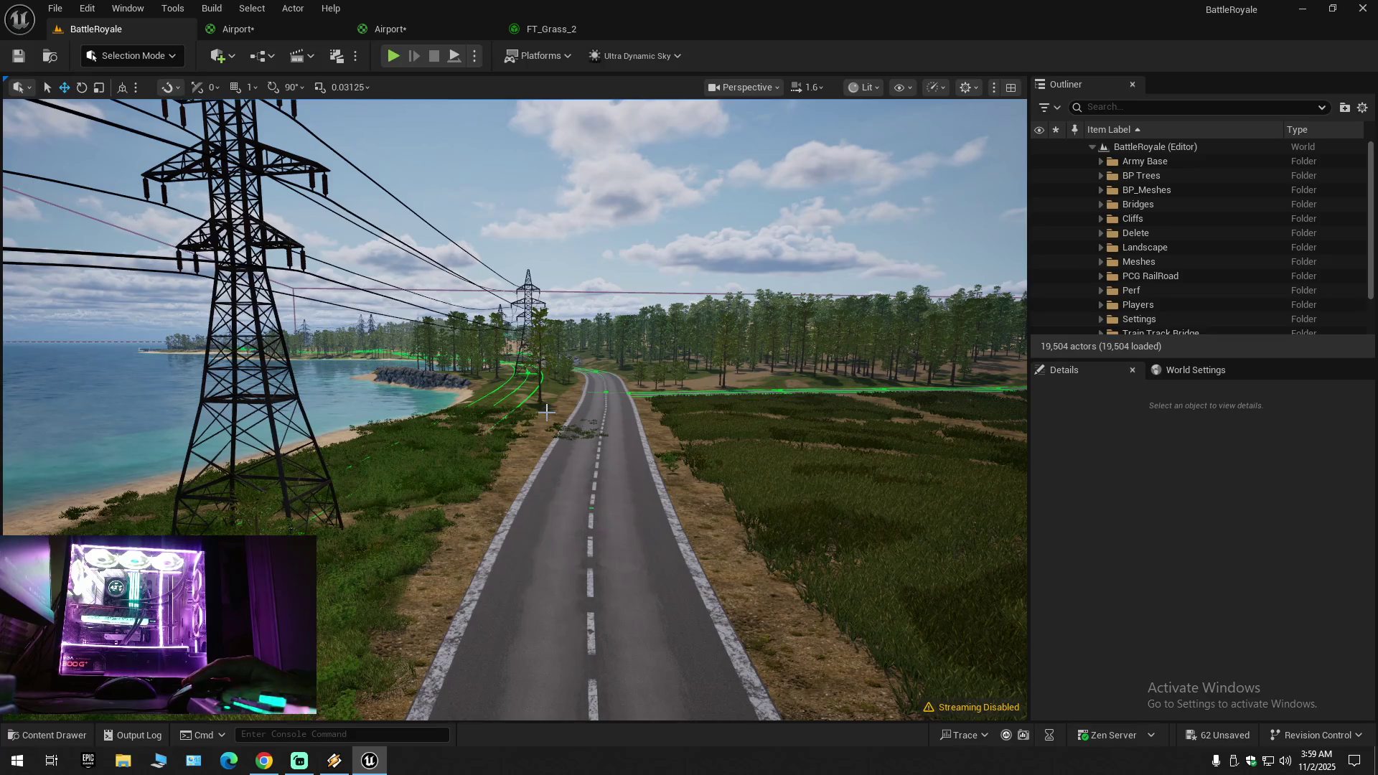
# Step: Raise the Min distance to 3000000 and check the grass in BattleRoyale again
pyautogui.click(551, 29)
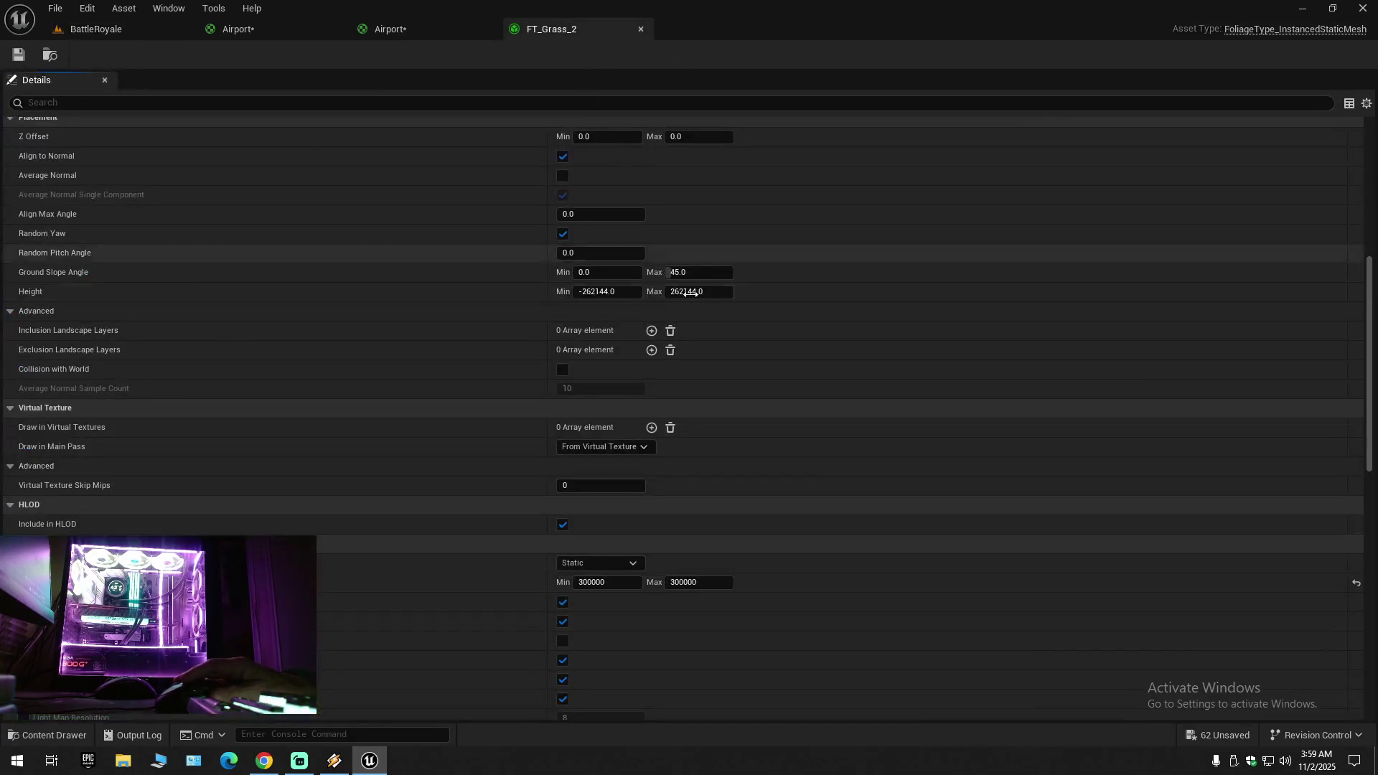
pyautogui.click(620, 582)
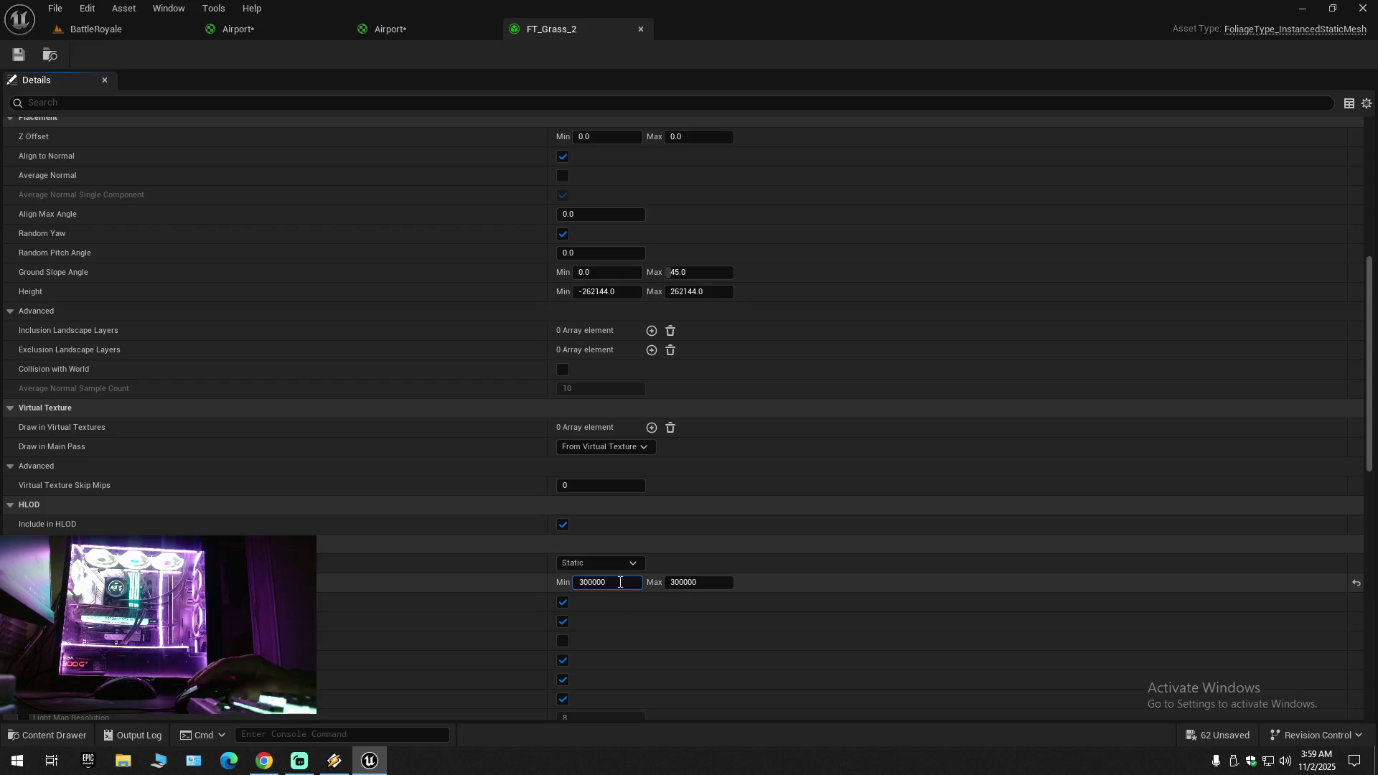
pyautogui.write('0')
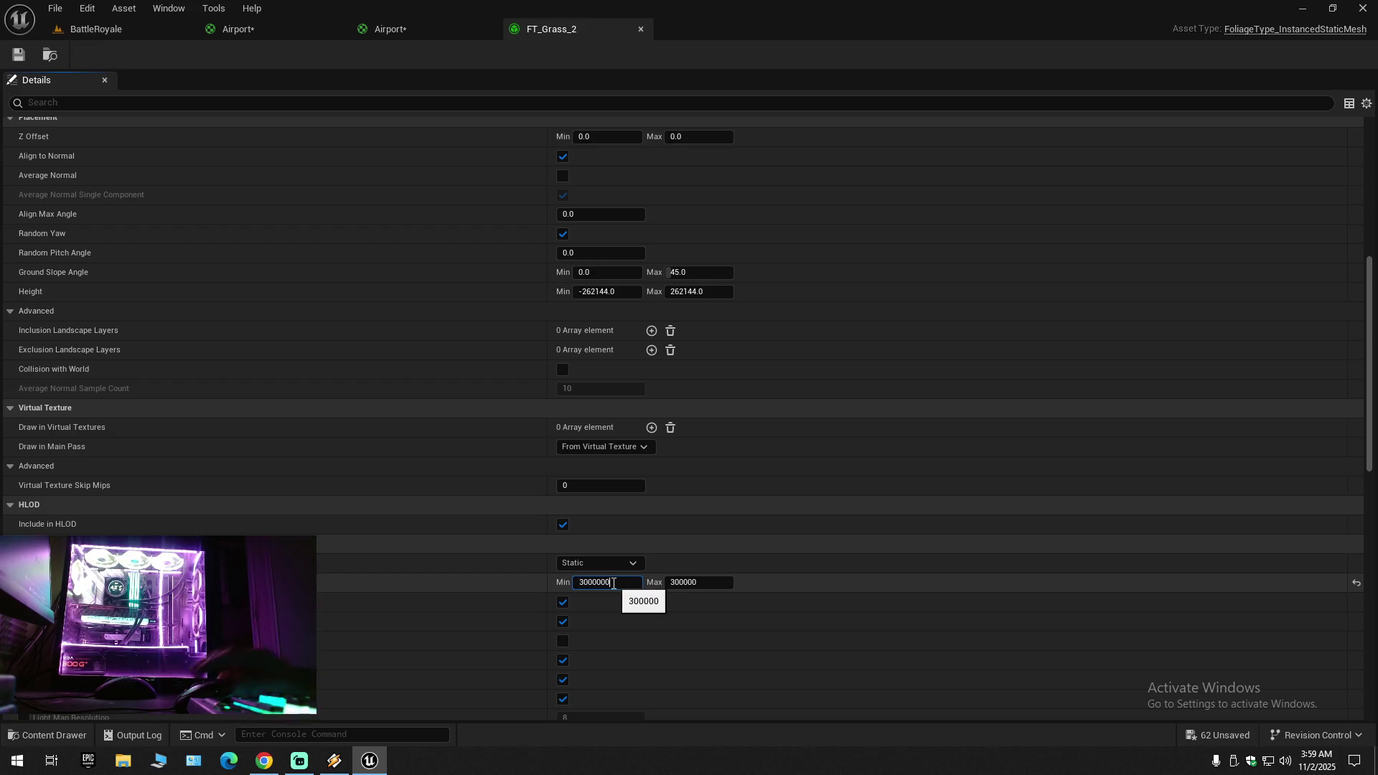
pyautogui.press('Return')
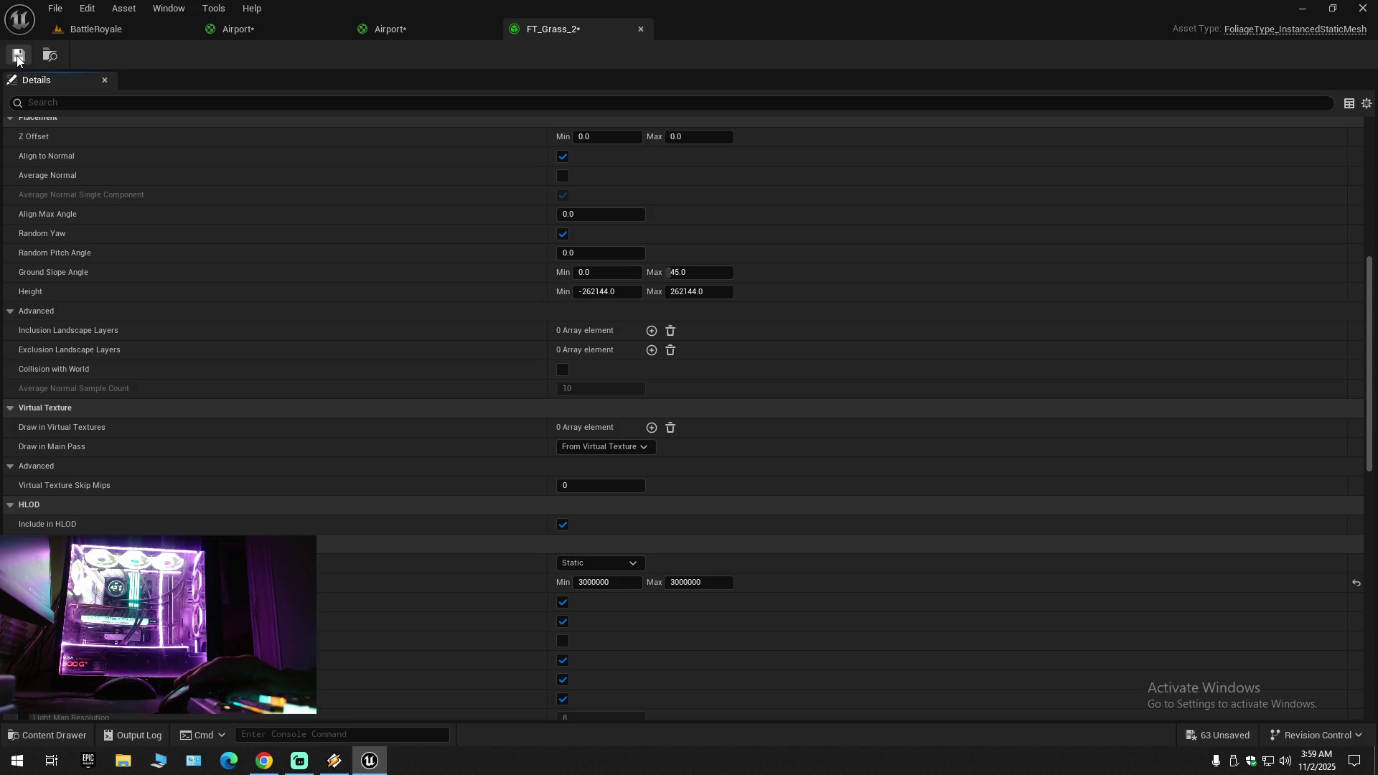
pyautogui.click(104, 29)
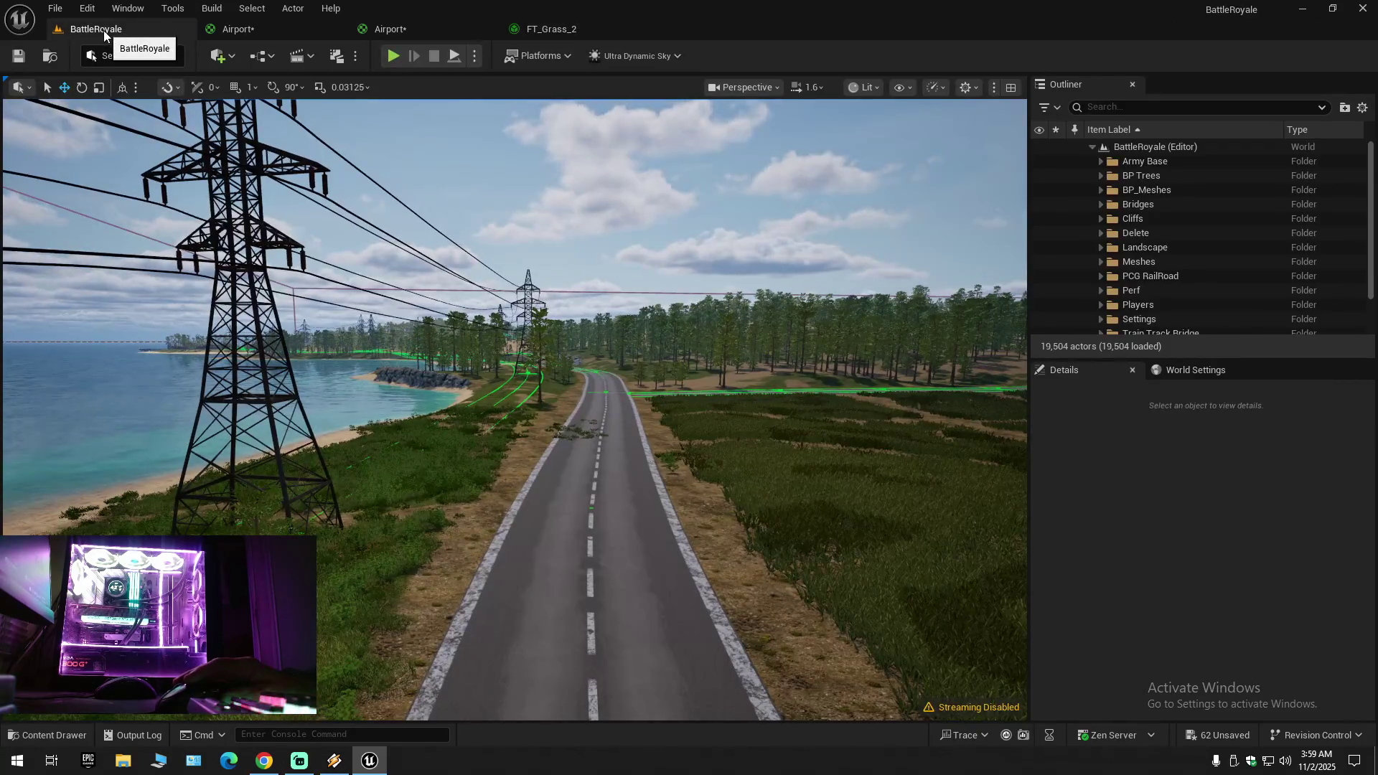
# Step: Paste 30000 into both Min and Max distance, then go back to the level
pyautogui.click(527, 30)
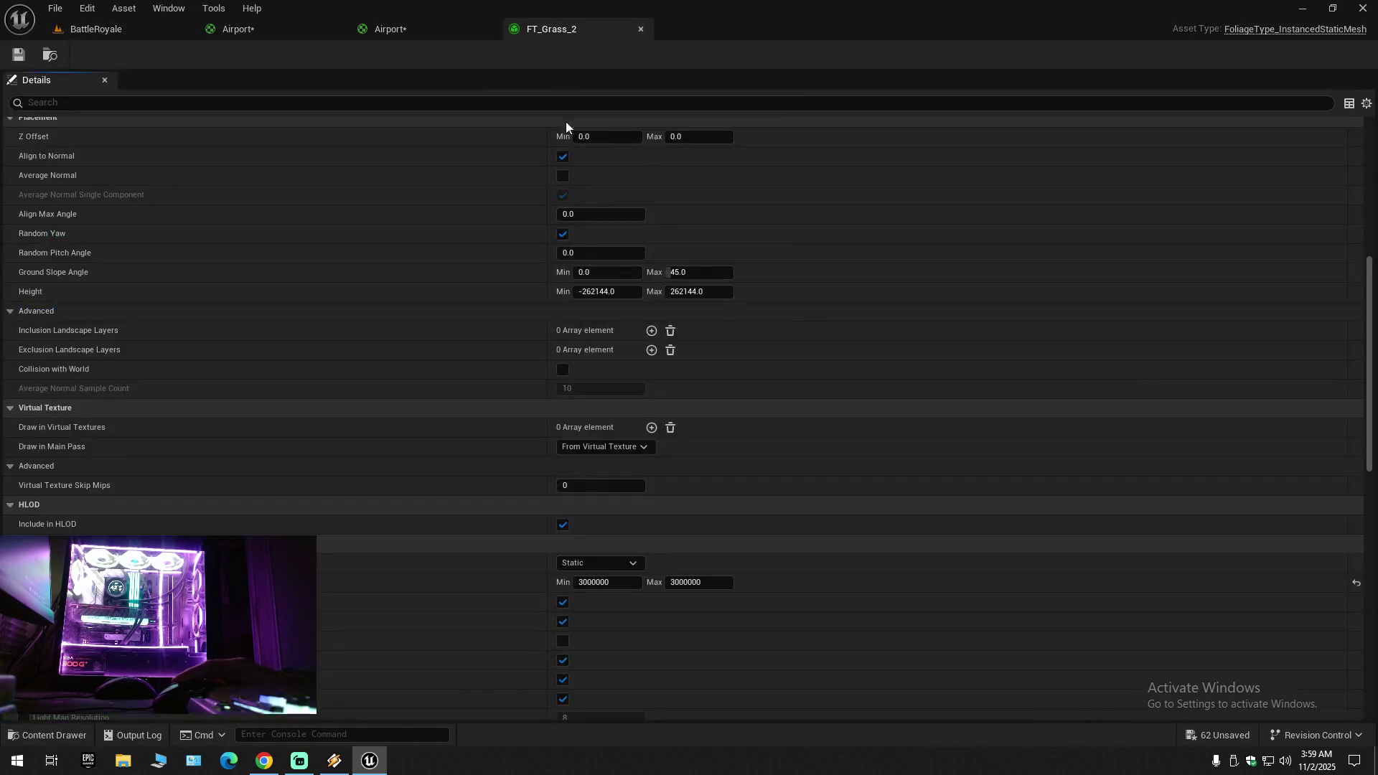
pyautogui.click(606, 582)
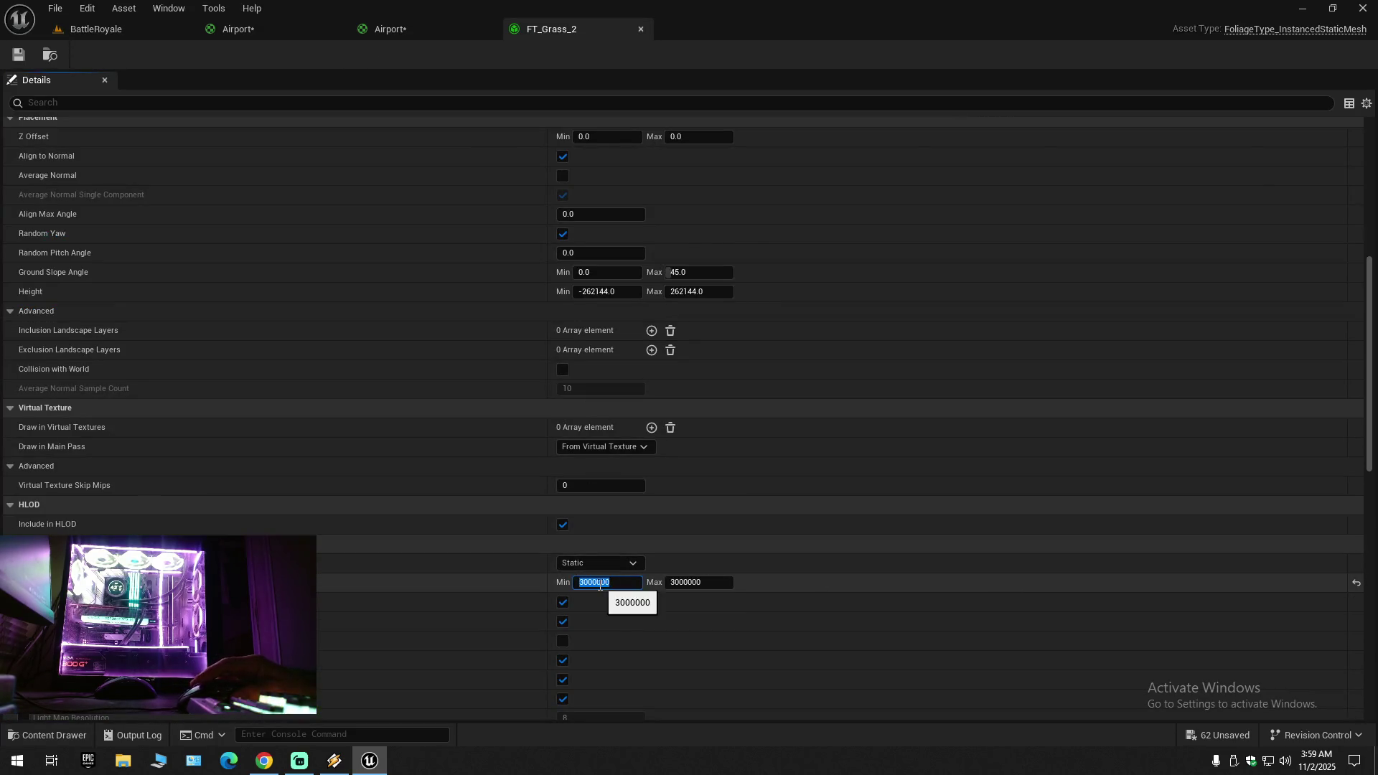
pyautogui.rightClick(602, 583)
pyautogui.click(646, 660)
pyautogui.press('Return')
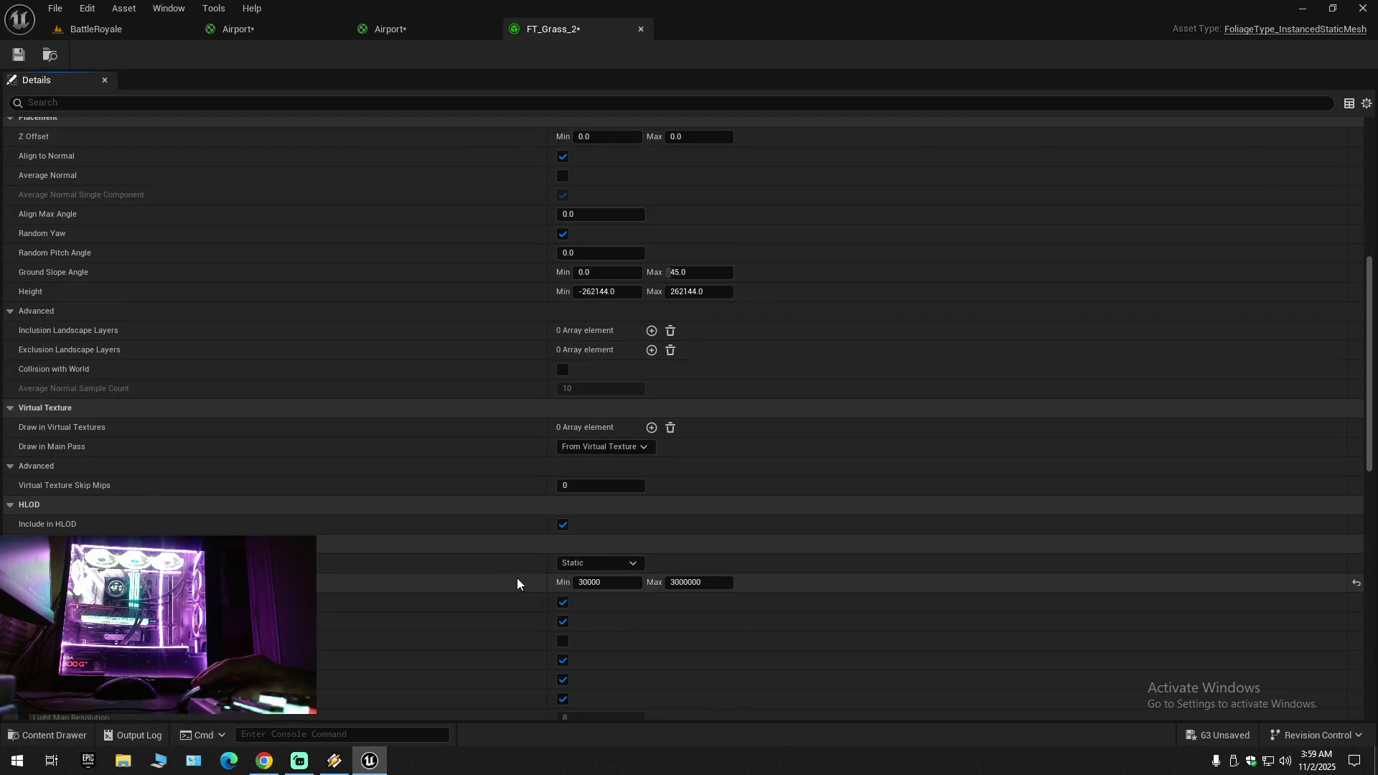
pyautogui.click(692, 582)
pyautogui.rightClick(693, 584)
pyautogui.click(747, 660)
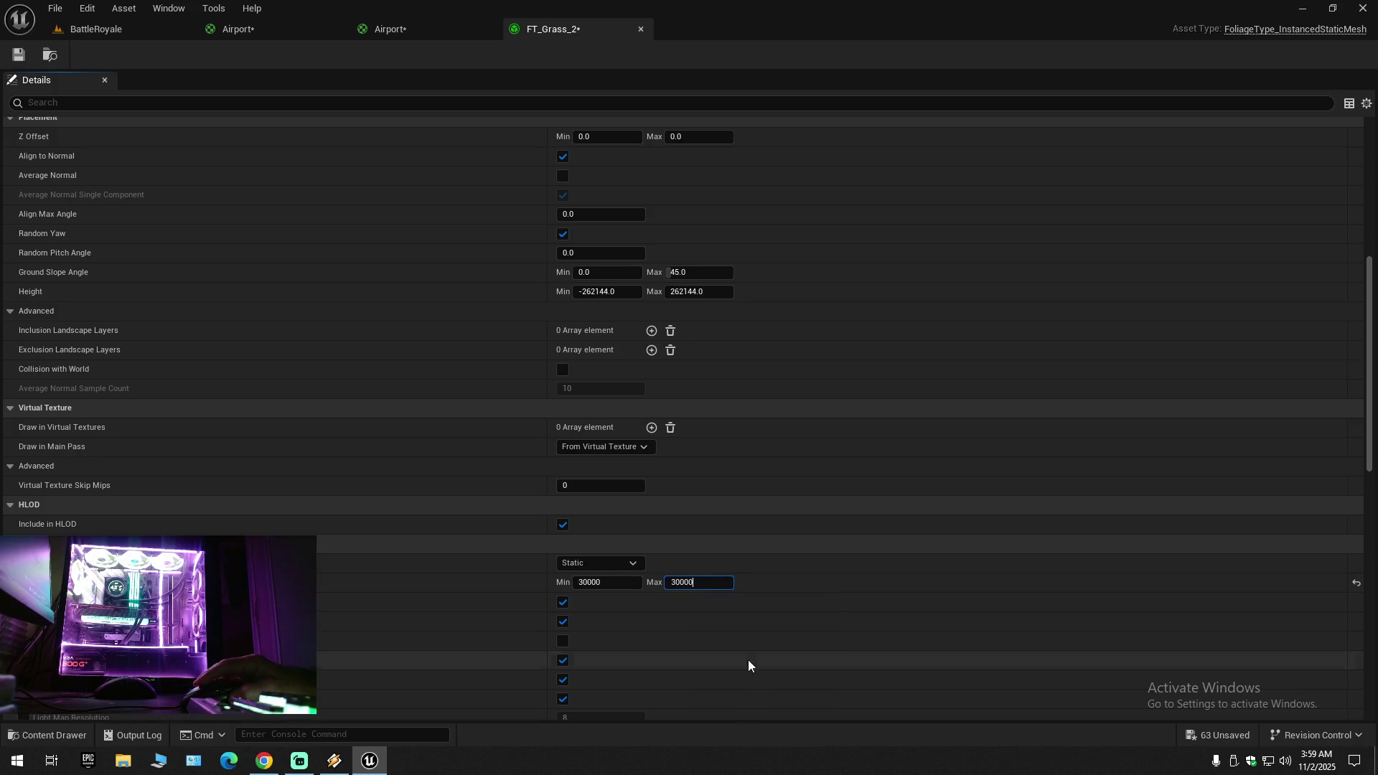
pyautogui.click(484, 579)
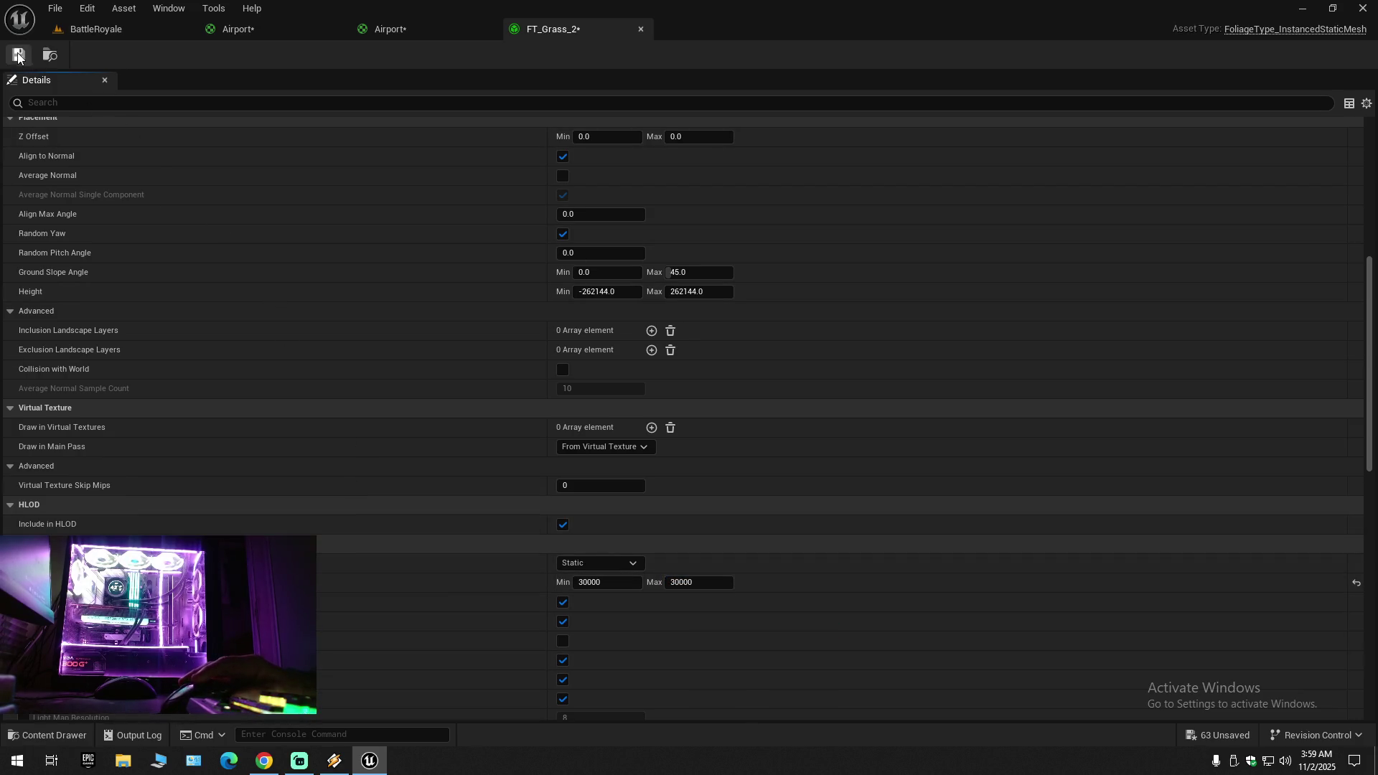
pyautogui.click(95, 29)
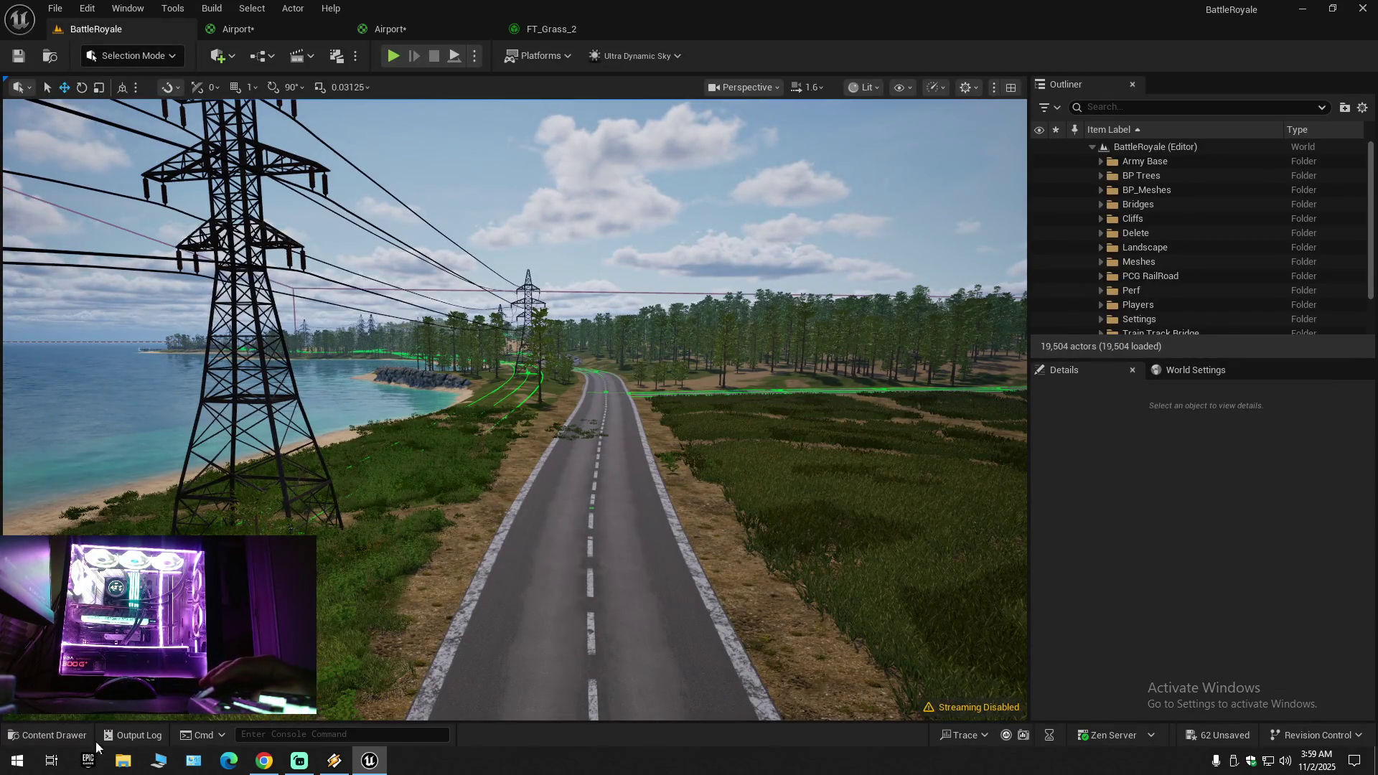
# Step: Open FT_Grass_1 from the Content Drawer and filter its Details by 'cull'
pyautogui.click(64, 738)
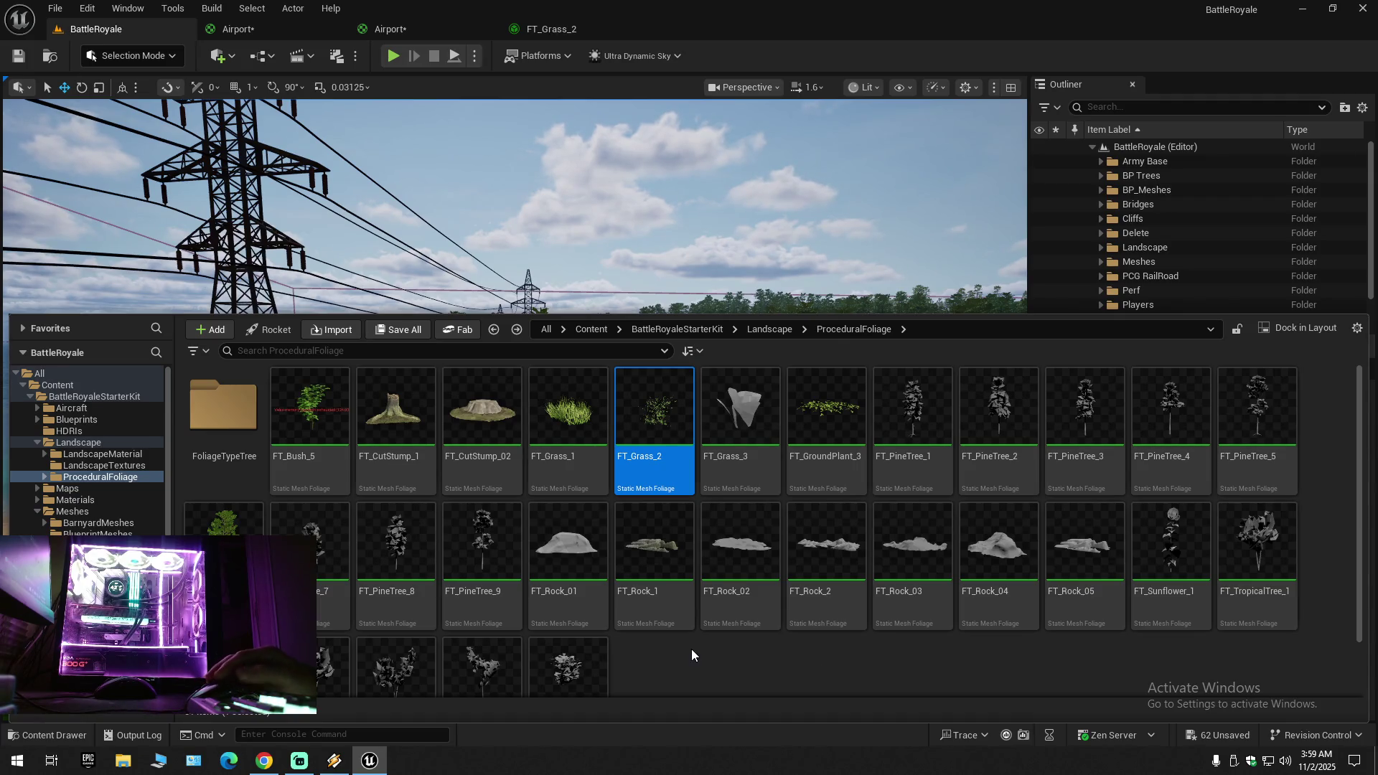
pyautogui.click(579, 420)
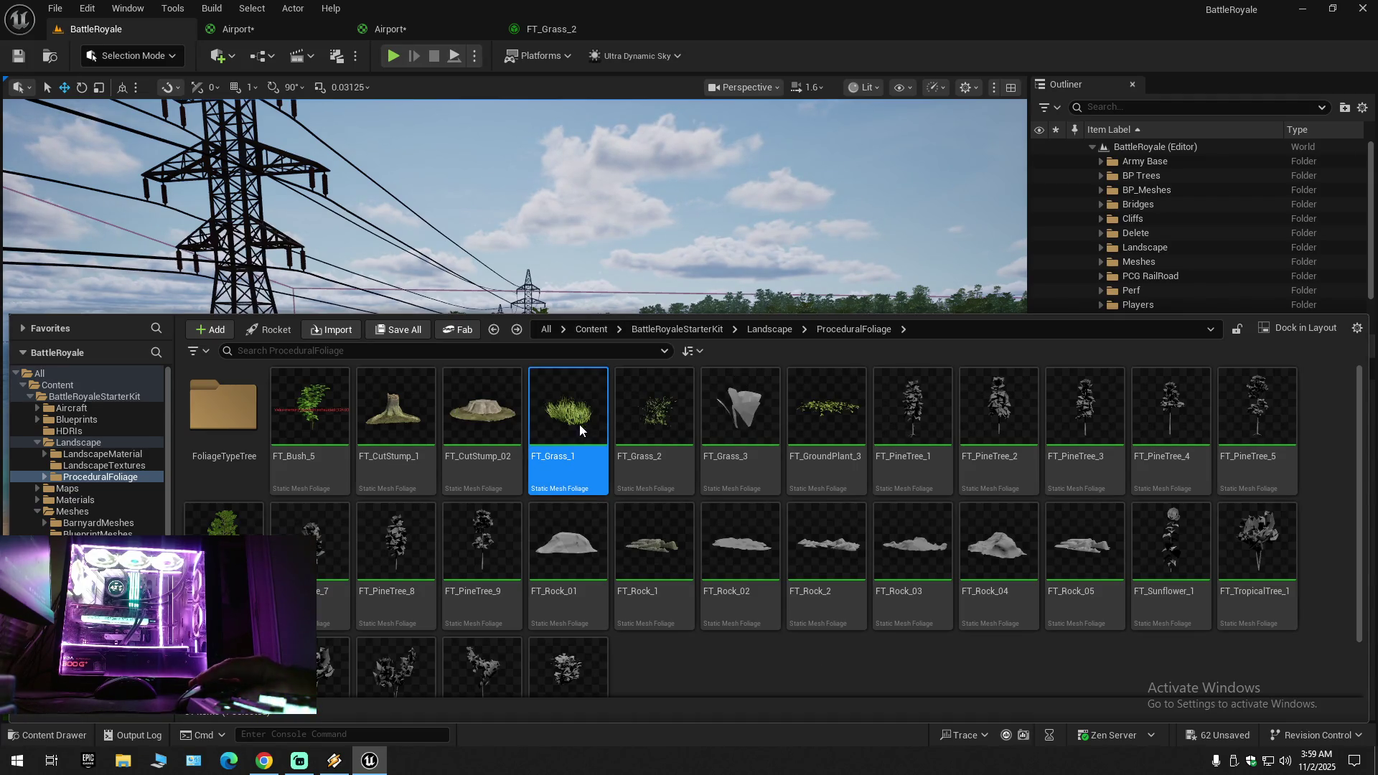
pyautogui.doubleClick(579, 420)
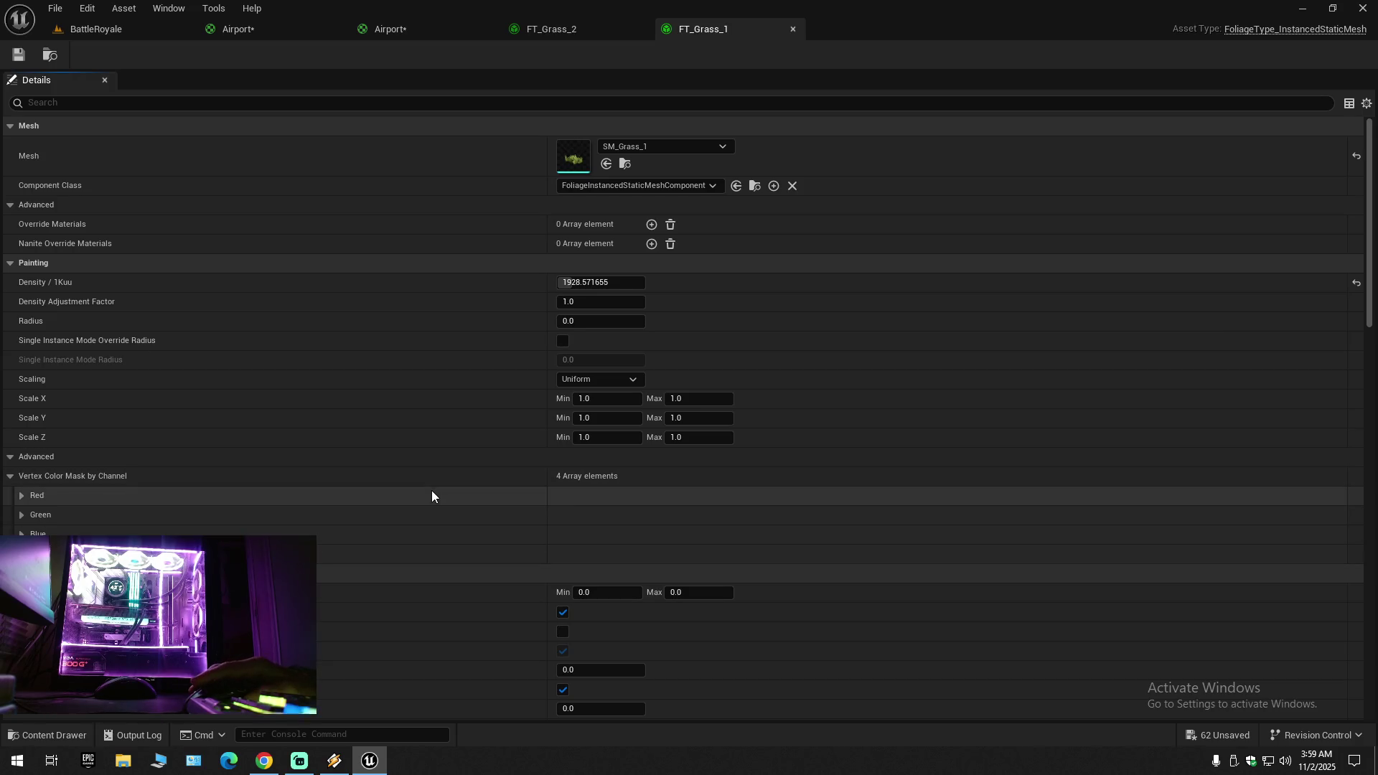
pyautogui.click(223, 101)
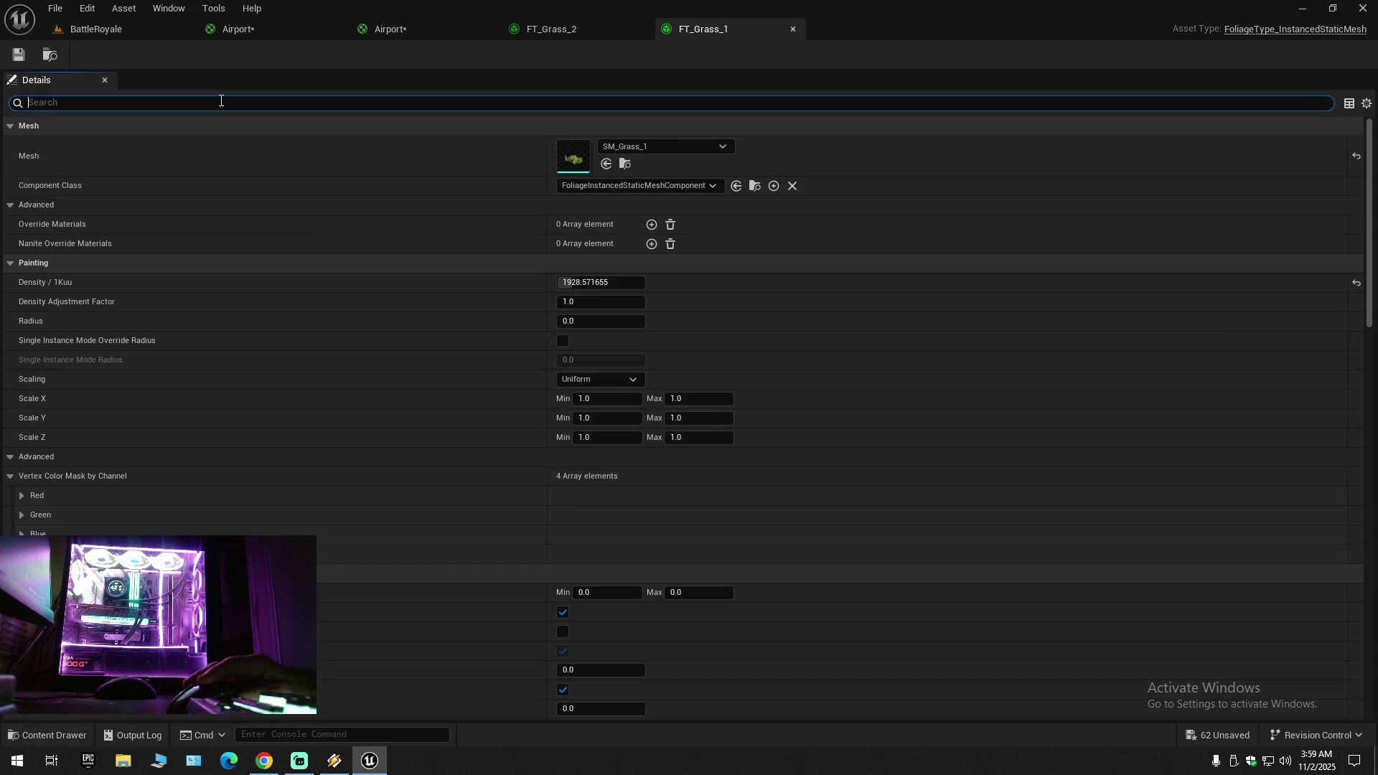
pyautogui.write('cull')
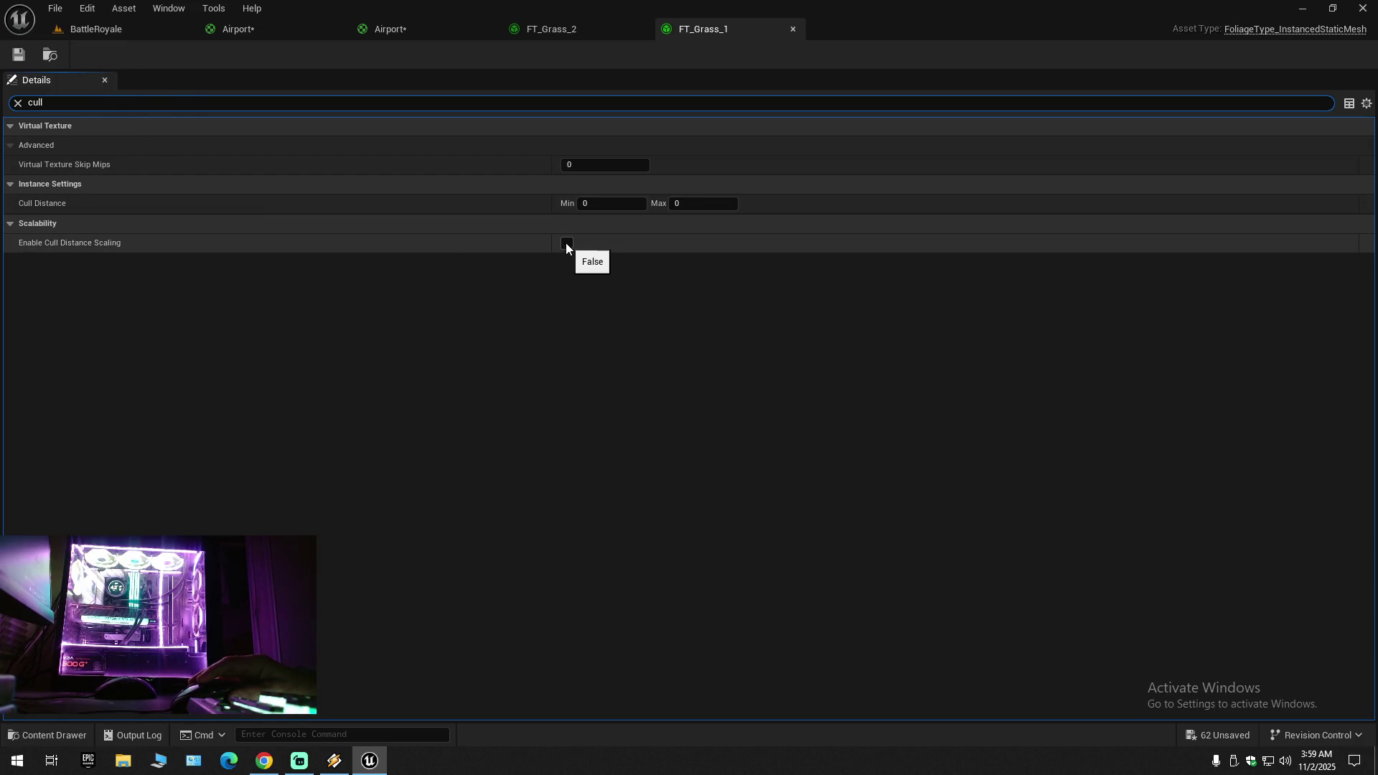
# Step: Paste 30000 into FT_Grass_1's Cull Distance, save, and check the grass in the level
pyautogui.click(602, 205)
pyautogui.rightClick(602, 204)
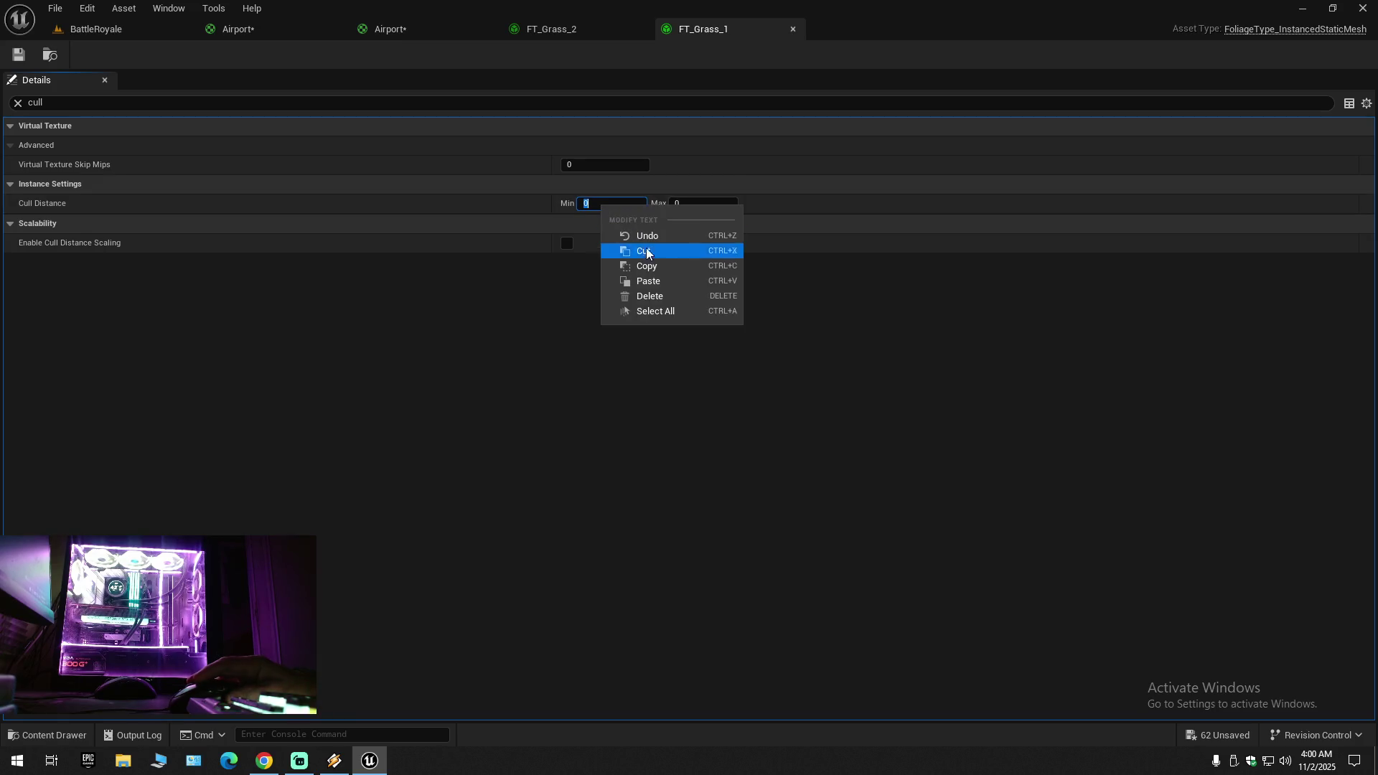
pyautogui.click(649, 281)
pyautogui.press('Return')
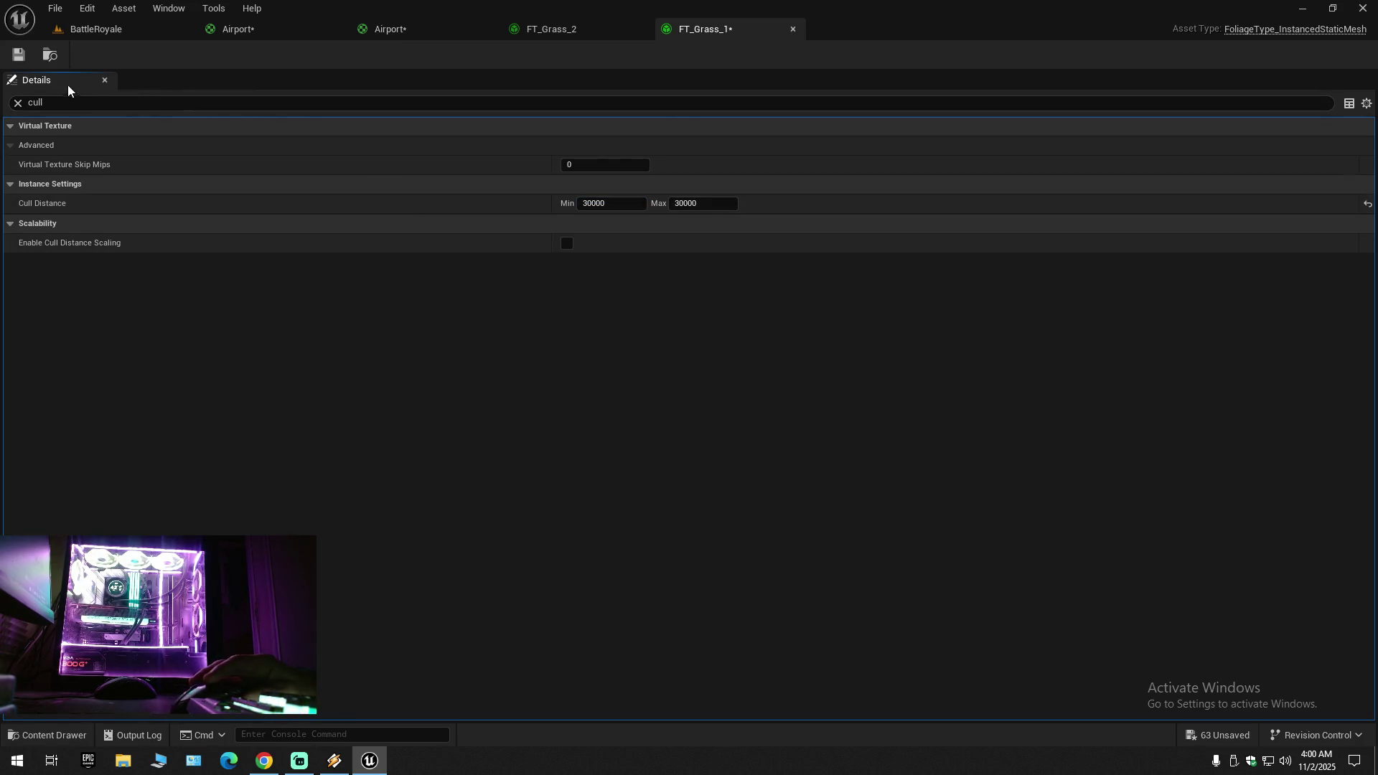
pyautogui.click(18, 55)
pyautogui.click(138, 29)
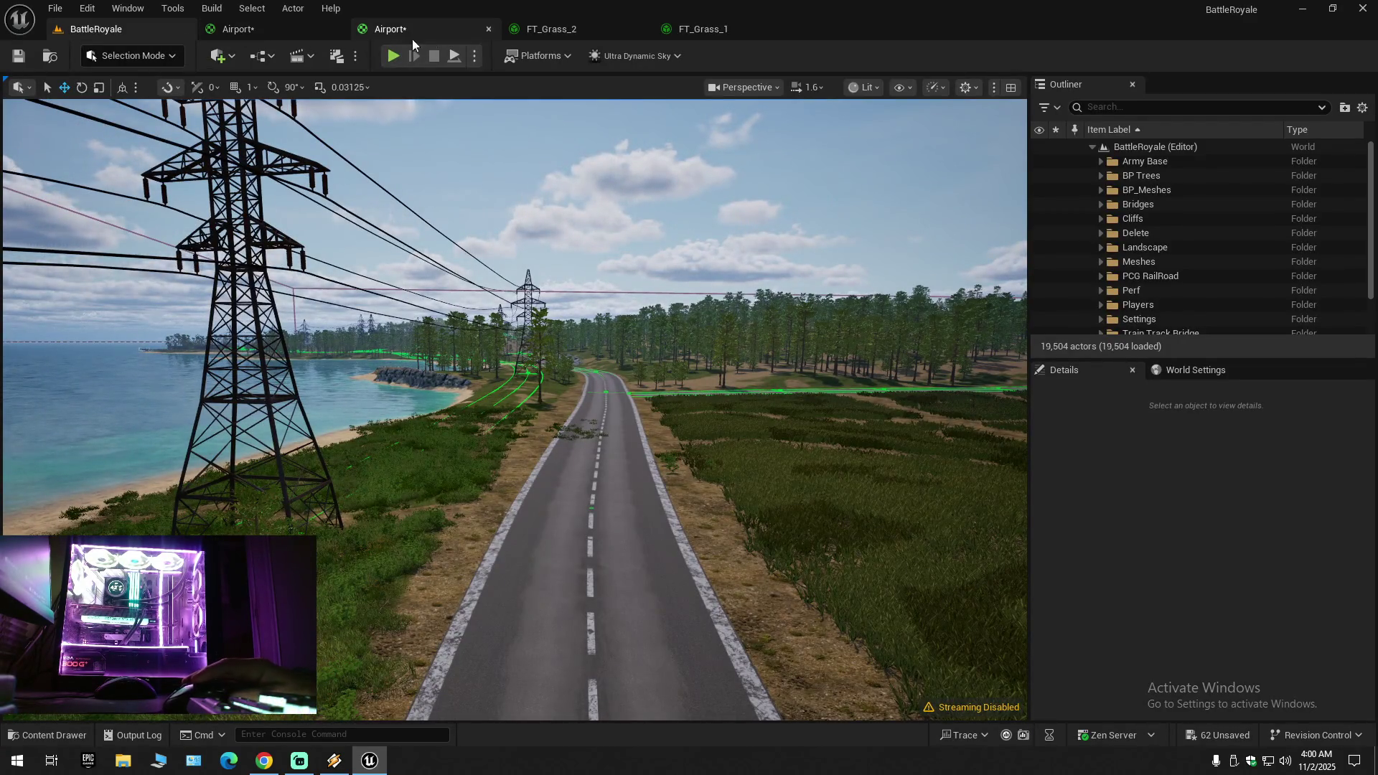
# Step: Reset FT_Grass_1's Cull Distance to 0, save, and close the FT_Grass_1 and FT_Grass_2 editors
pyautogui.click(693, 29)
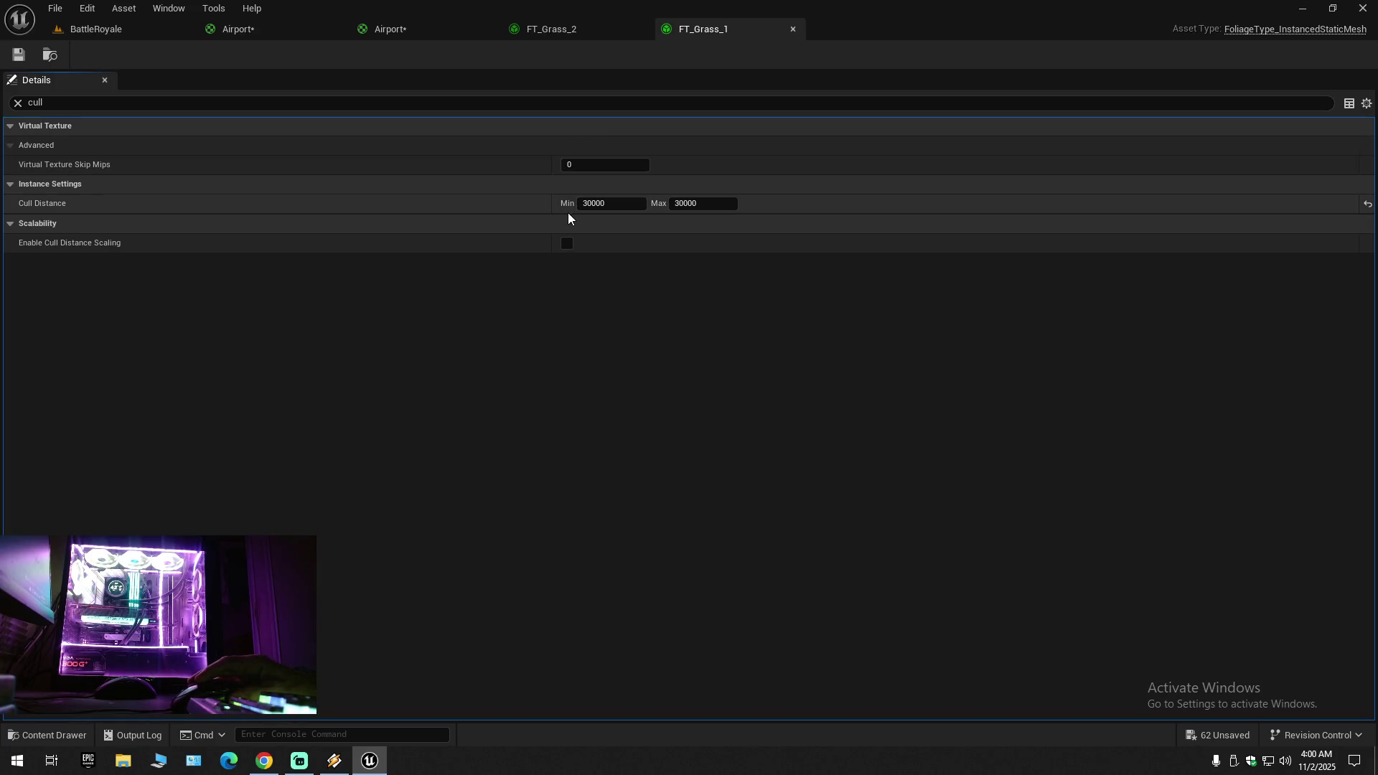
pyautogui.click(1367, 203)
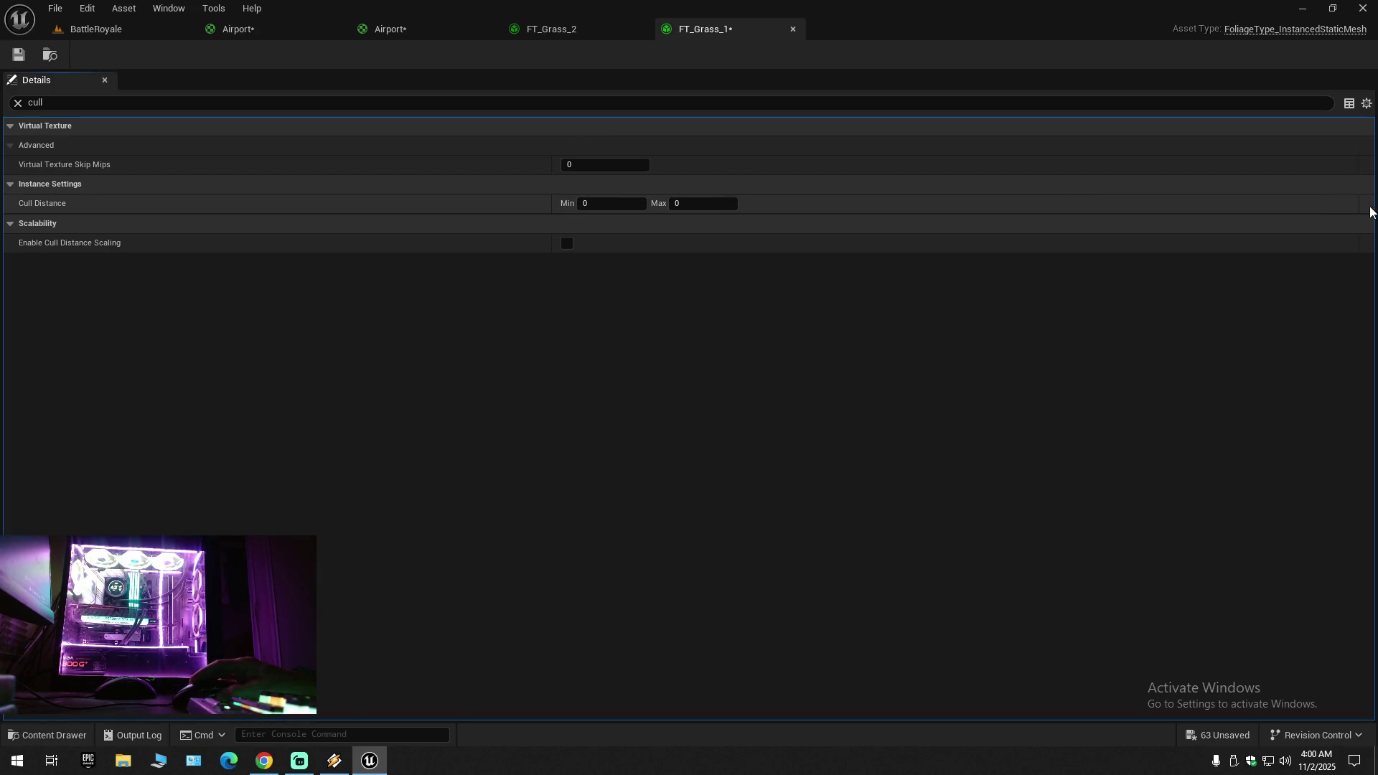
pyautogui.click(28, 53)
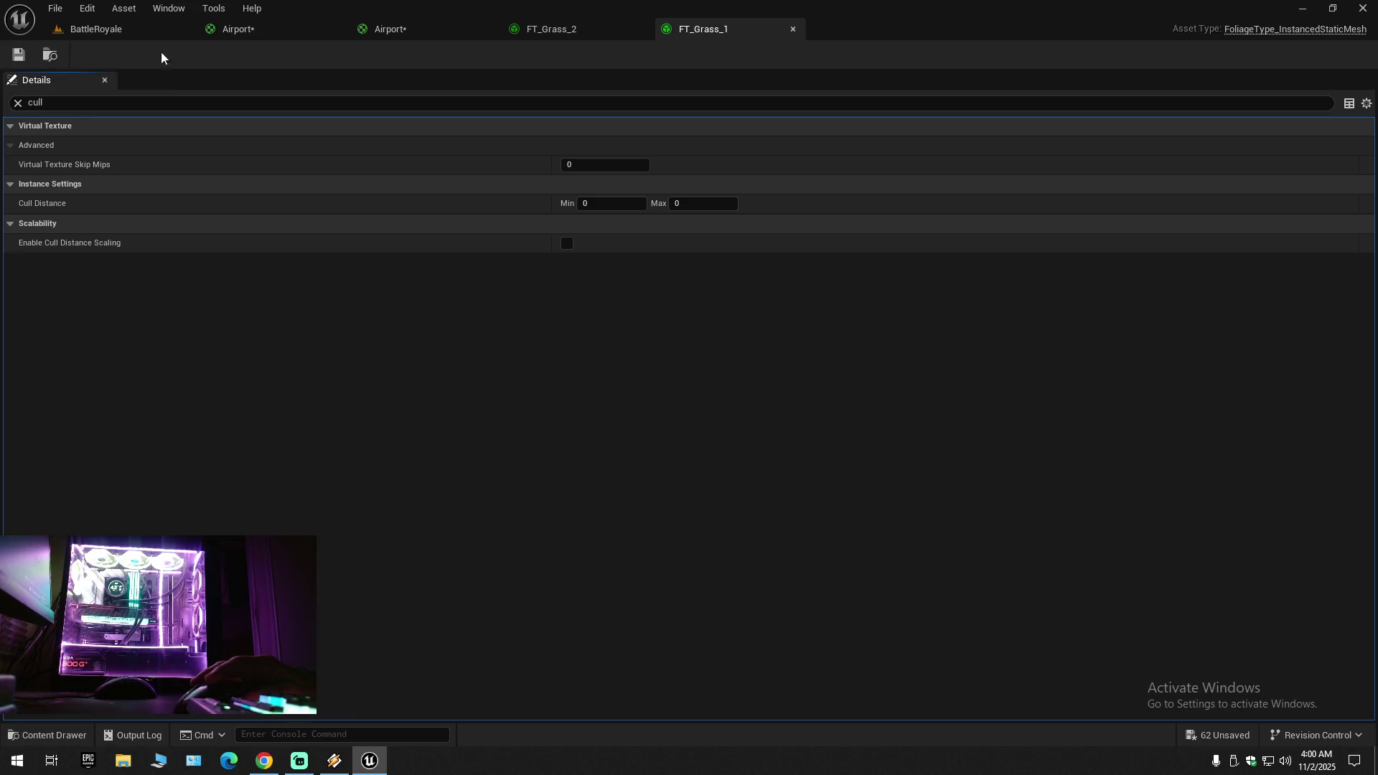
pyautogui.click(792, 29)
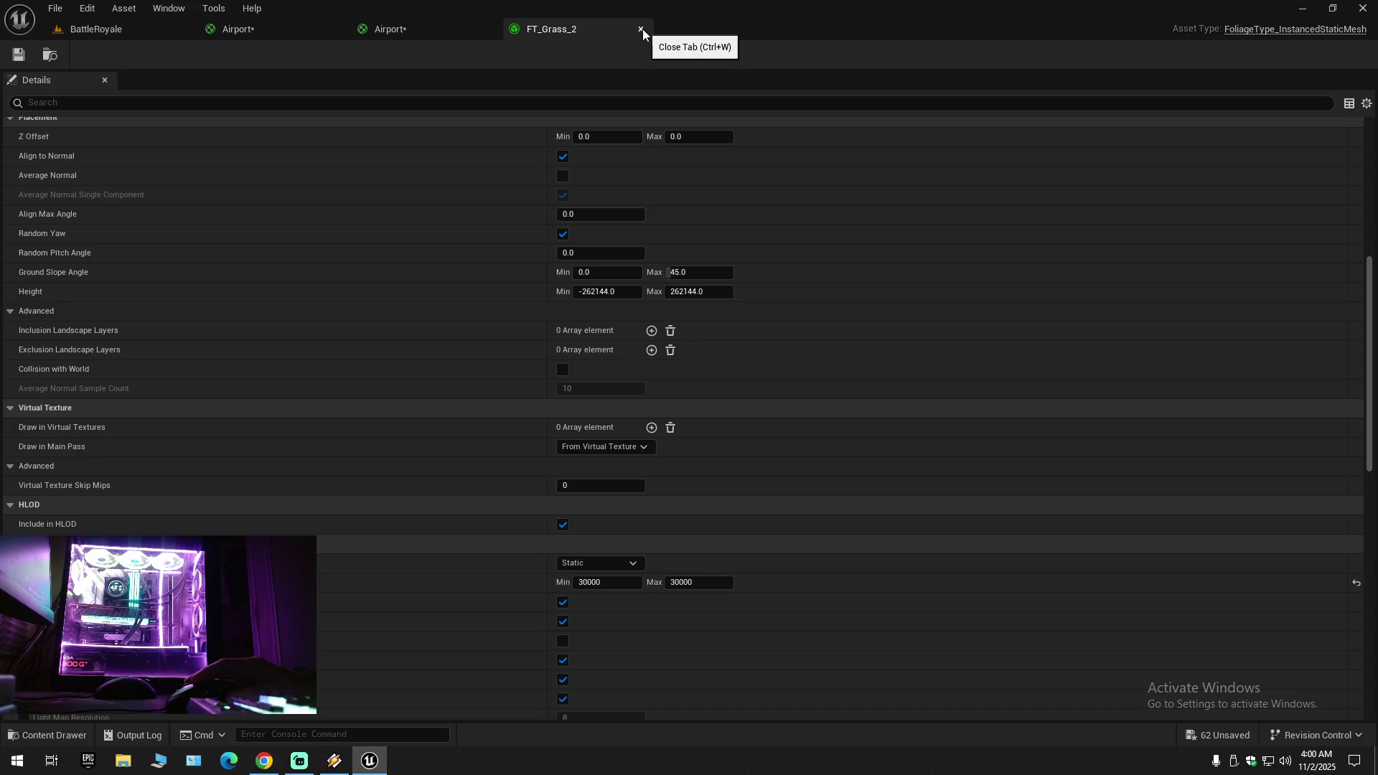
pyautogui.click(640, 28)
pyautogui.click(107, 29)
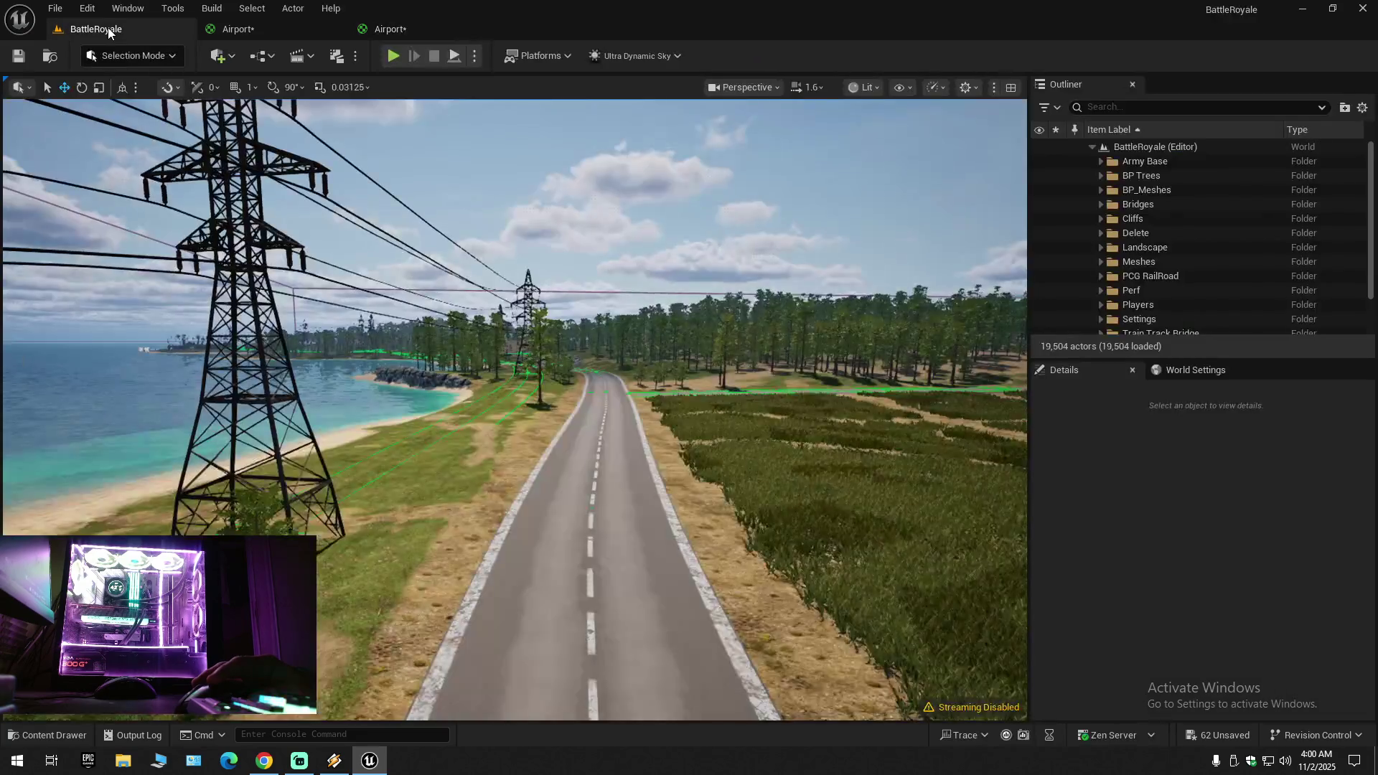
# Step: Browse the ProceduralFoliage folder and its FoliageTypeTree subfolder in the Content Drawer
pyautogui.click(54, 734)
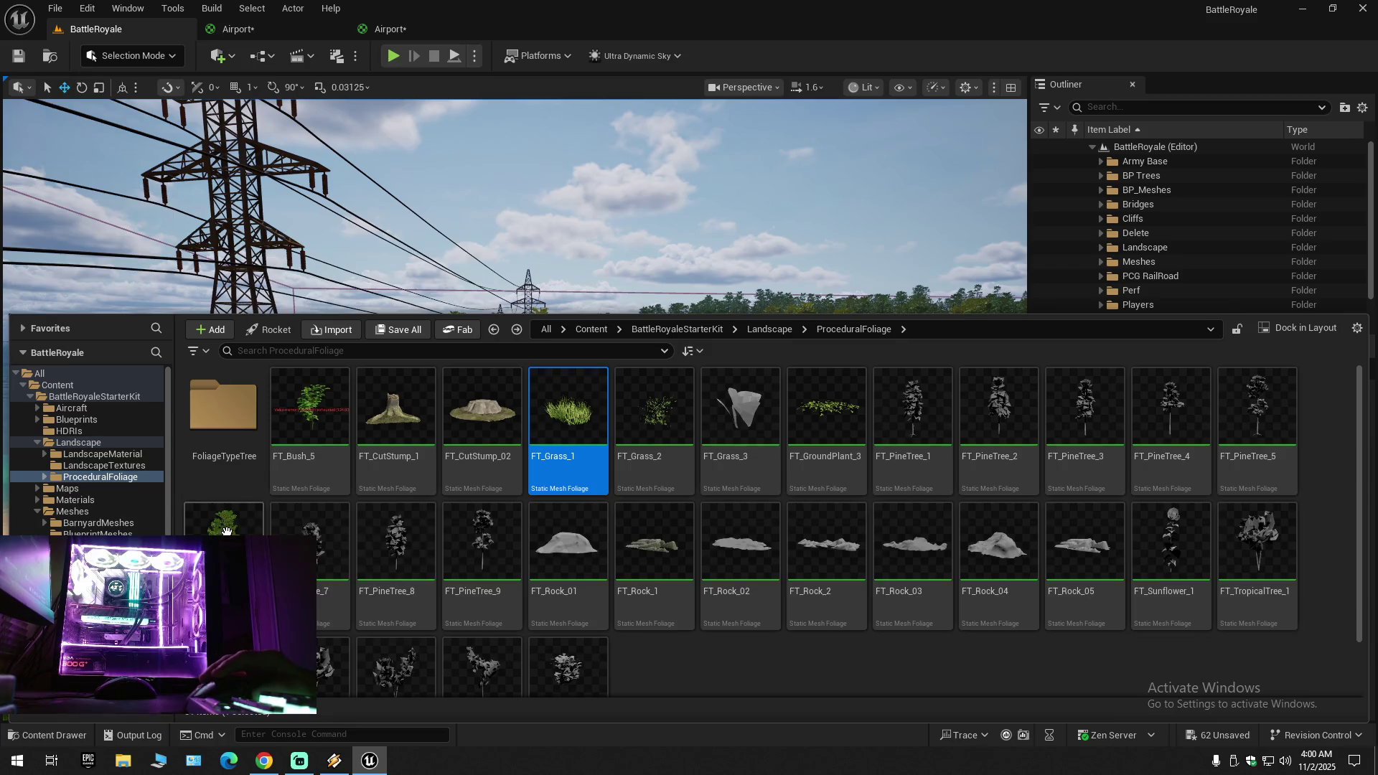
pyautogui.click(118, 477)
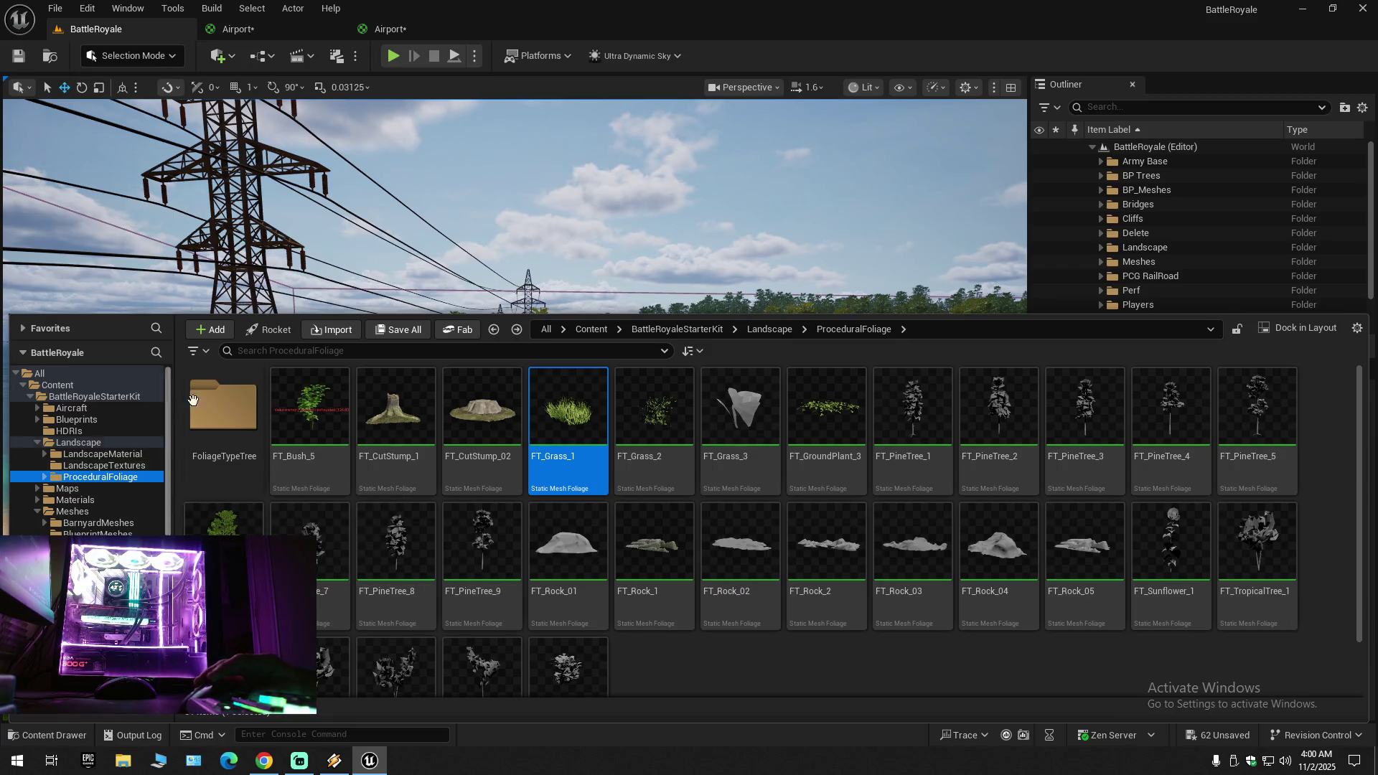
pyautogui.click(201, 356)
pyautogui.click(202, 356)
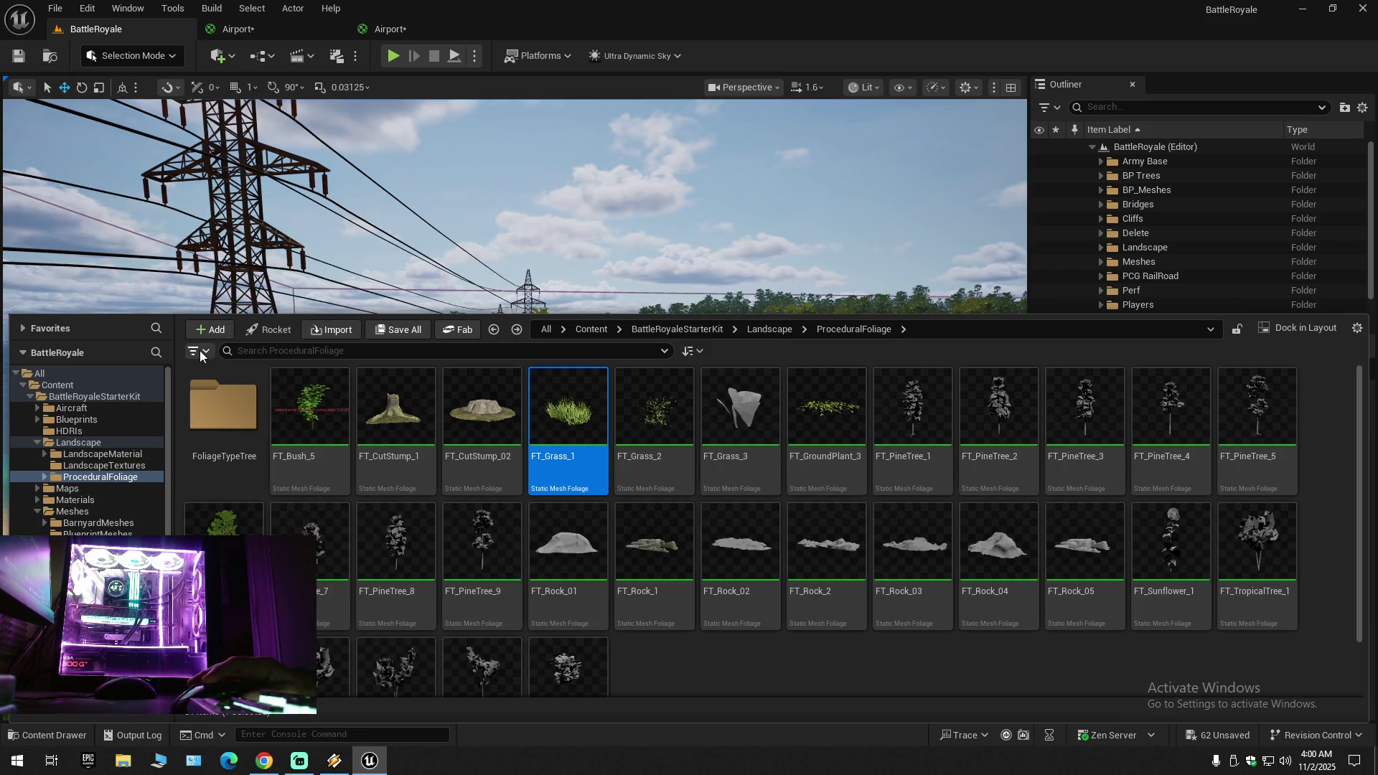
pyautogui.doubleClick(242, 431)
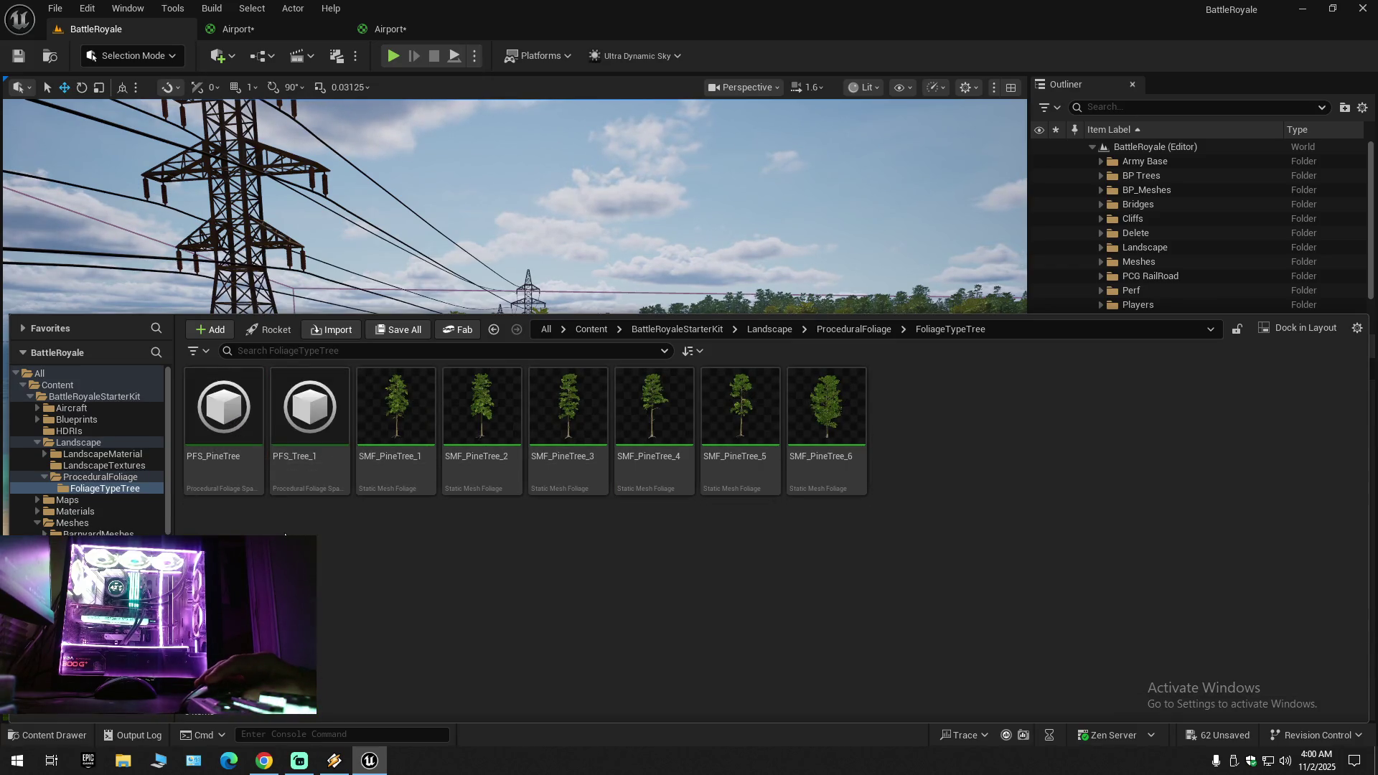
pyautogui.hotkey('alt', 'Left')
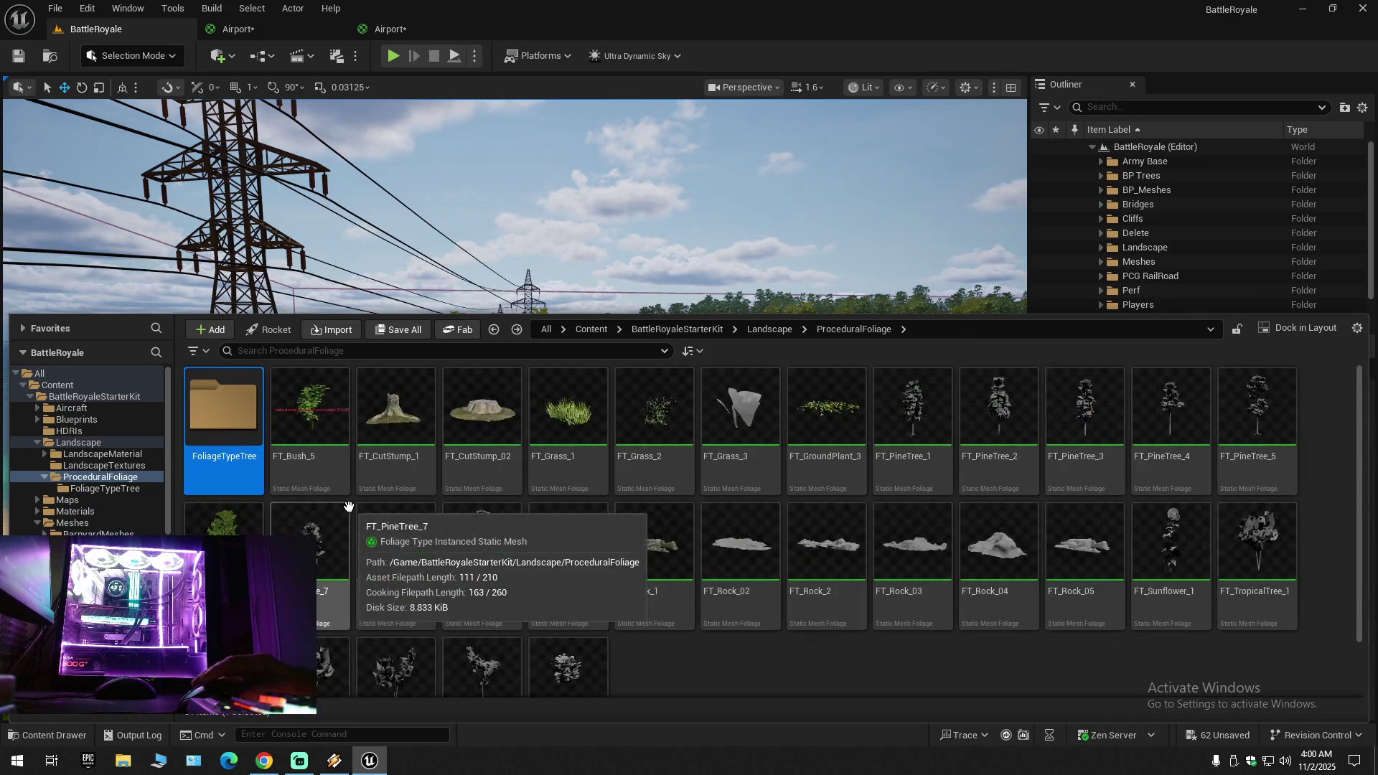
# Step: Move the view to the road and select landscape section LandscapeStreamingProxy_4_-2_0
pyautogui.moveTo(591, 240); pyautogui.dragTo(591, 256)
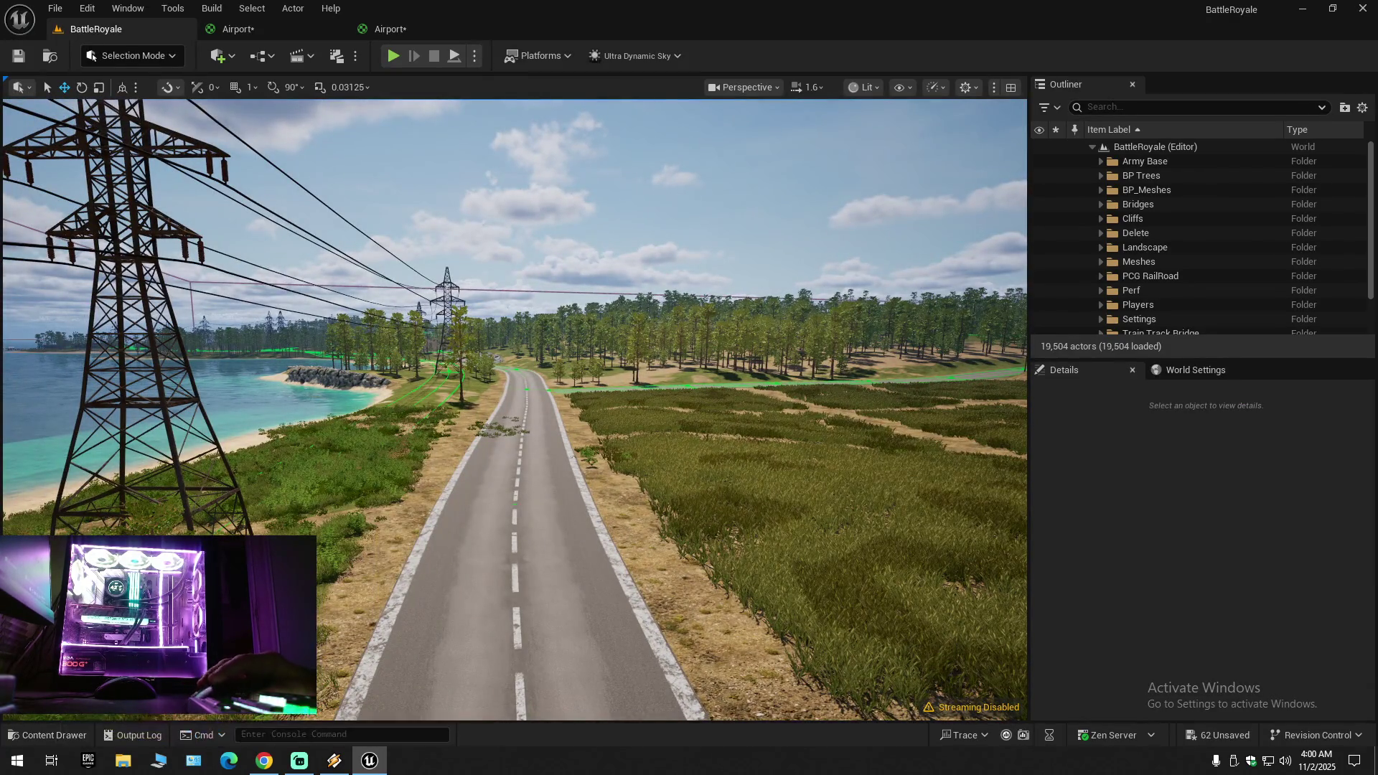
pyautogui.click(68, 733)
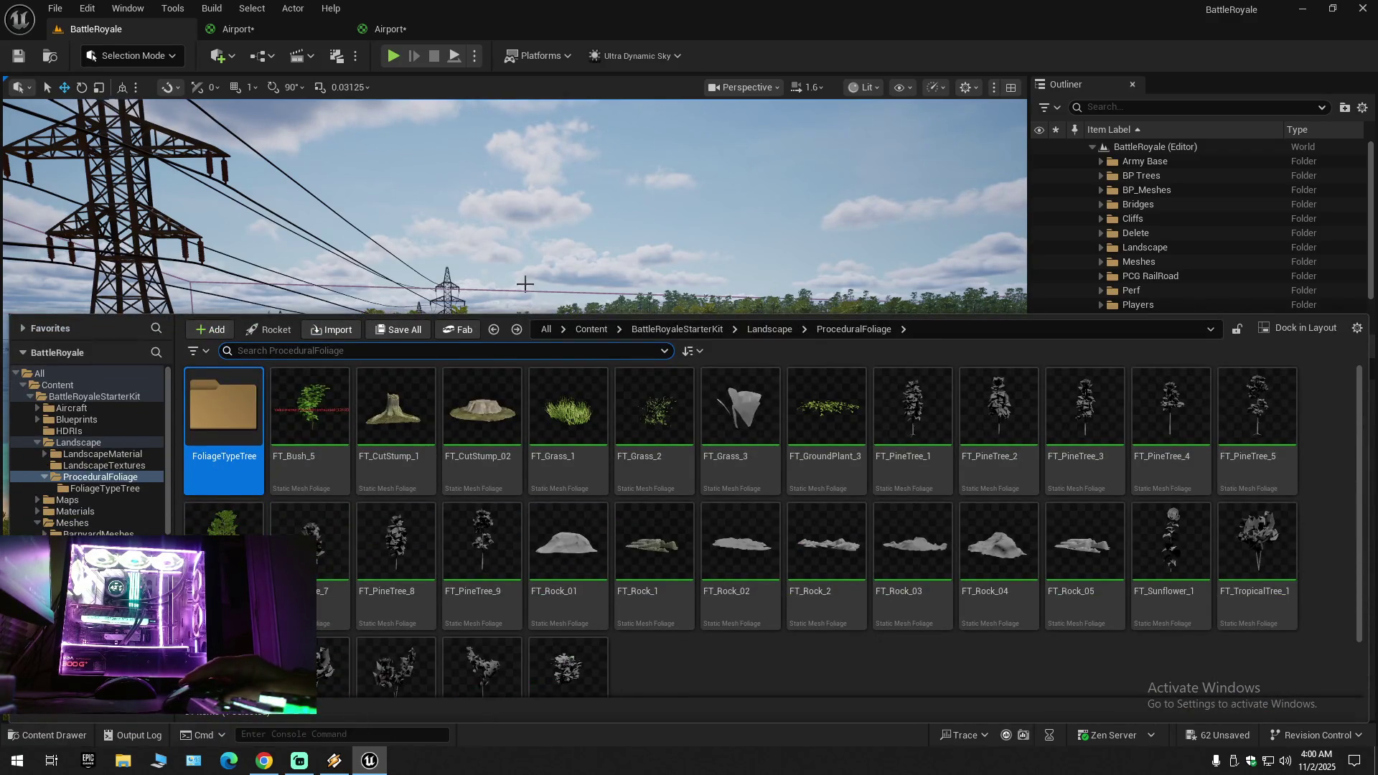
pyautogui.moveTo(532, 265); pyautogui.dragTo(531, 248)
pyautogui.click(320, 535)
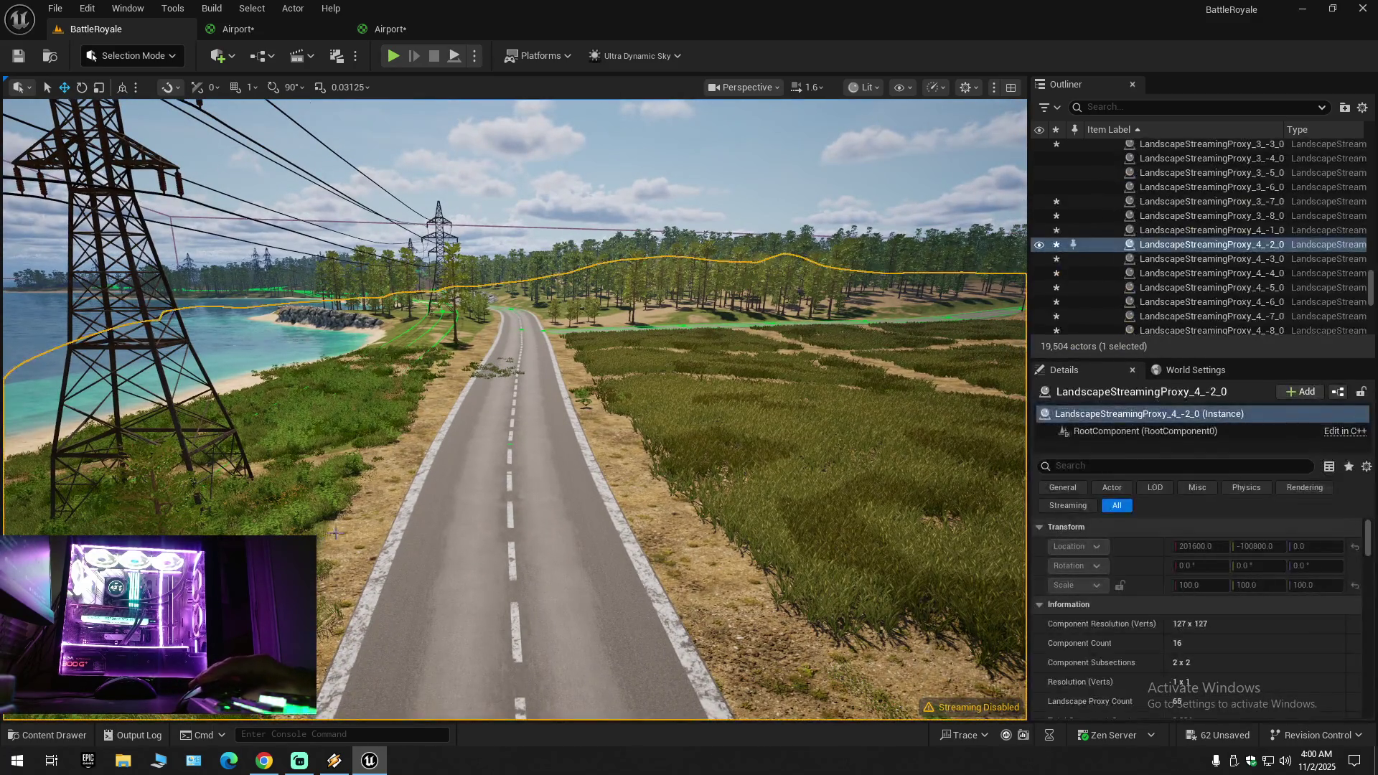
# Step: Select M_Landscape_Master_Mat in the MilitaryAirport/Landscape/LandscapeMaterial folder of the Content Drawer
pyautogui.click(47, 734)
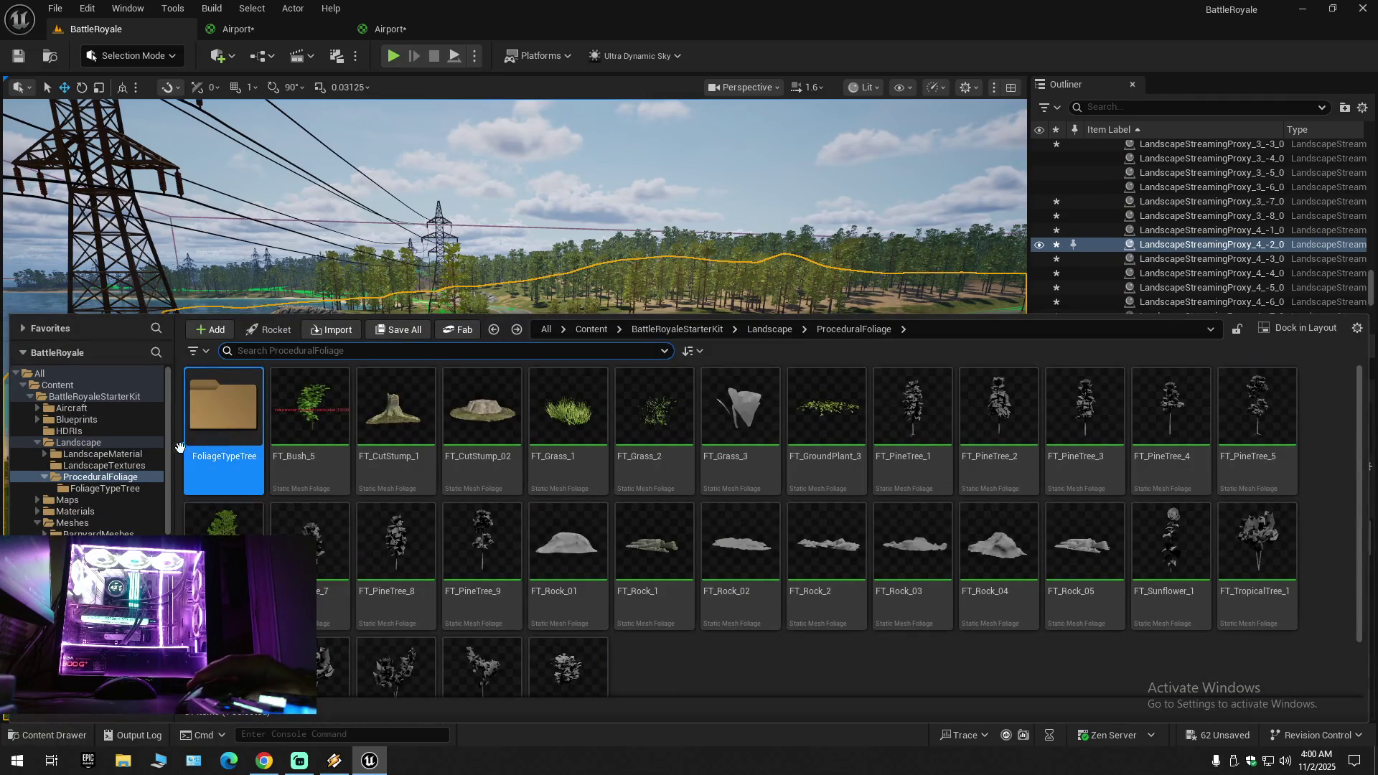
pyautogui.scroll(-10, 167, 493)
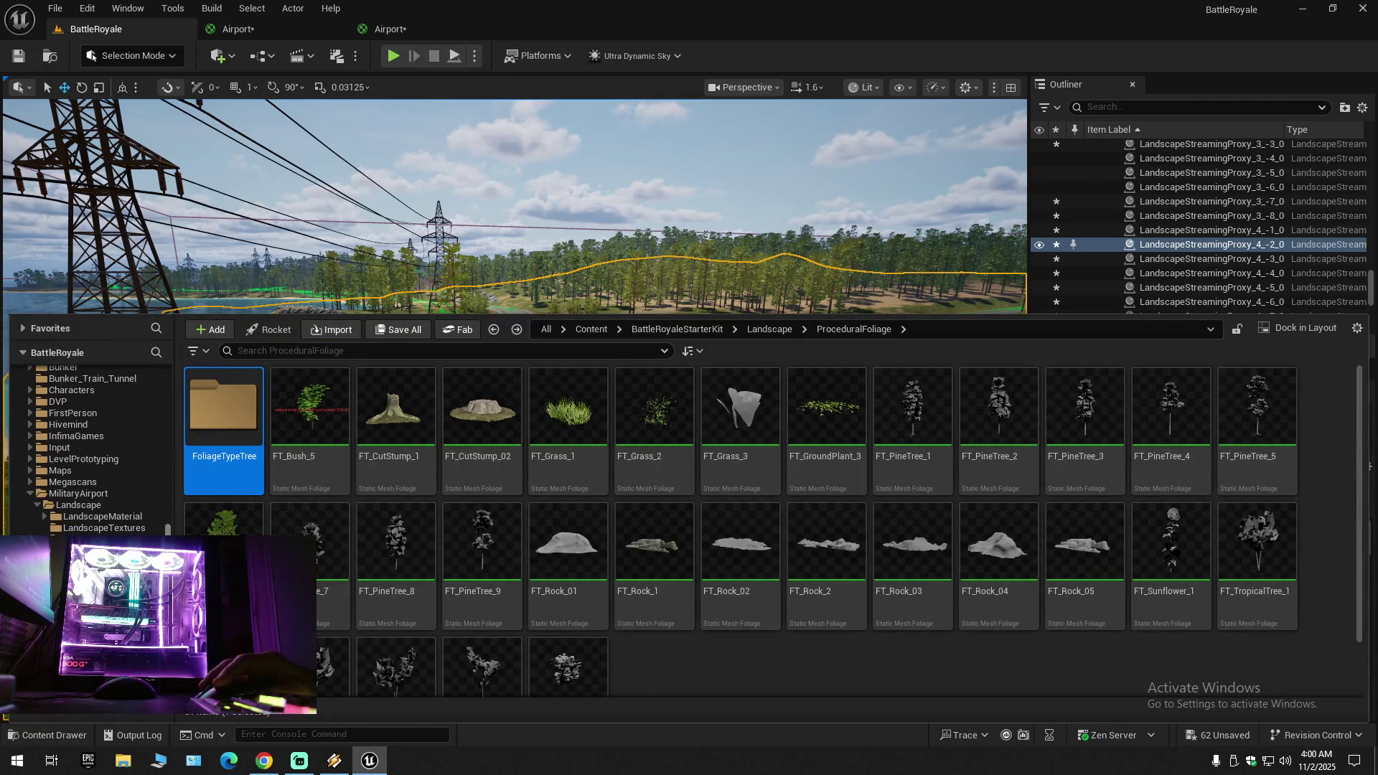
pyautogui.click(98, 516)
pyautogui.click(314, 434)
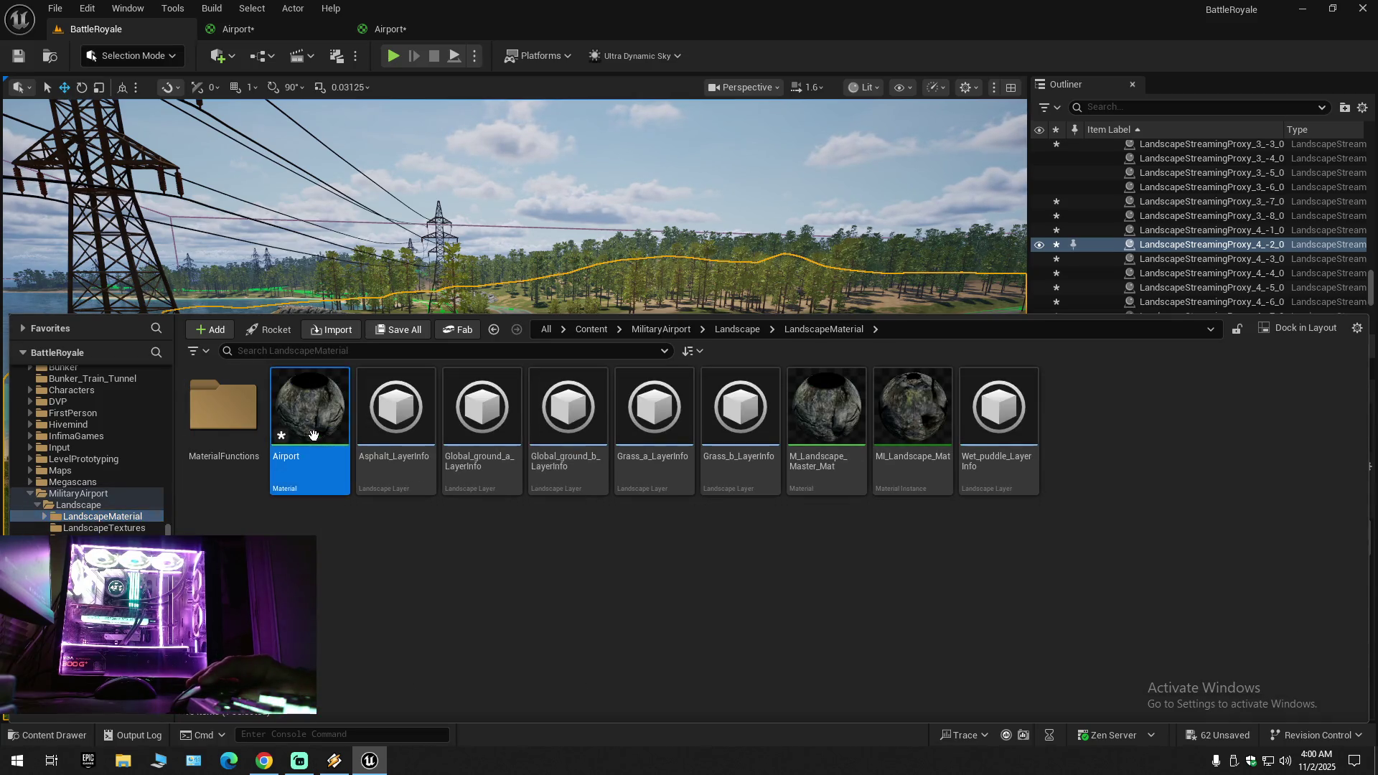
pyautogui.click(1071, 84)
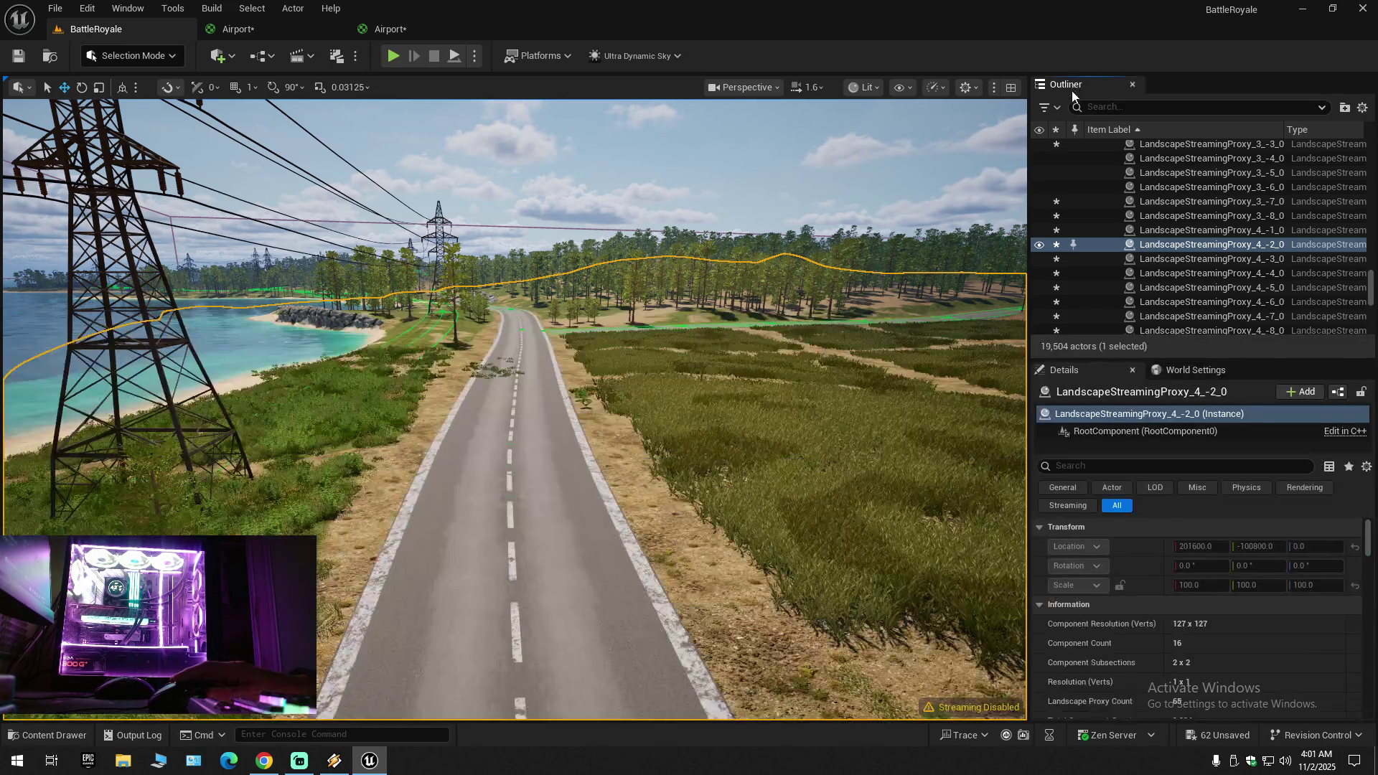
pyautogui.click(14, 729)
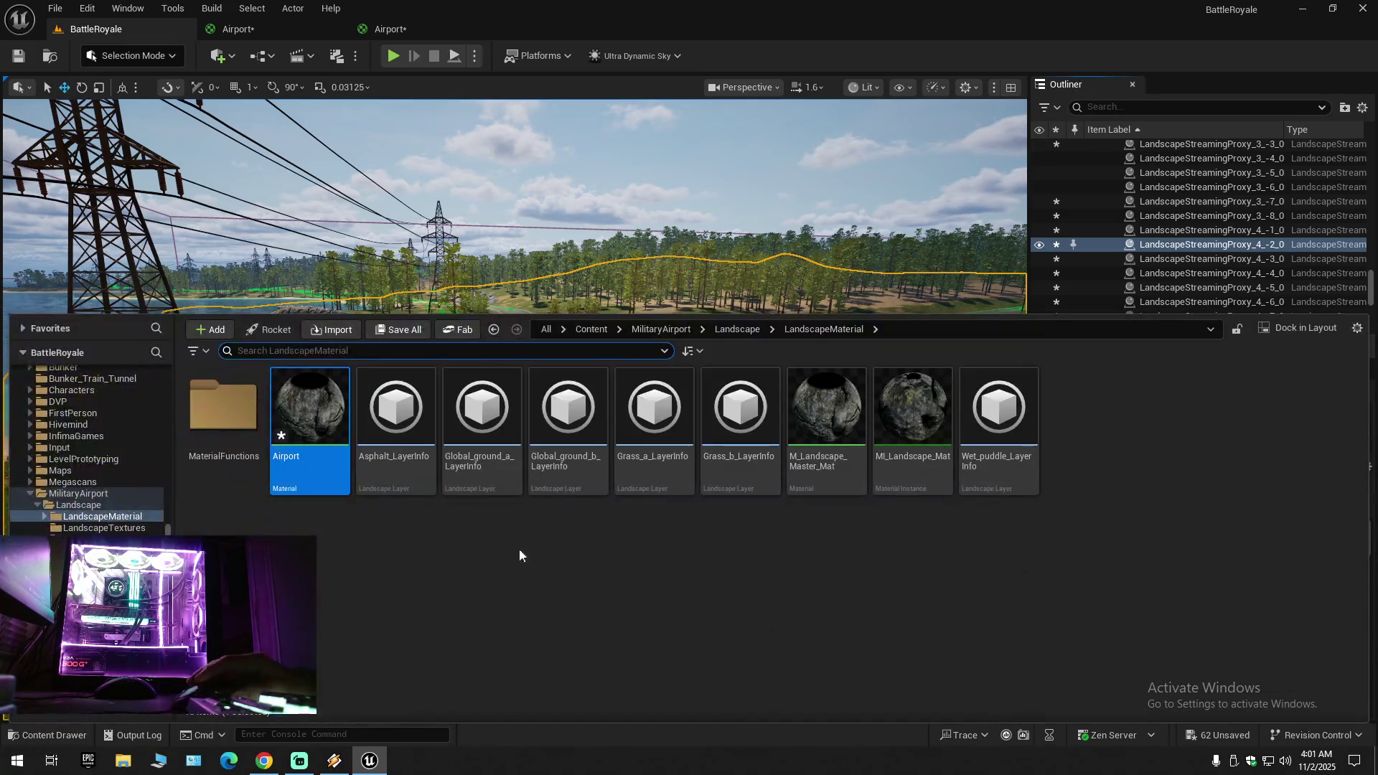
pyautogui.click(858, 383)
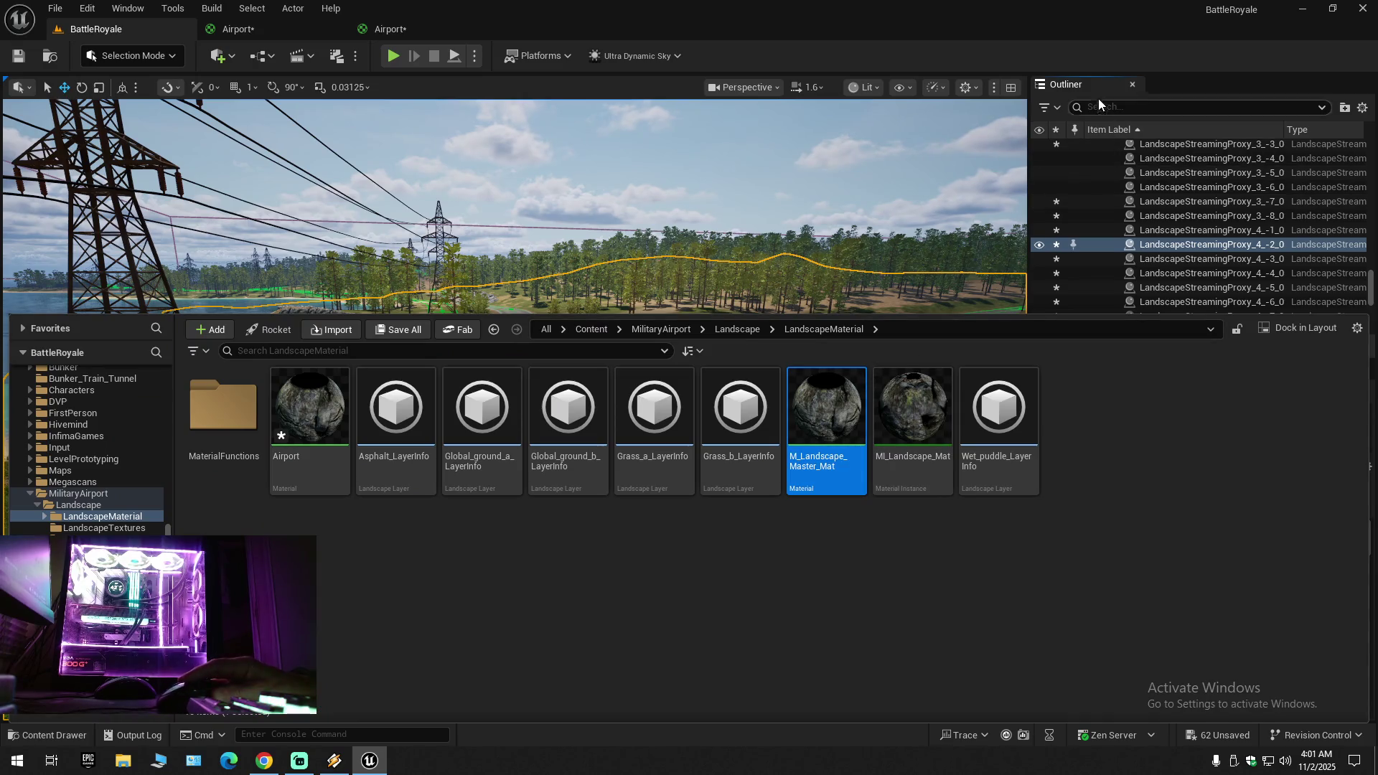
pyautogui.click(1091, 137)
# Step: Assign M_Landscape_Master_Mat as the Landscape Material in Details, replacing MI_BRLandscape
pyautogui.scroll(-10, 1203, 637)
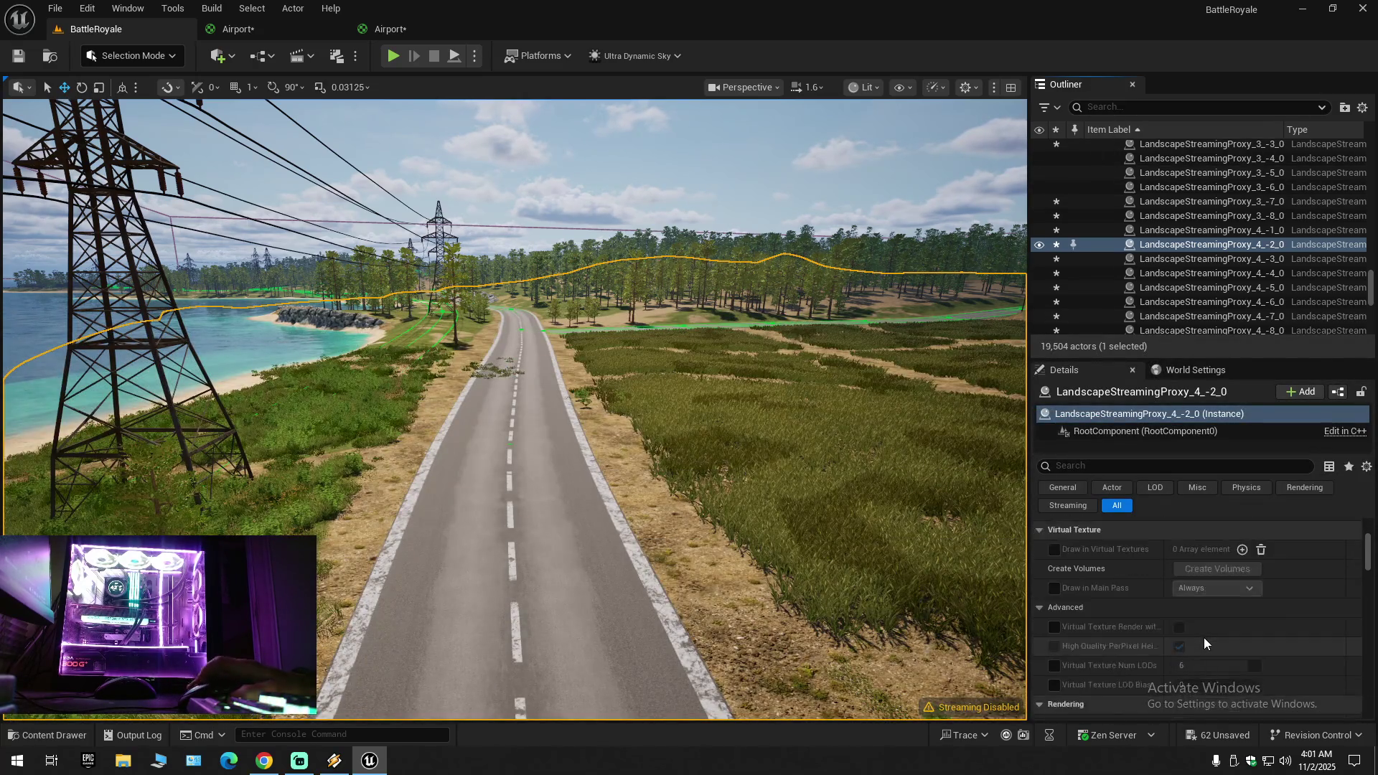
pyautogui.scroll(-5, 1203, 637)
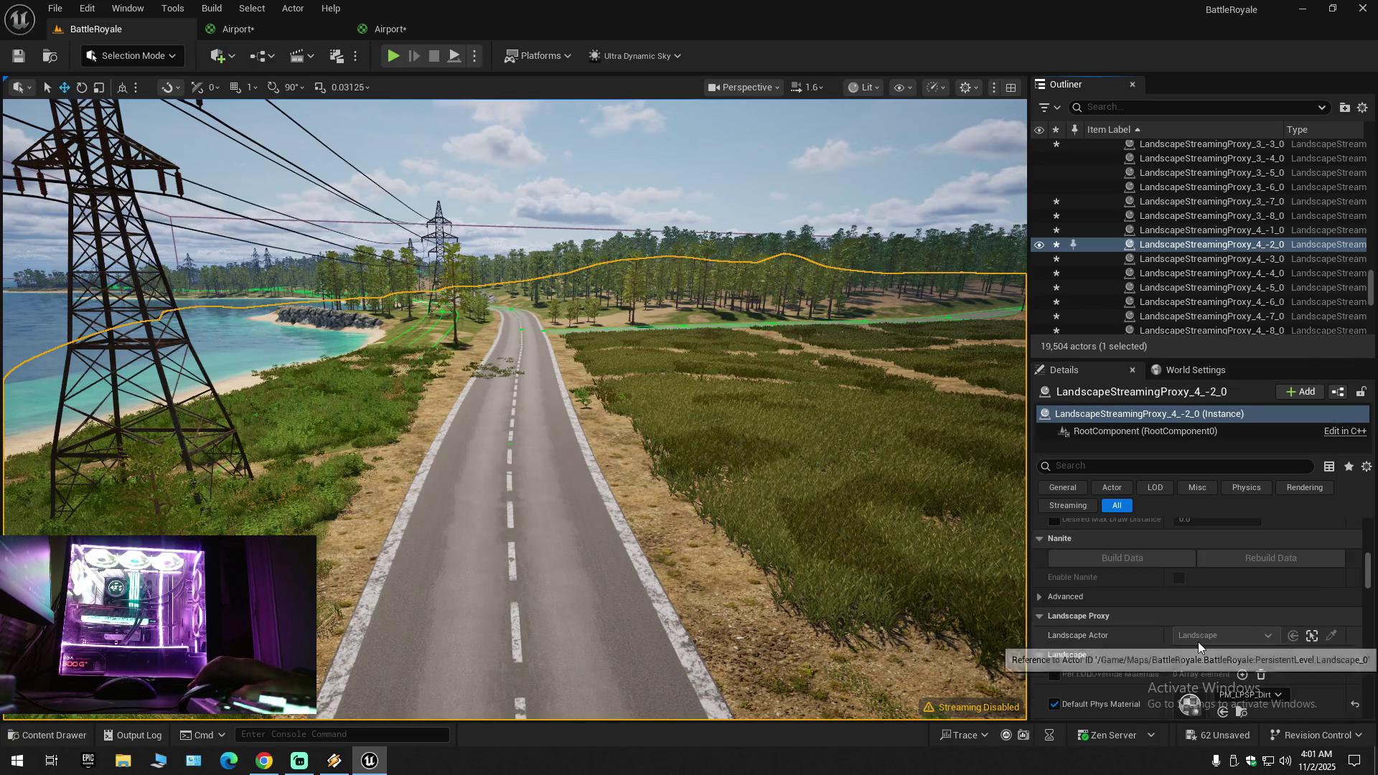
pyautogui.scroll(-3, 1162, 670)
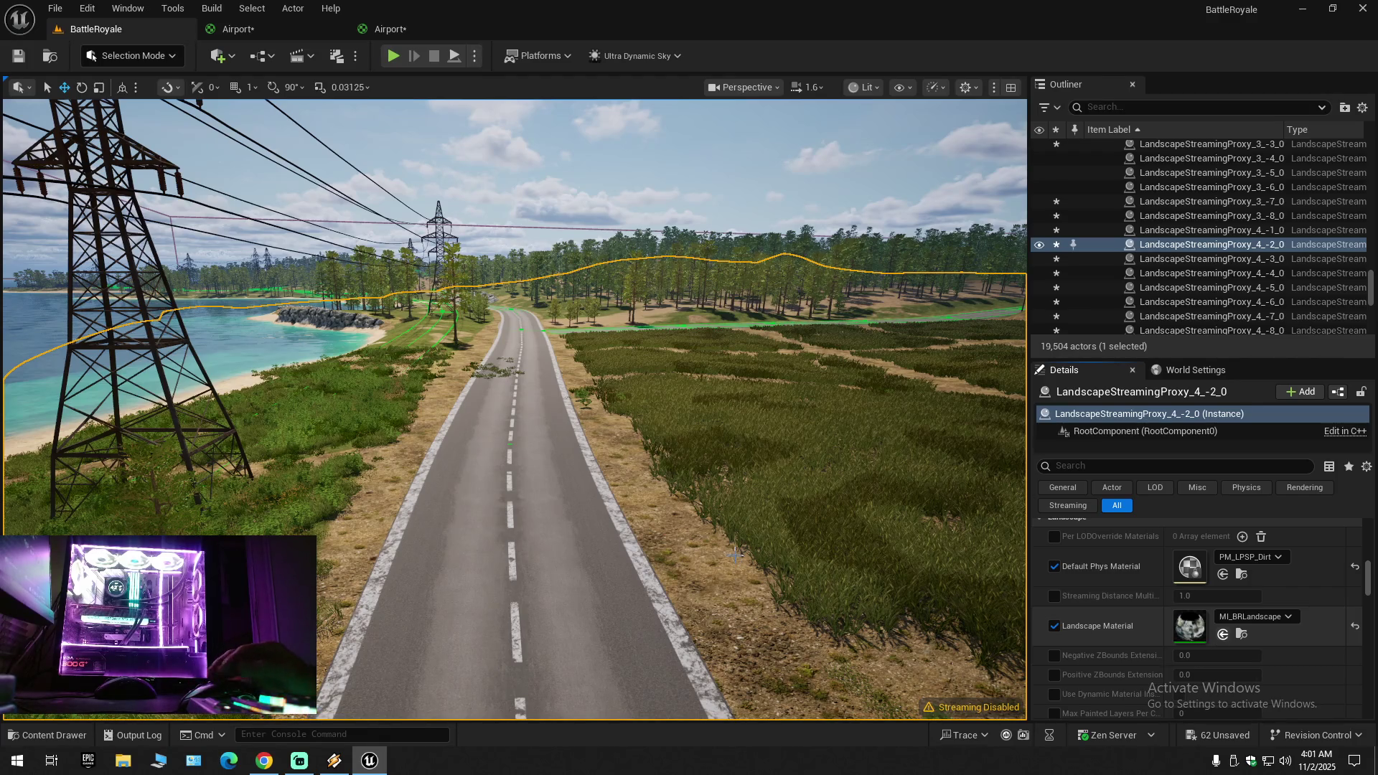
pyautogui.click(1222, 633)
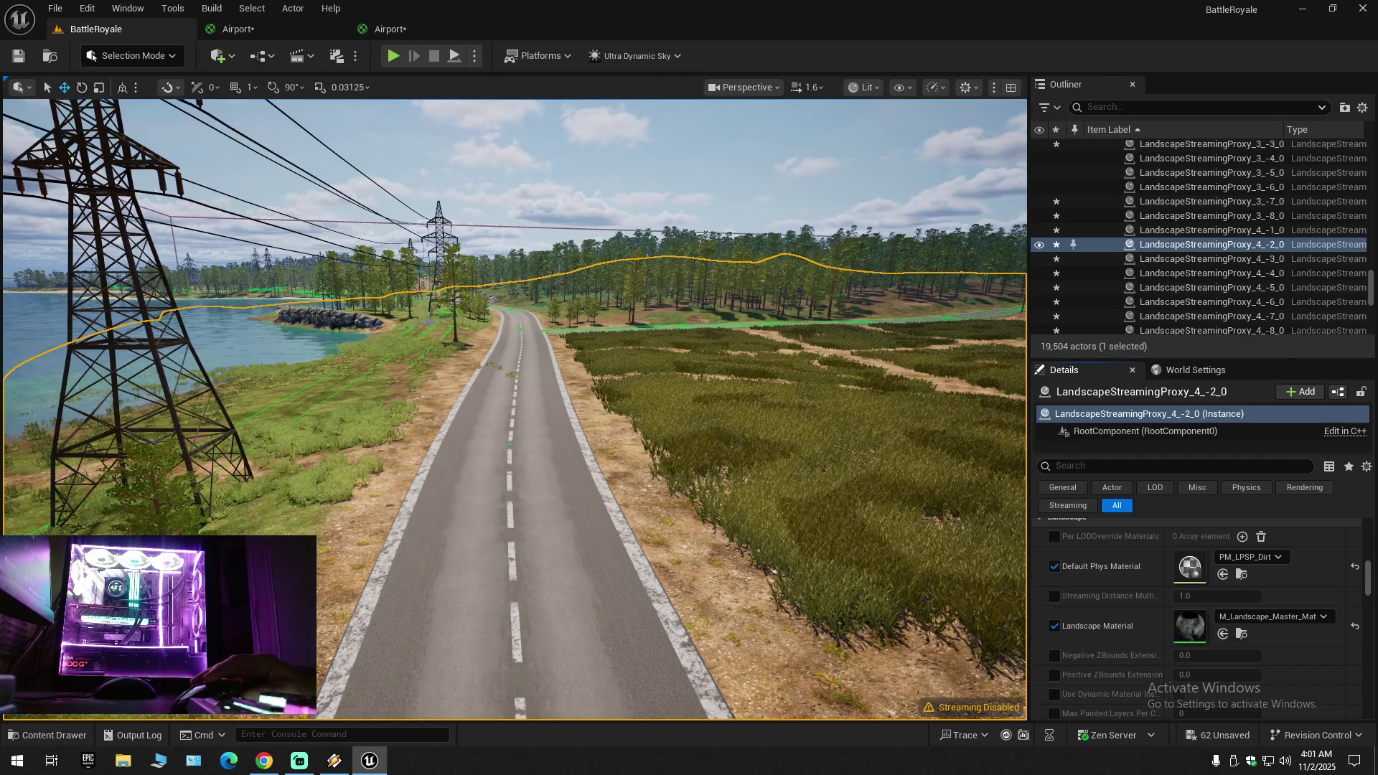
# Step: Fly past the power-line tower and along the road toward the lake
pyautogui.press('a')
pyautogui.press('w')
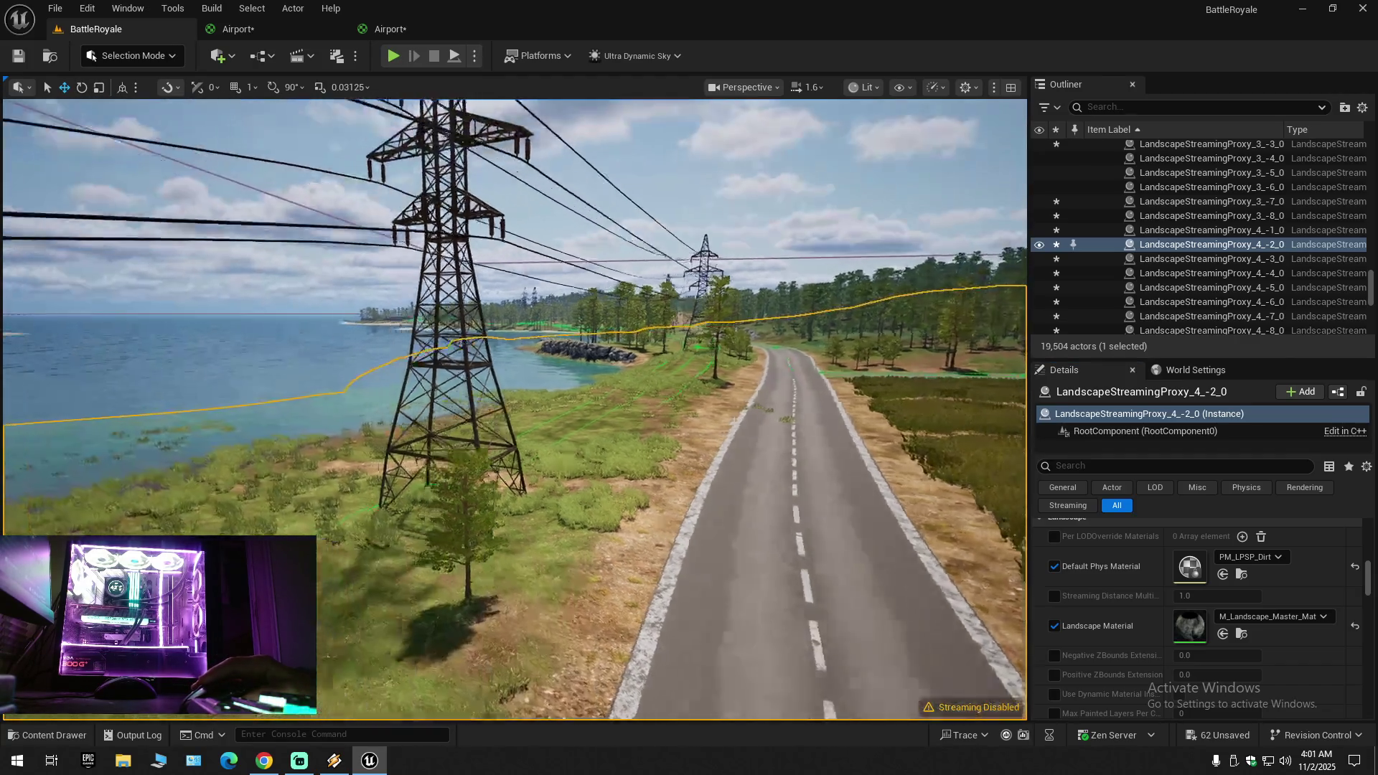
pyautogui.press('w')
pyautogui.scroll(-1, 515, 409)
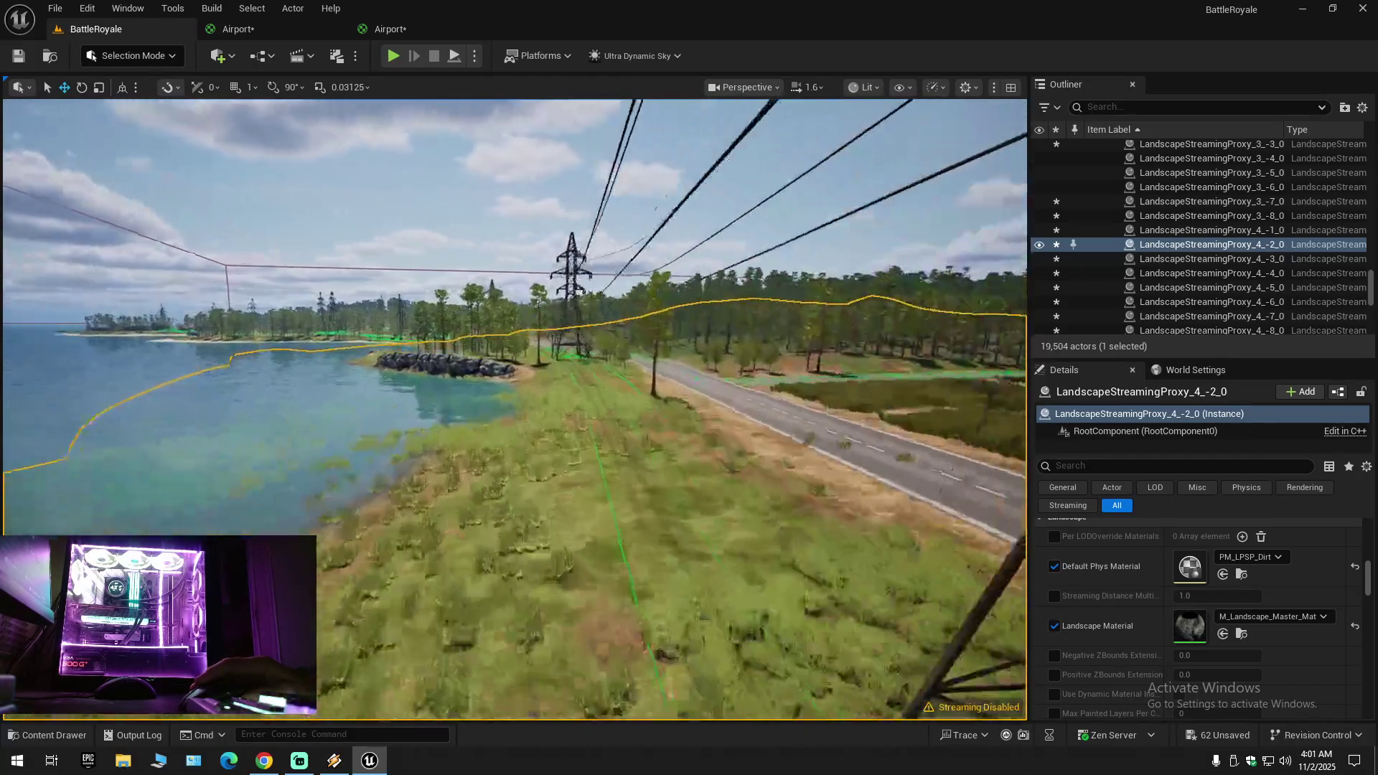
pyautogui.press('w')
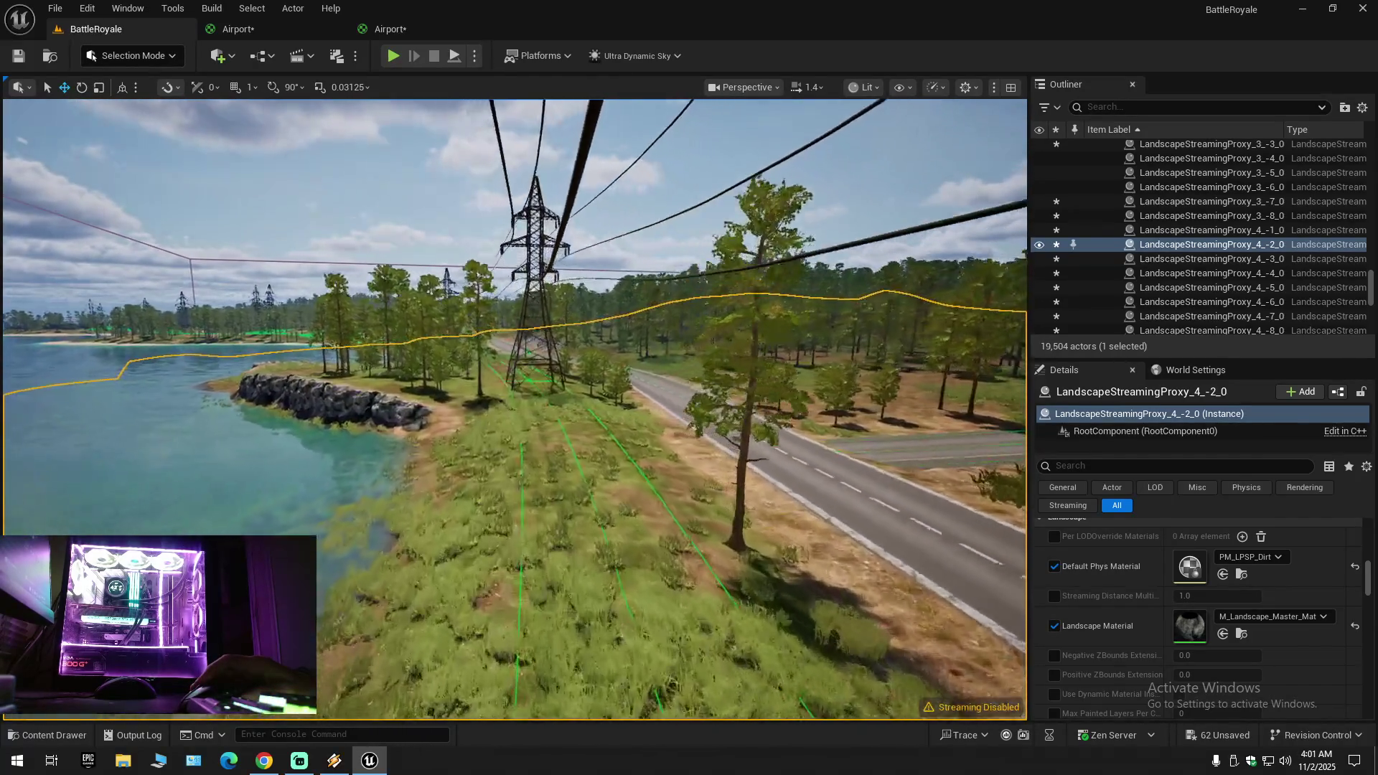
pyautogui.press('w')
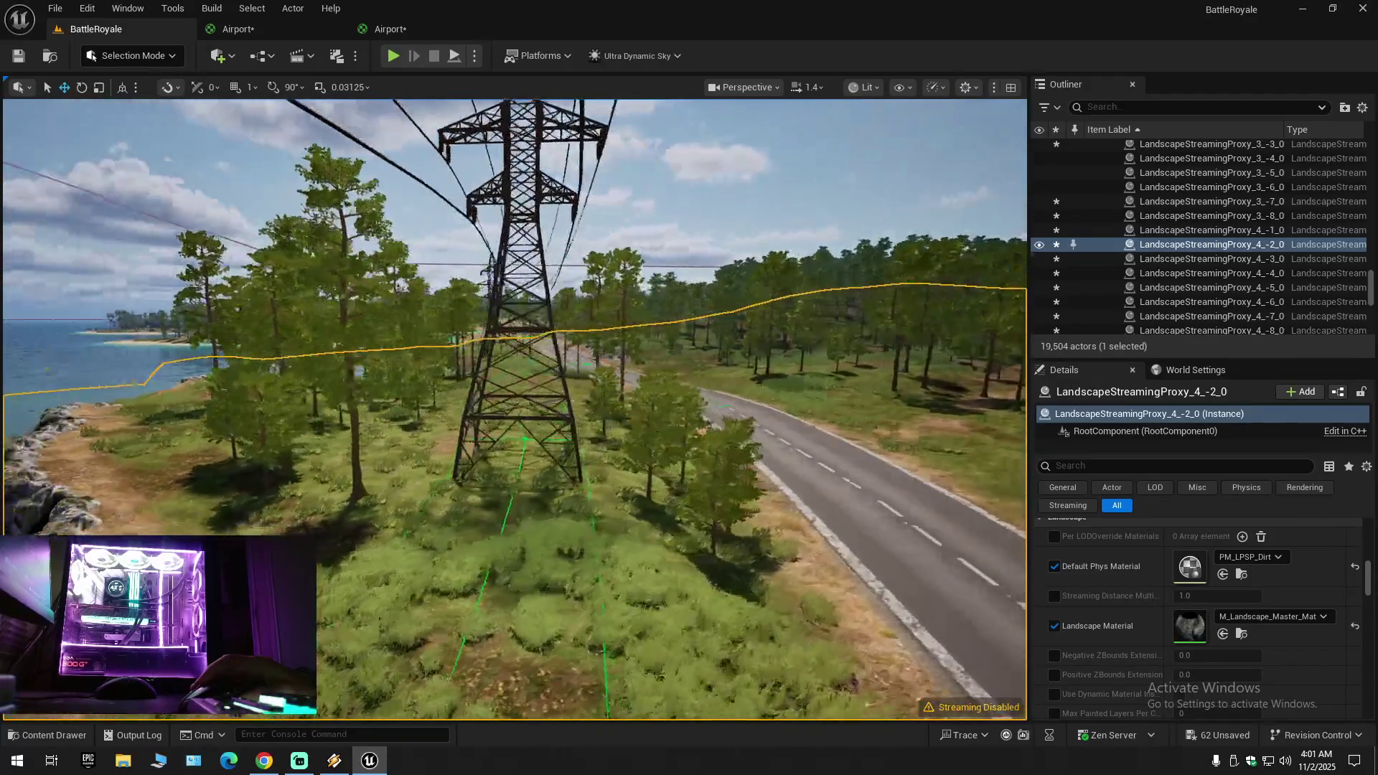
pyautogui.press('w')
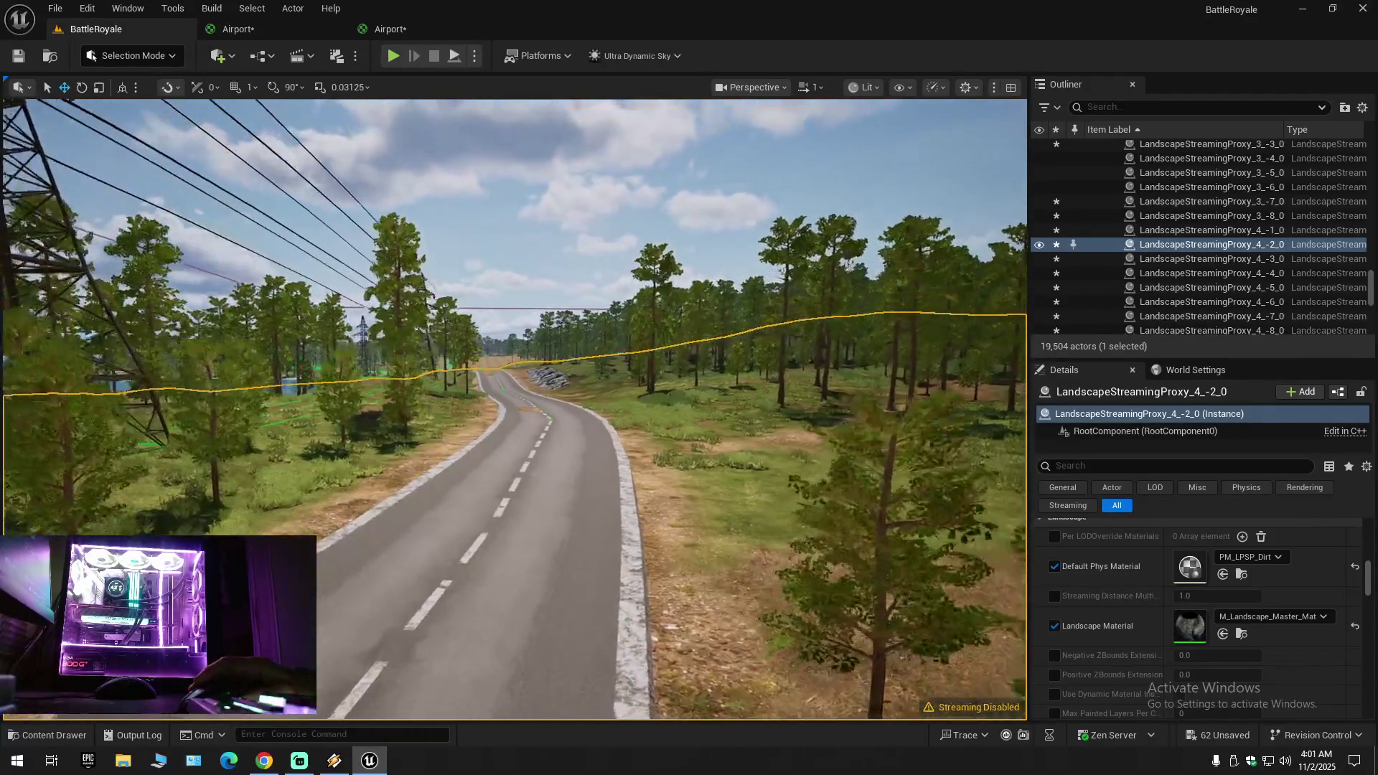
pyautogui.scroll(-1, 514, 409)
pyautogui.press('w')
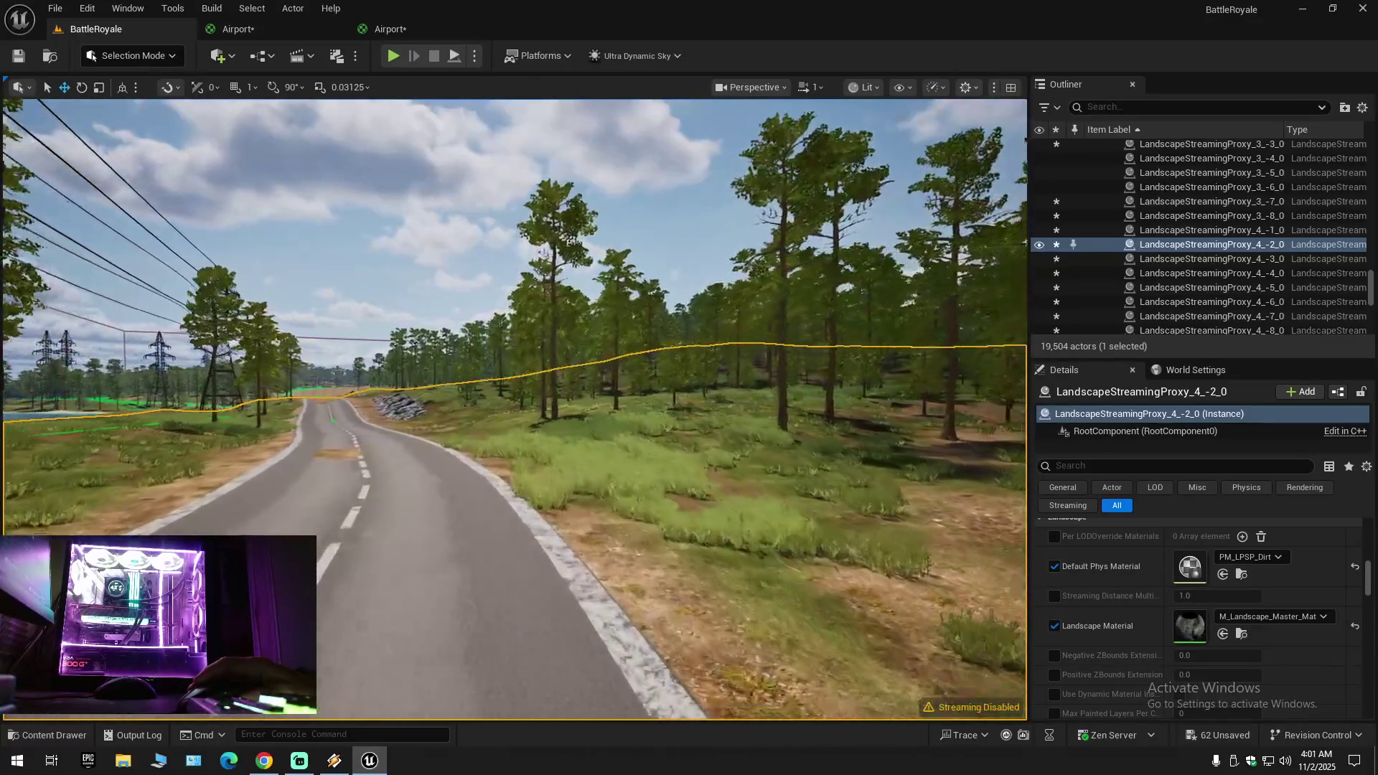
pyautogui.press('w')
pyautogui.scroll(1, 514, 409)
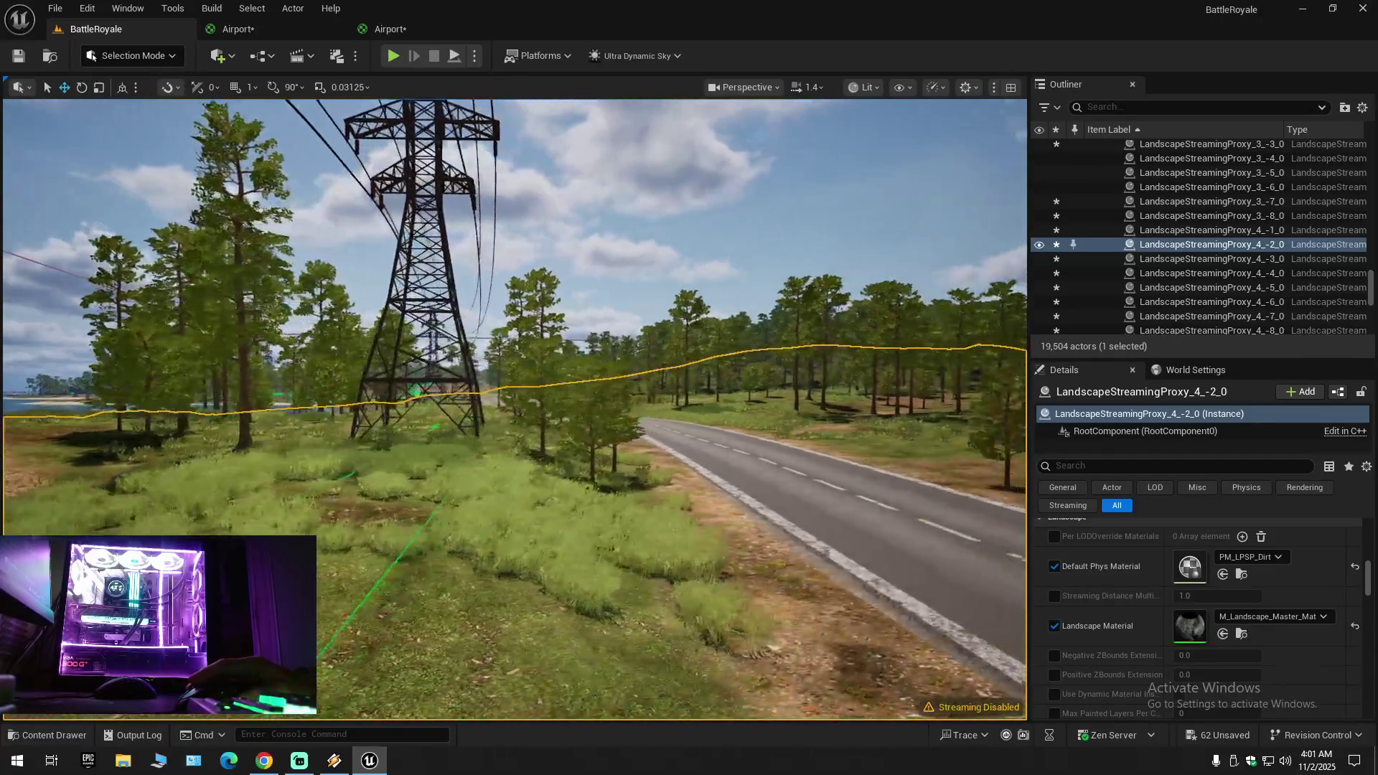
# Step: Fly over the open dirt field toward the road, houses and pylon
pyautogui.press('w')
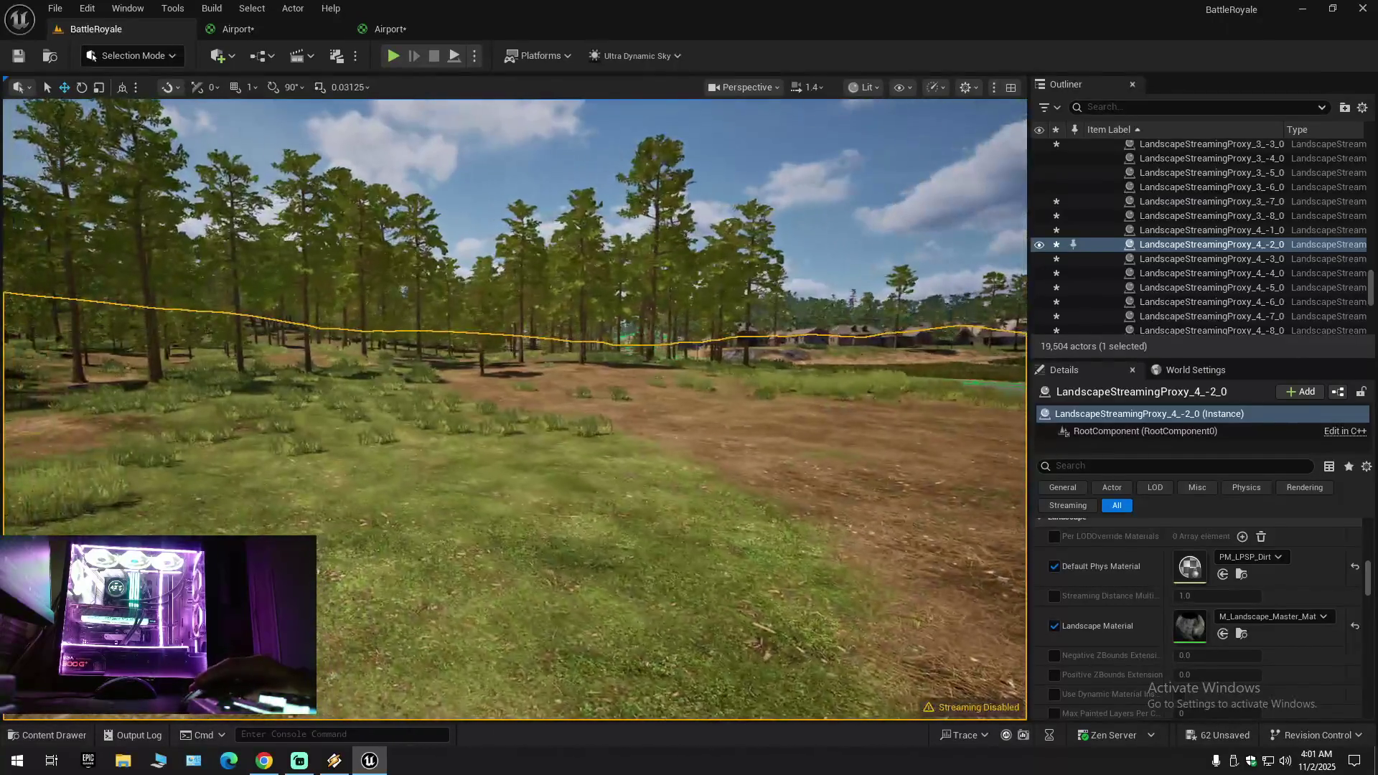
pyautogui.press('w')
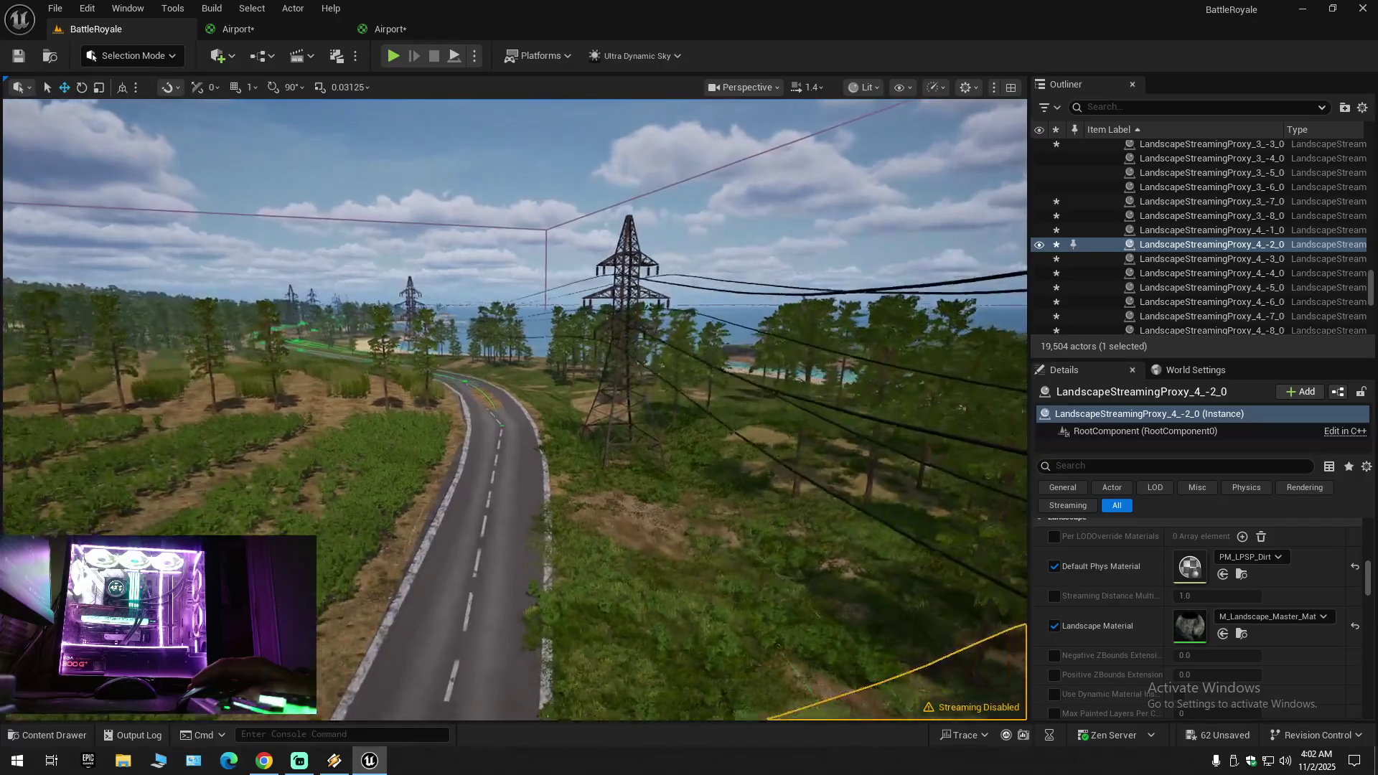
pyautogui.press('w')
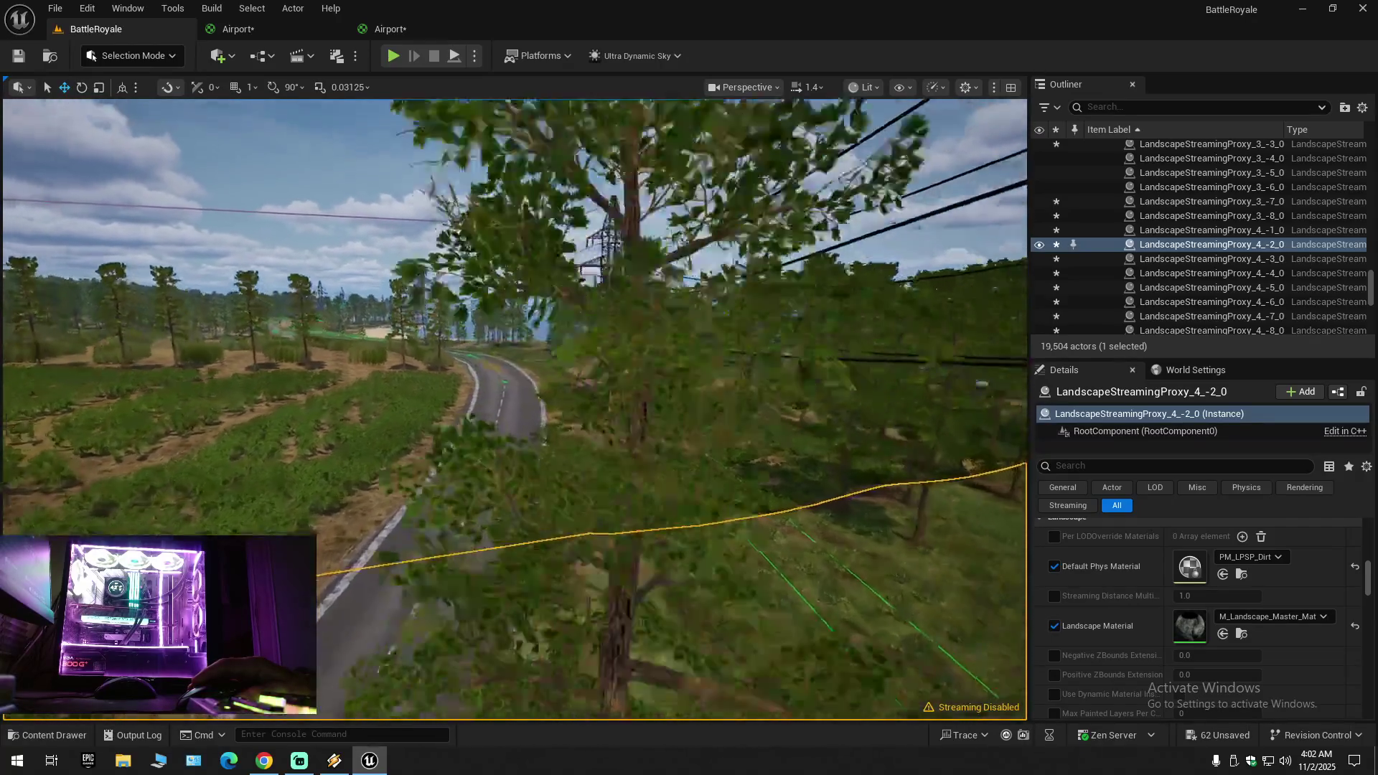
pyautogui.scroll(-1, 514, 409)
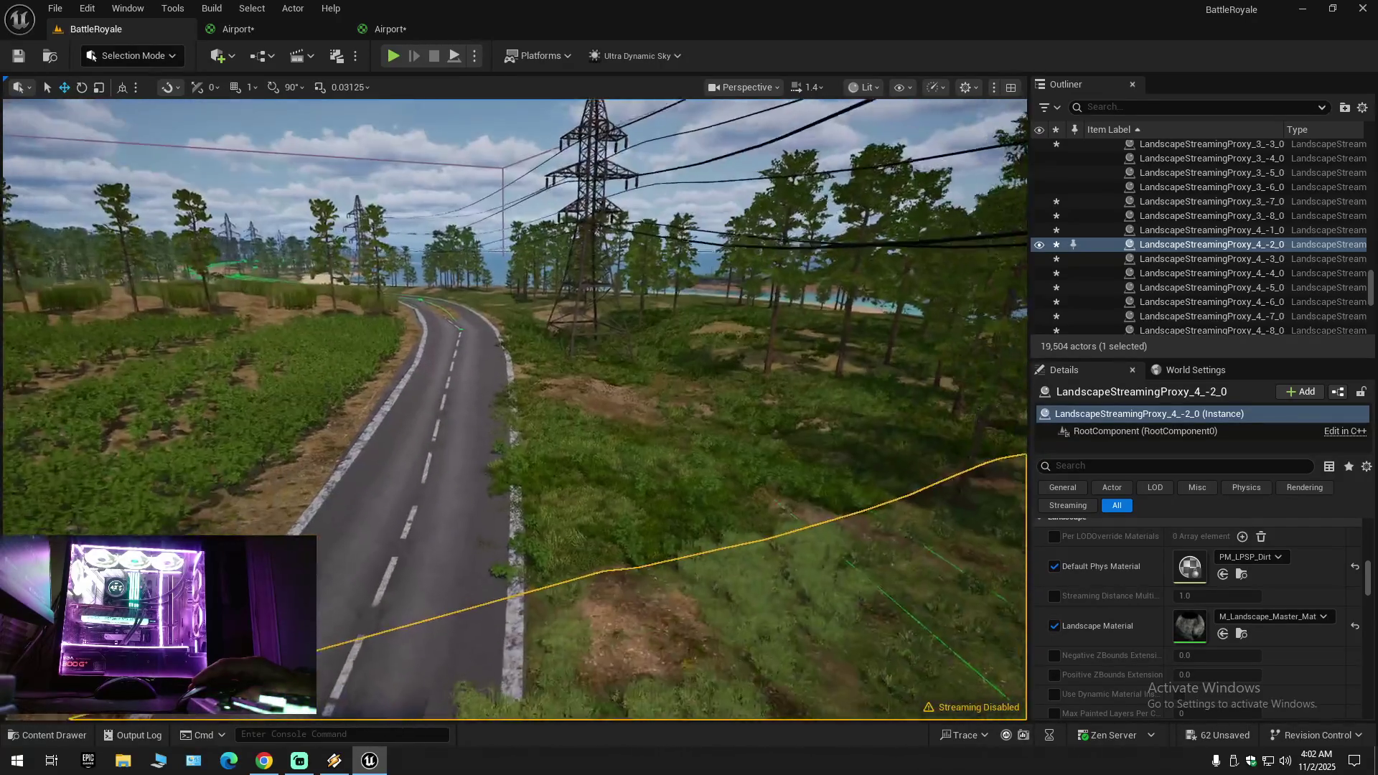
pyautogui.press('e')
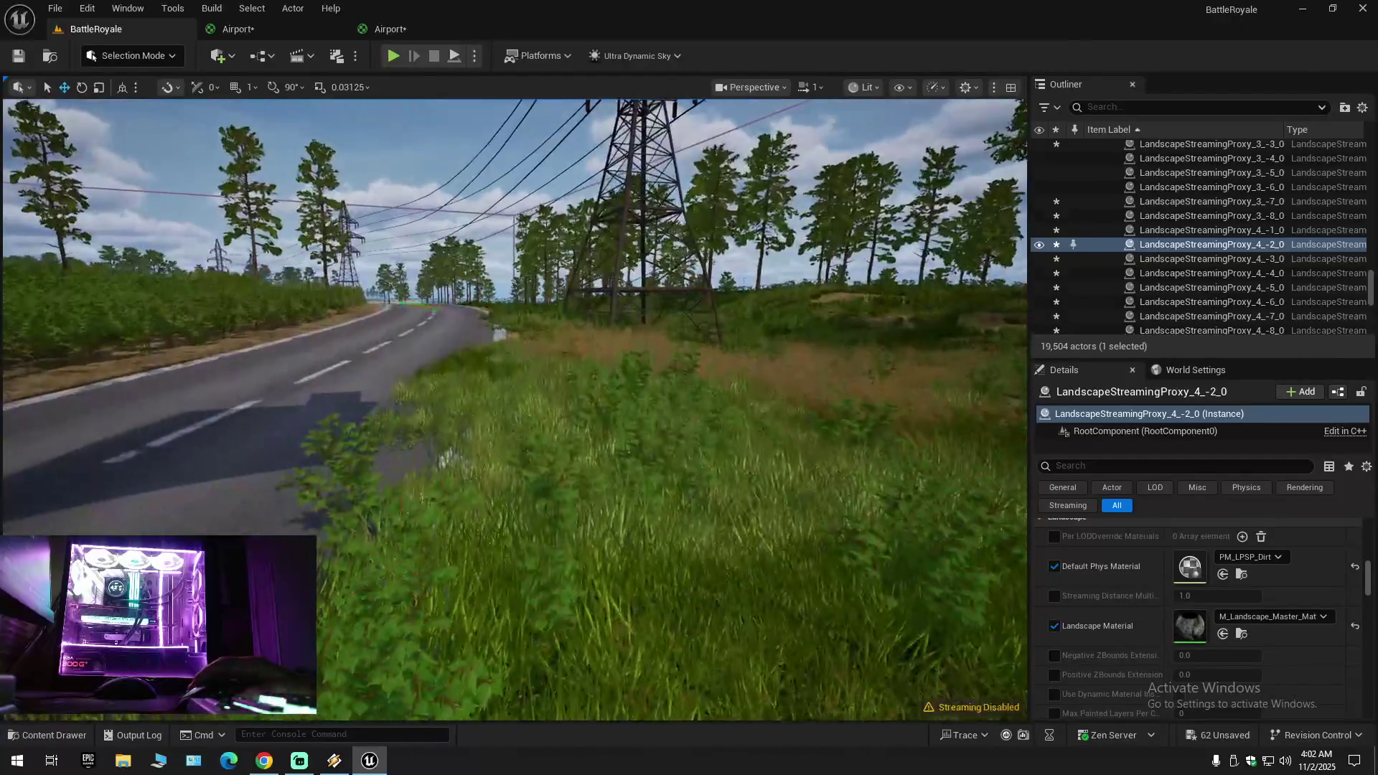
pyautogui.press('w')
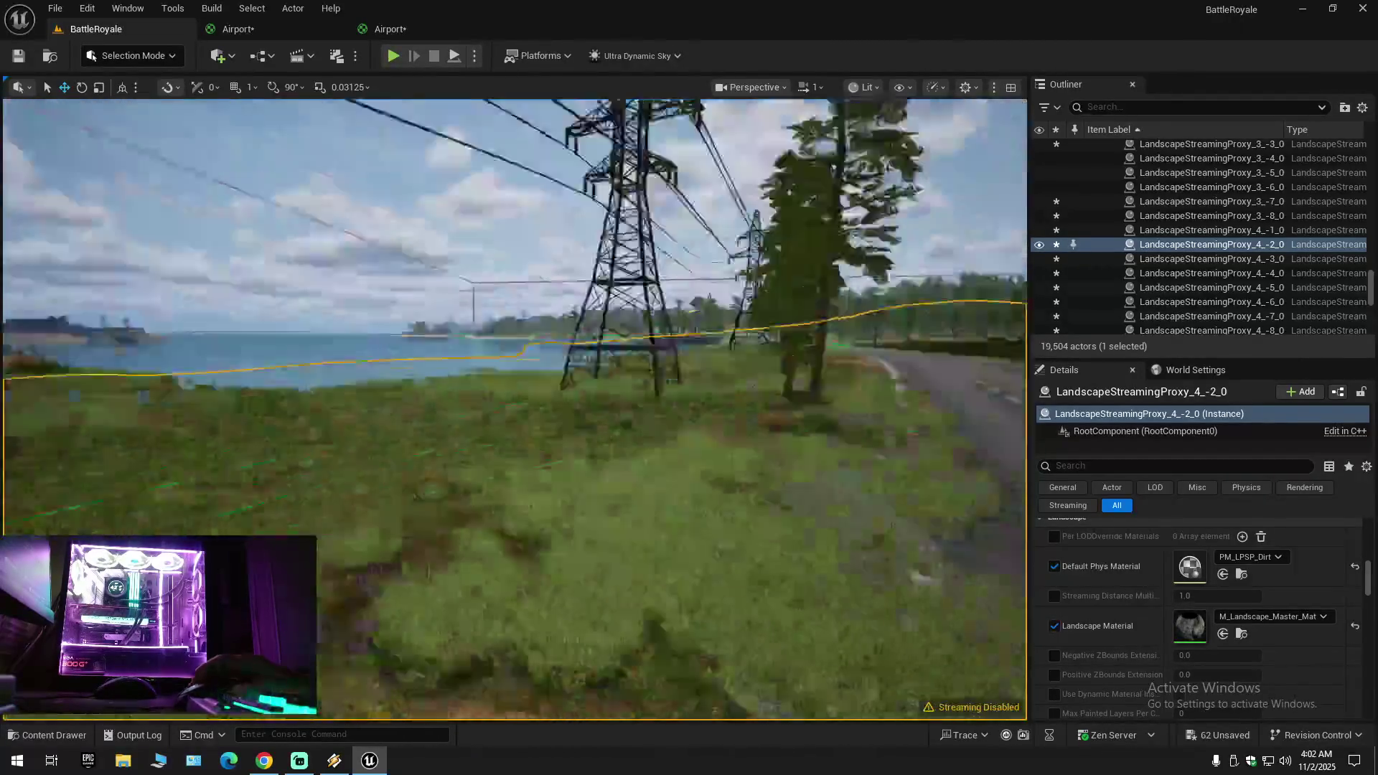
pyautogui.scroll(1, 514, 409)
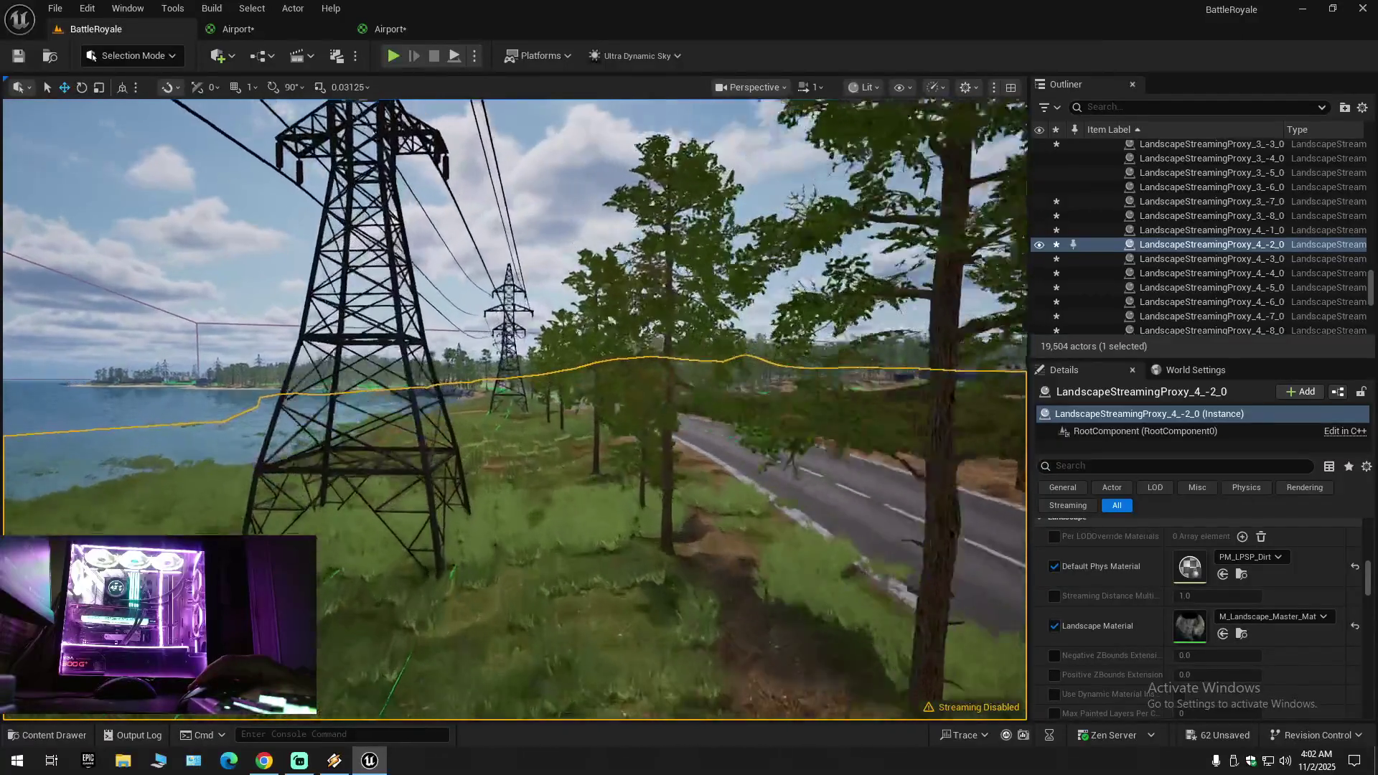
pyautogui.press('w')
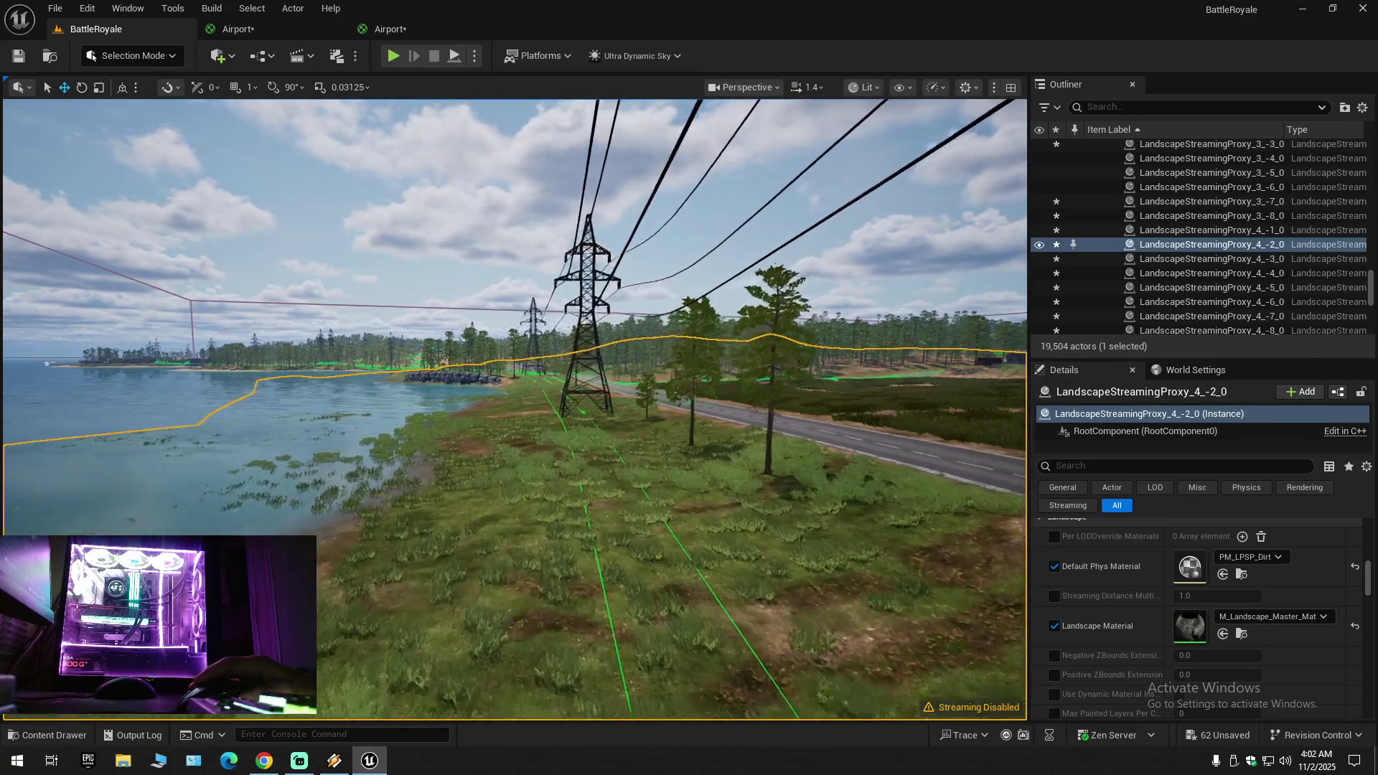
# Step: Fly along the power line over the shore and down the road past the towers
pyautogui.press('w')
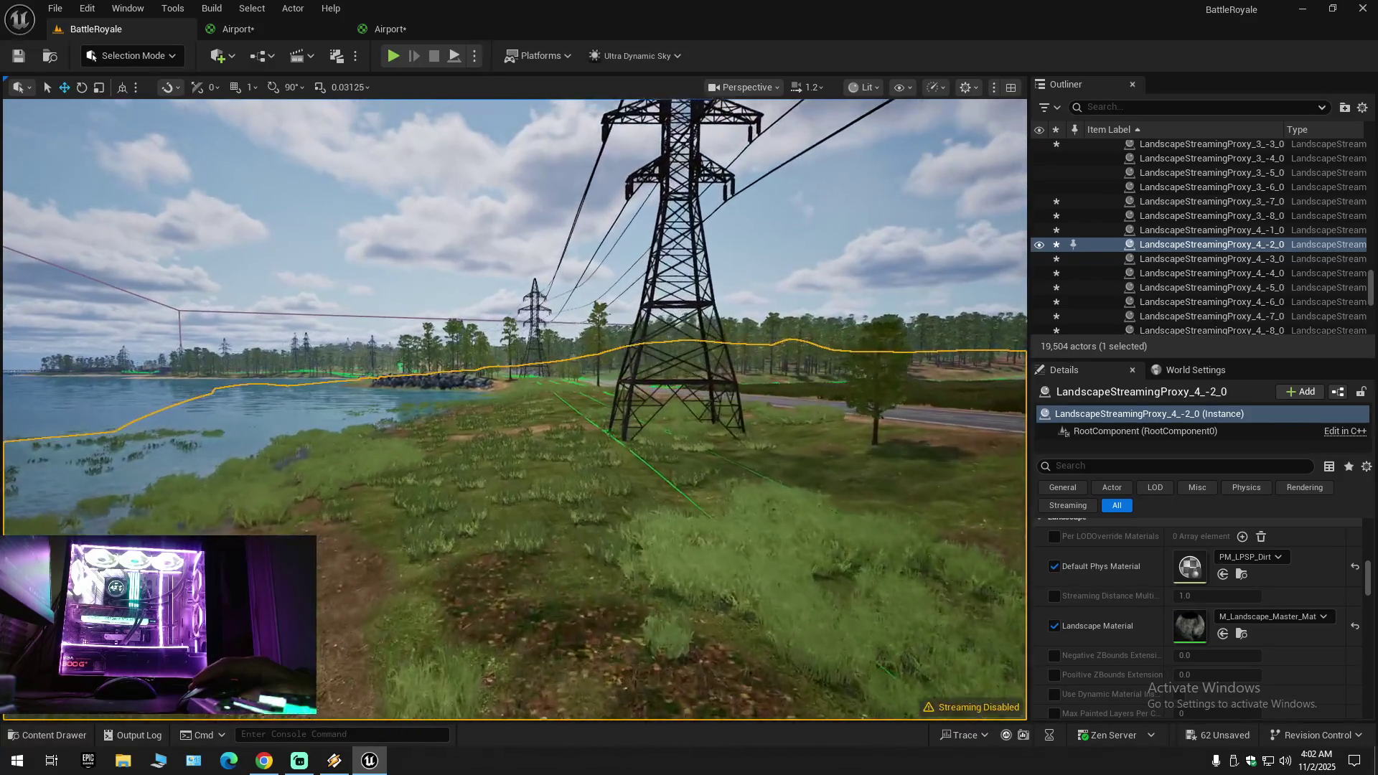
pyautogui.press('w')
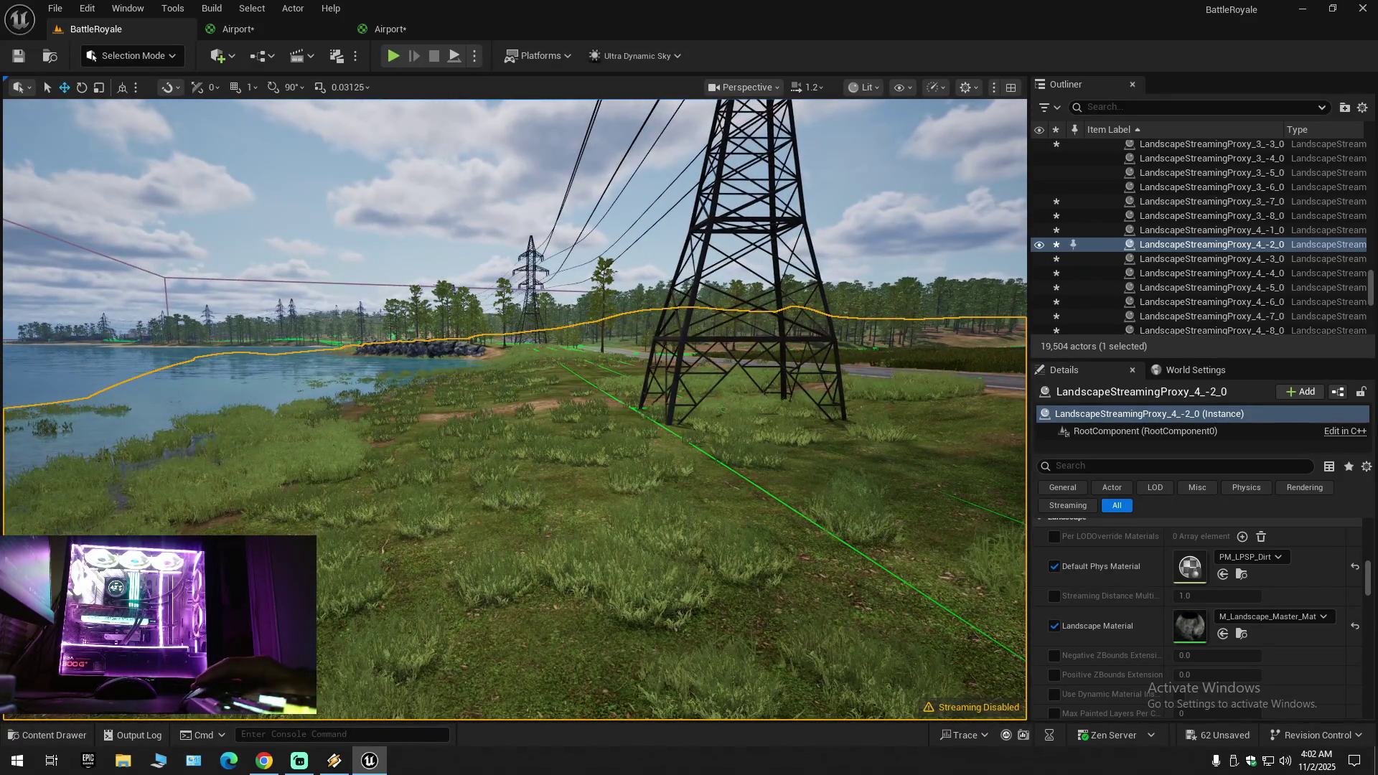
pyautogui.press('w')
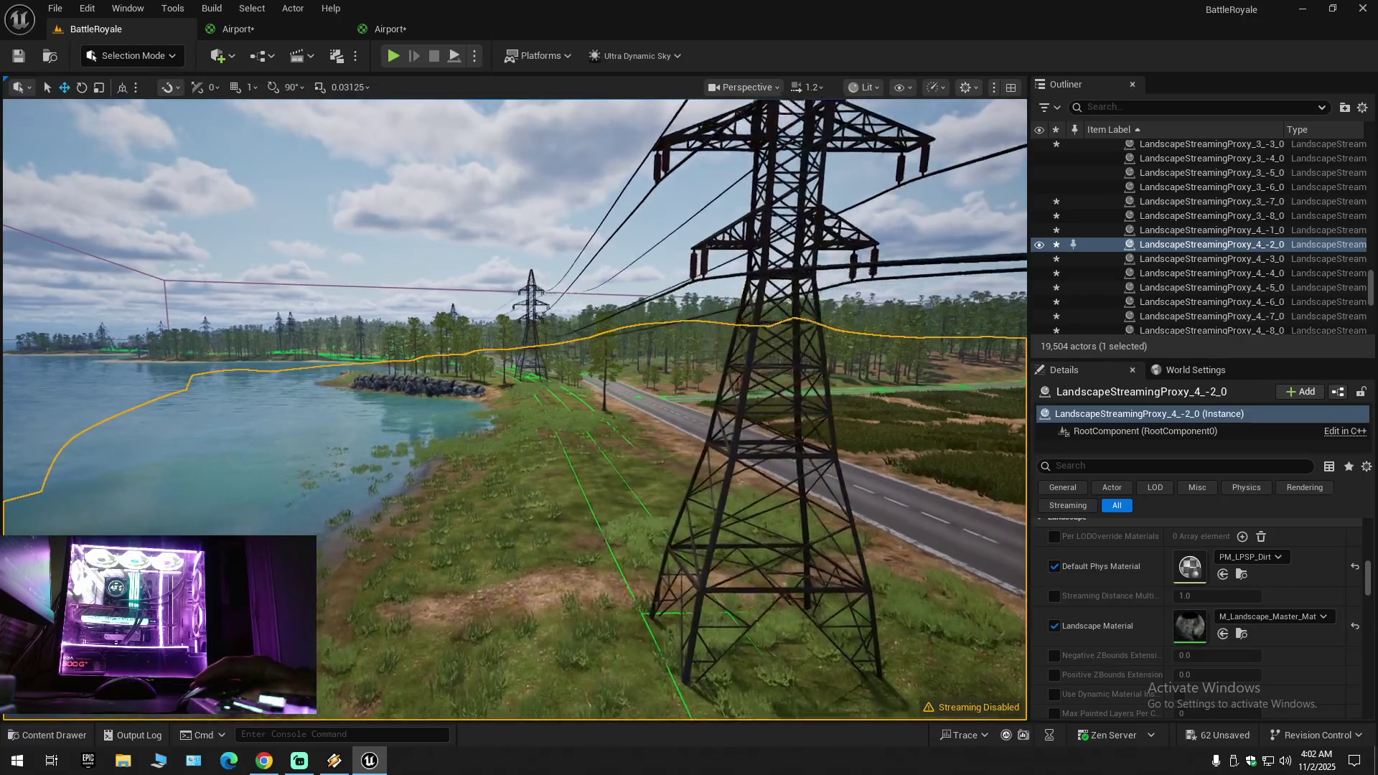
pyautogui.press('w')
pyautogui.press('w')
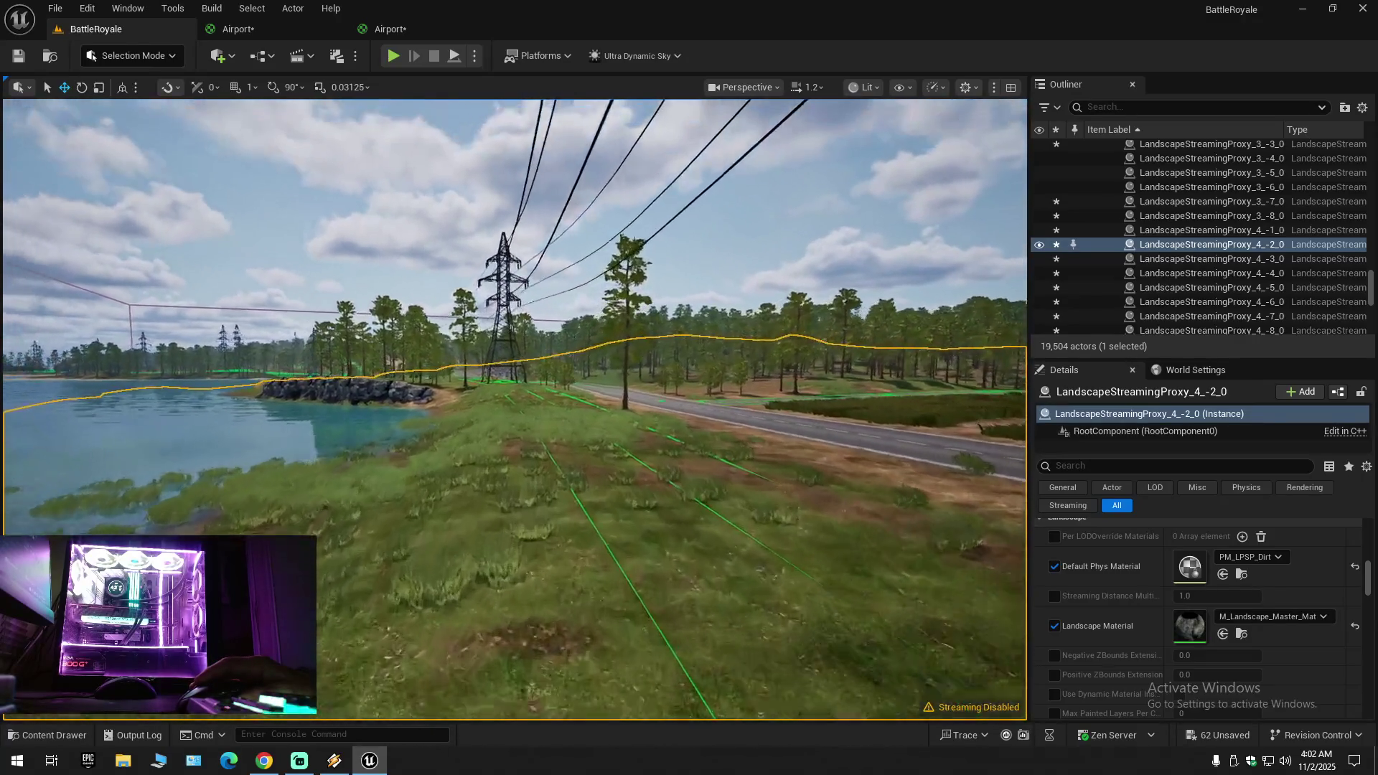
pyautogui.press('w')
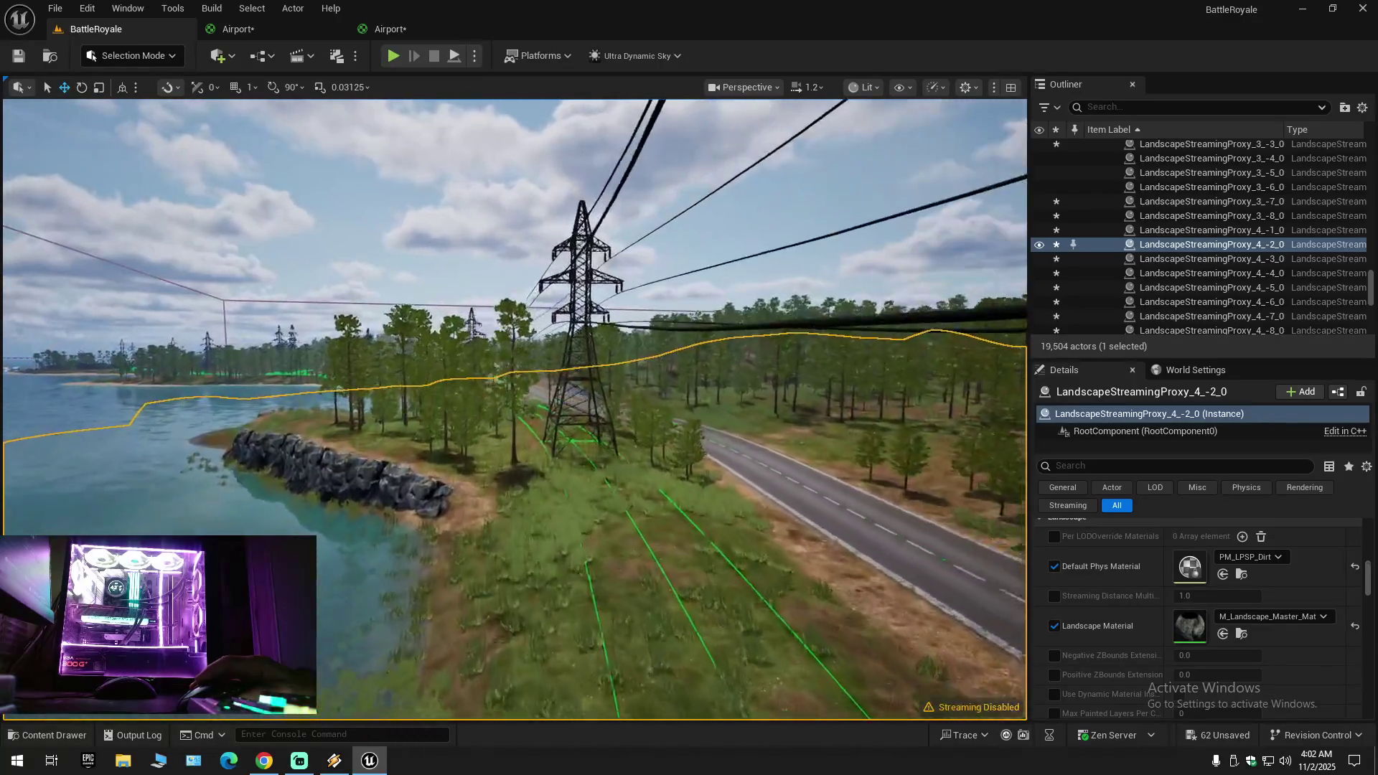
pyautogui.press('w')
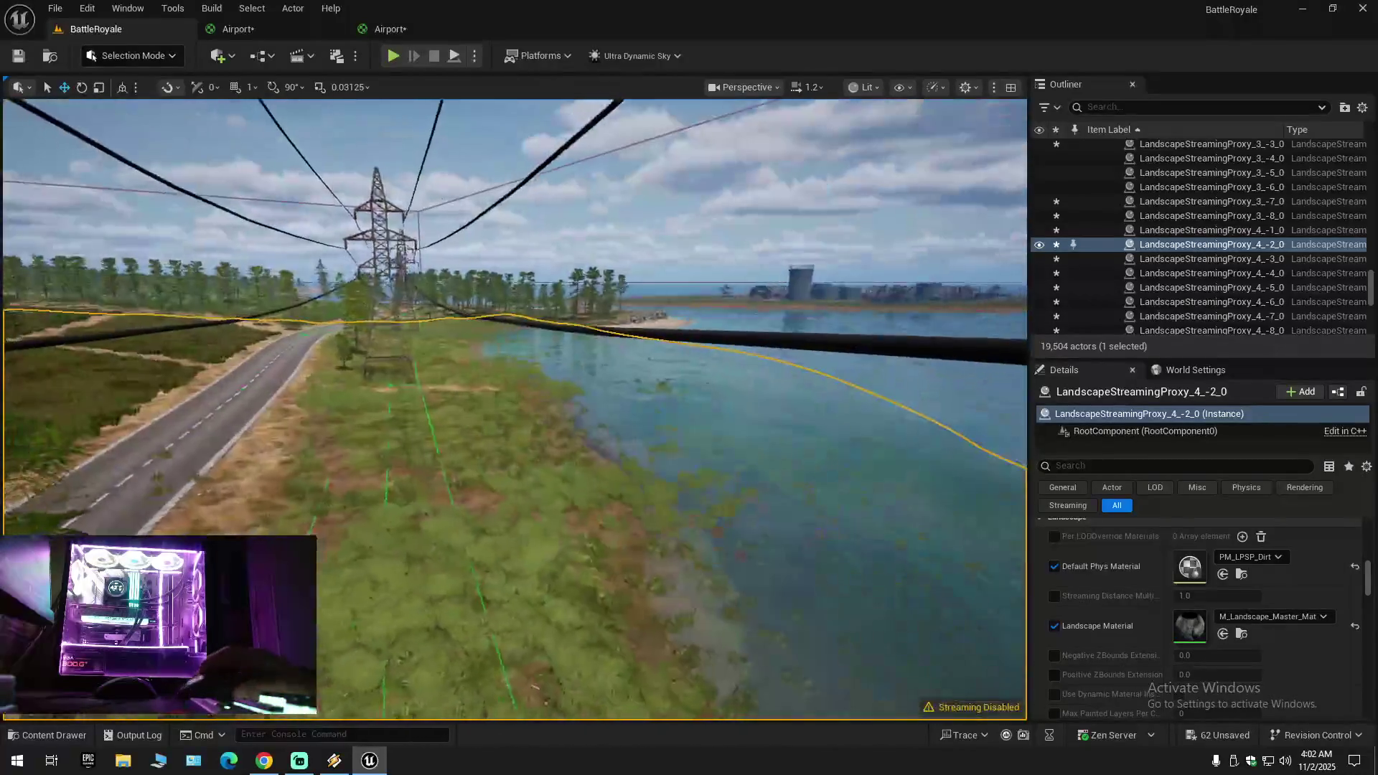
pyautogui.press('w')
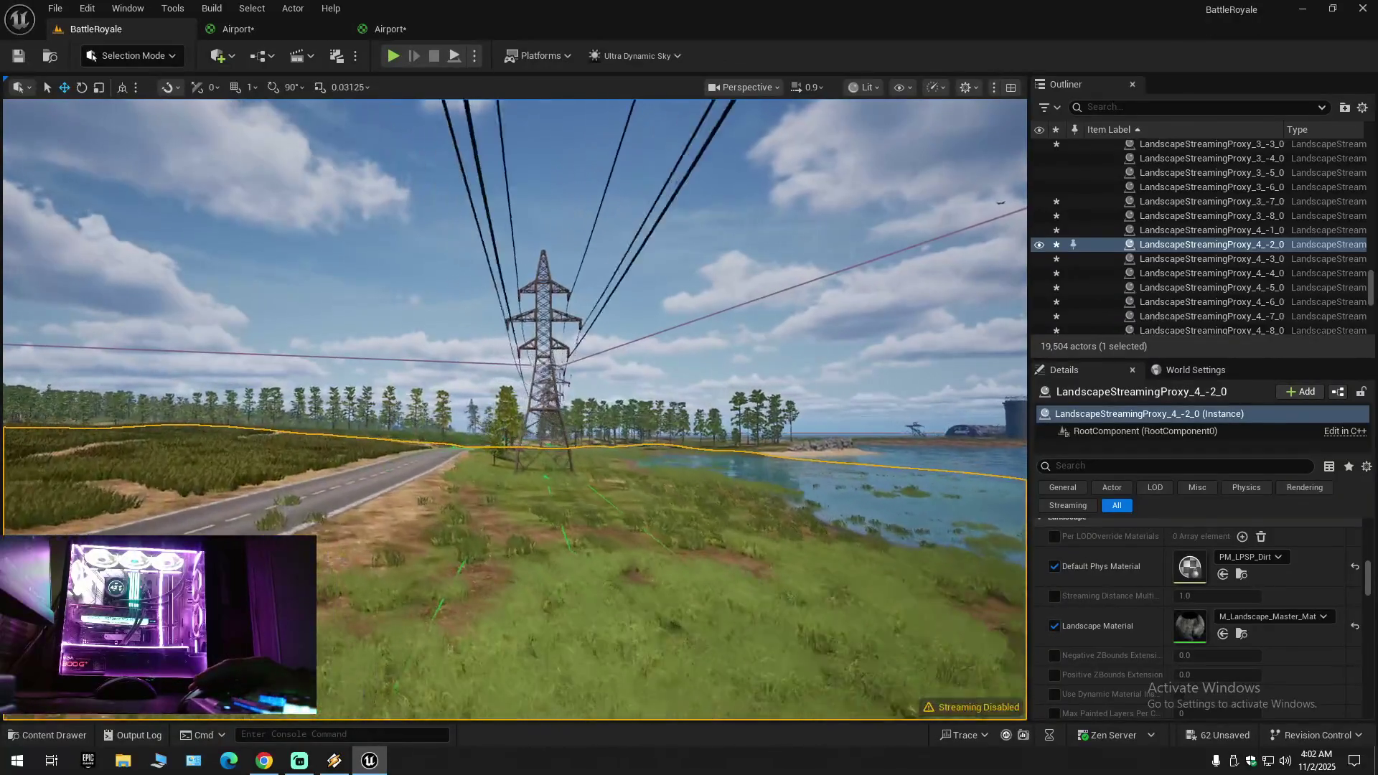
pyautogui.scroll(2, 514, 409)
pyautogui.press('w')
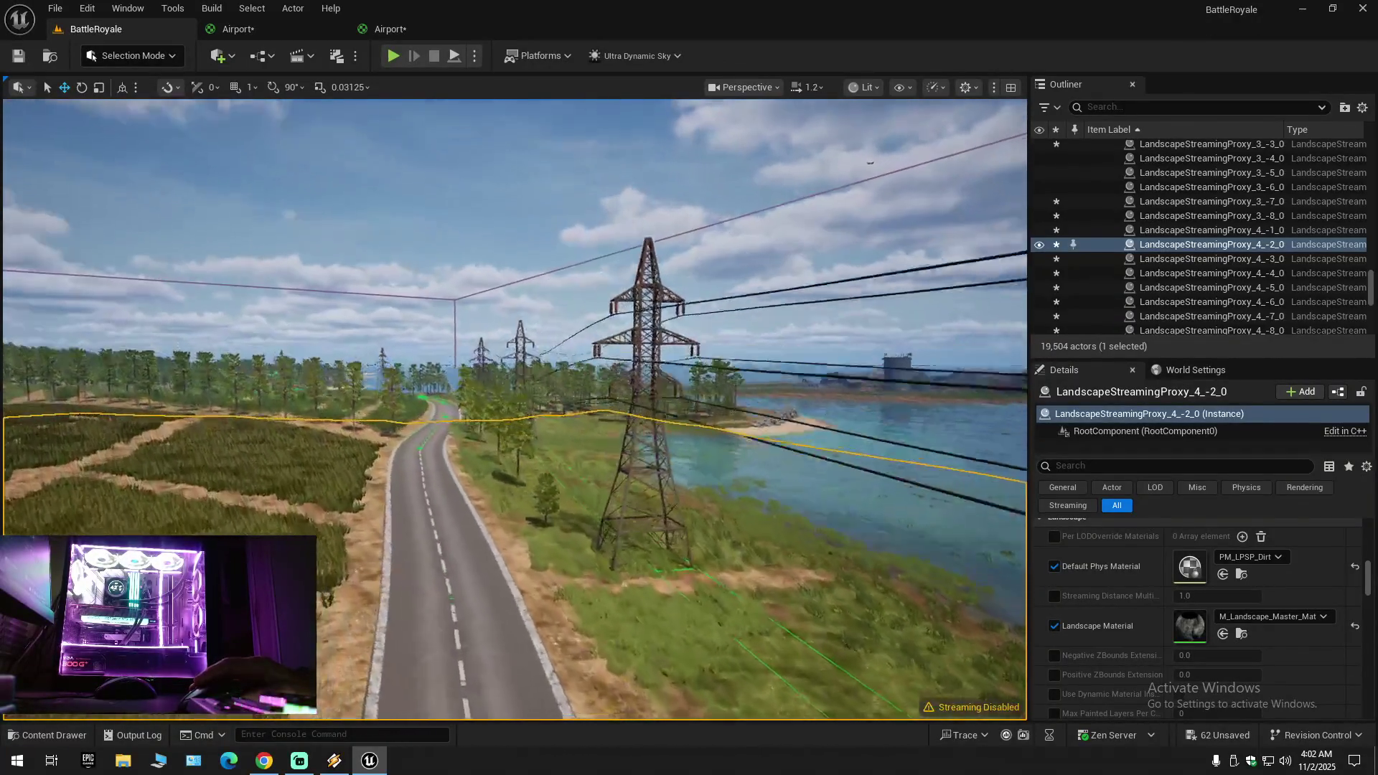
pyautogui.moveTo(502, 465); pyautogui.dragTo(558, 465)
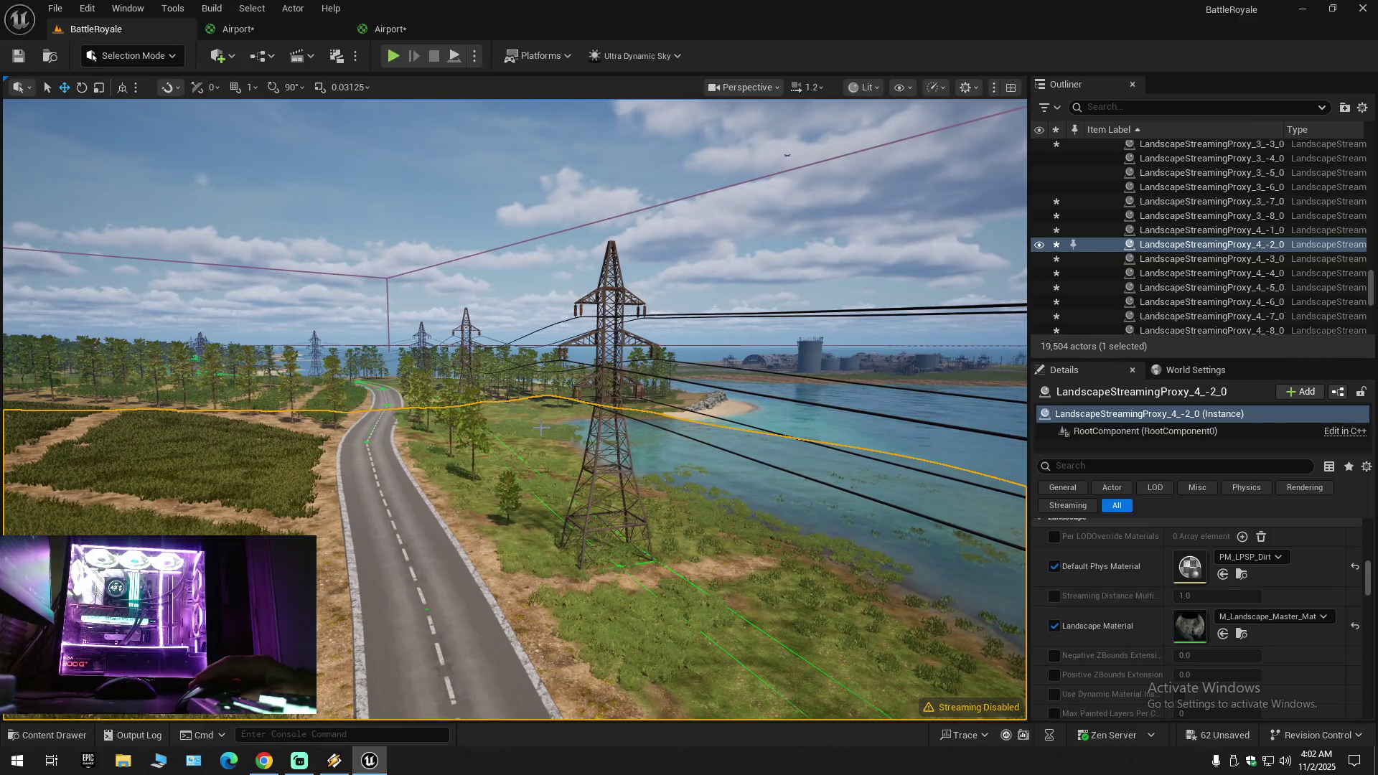
pyautogui.press('w')
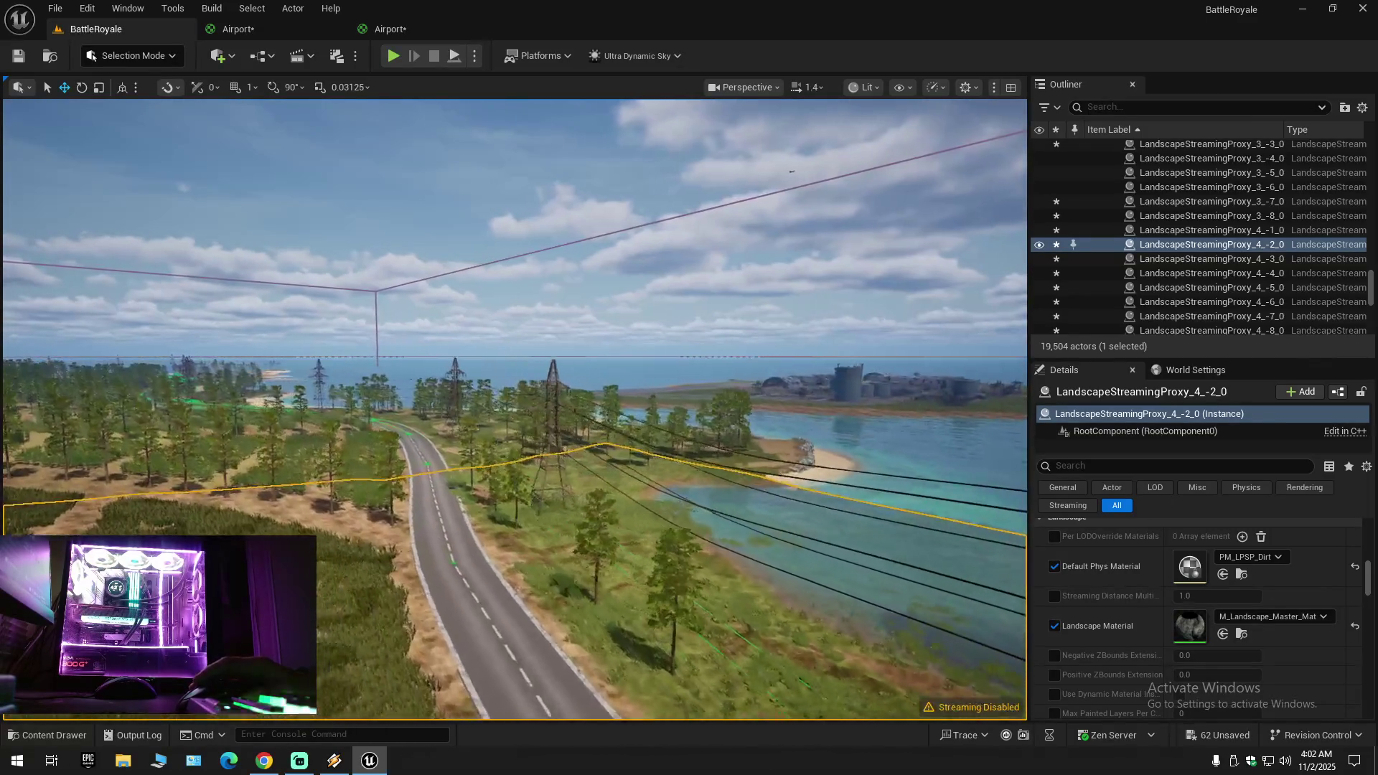
pyautogui.press('w')
pyautogui.press('w')
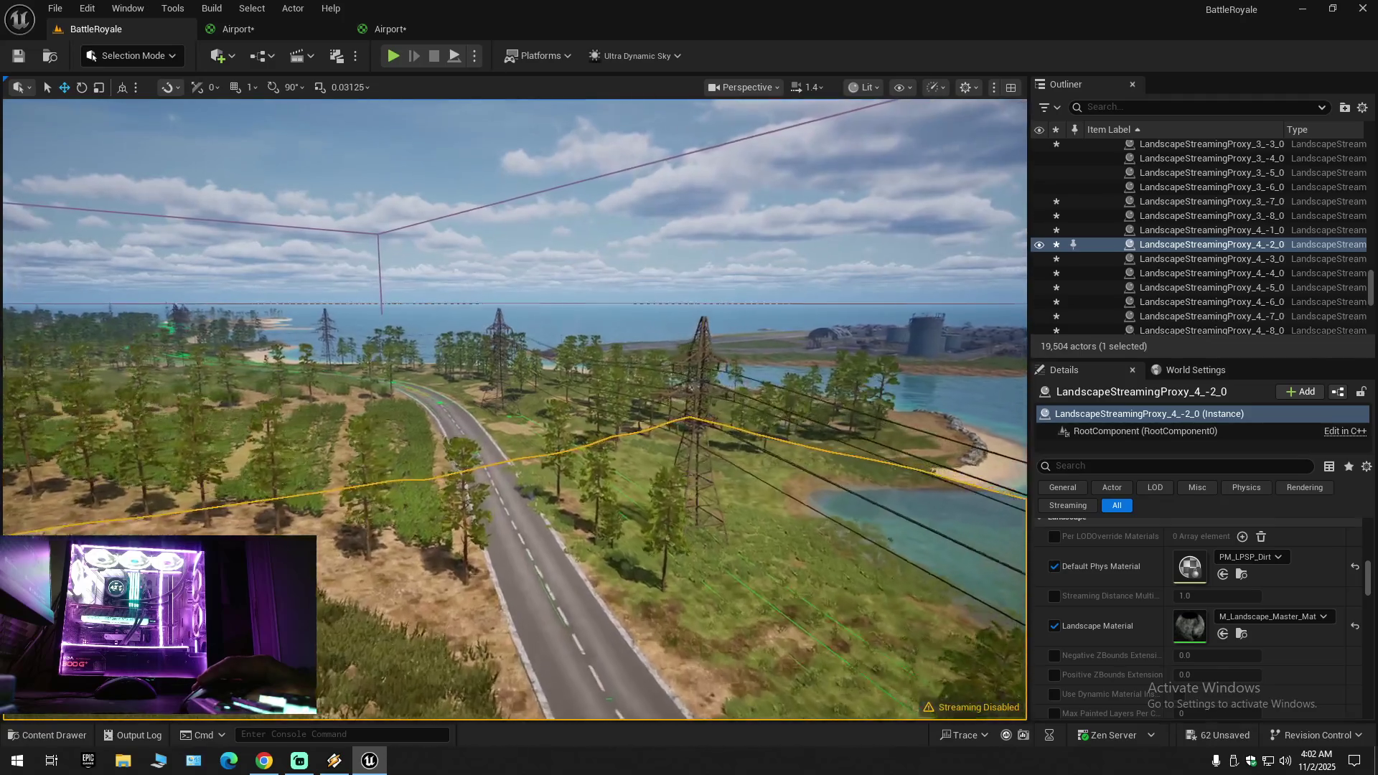
pyautogui.press('w')
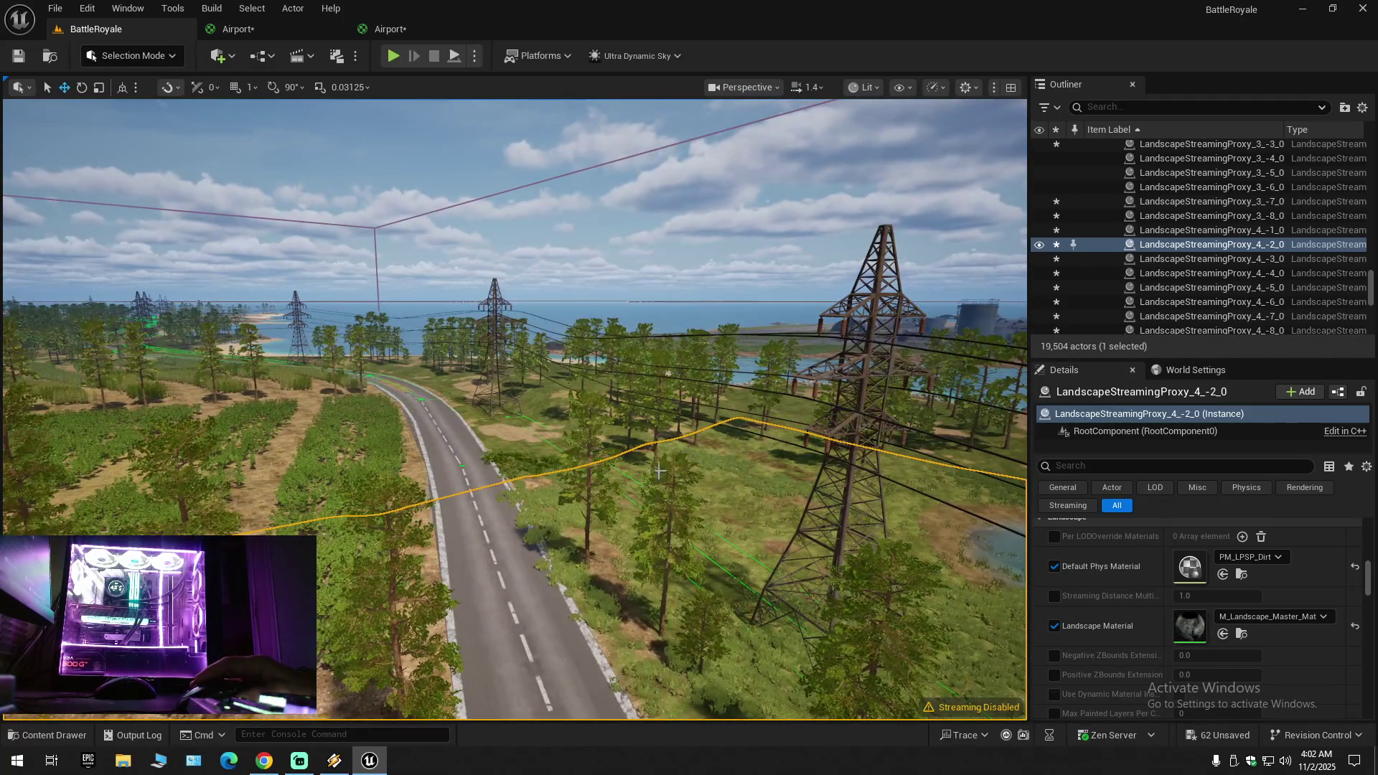
pyautogui.press('w')
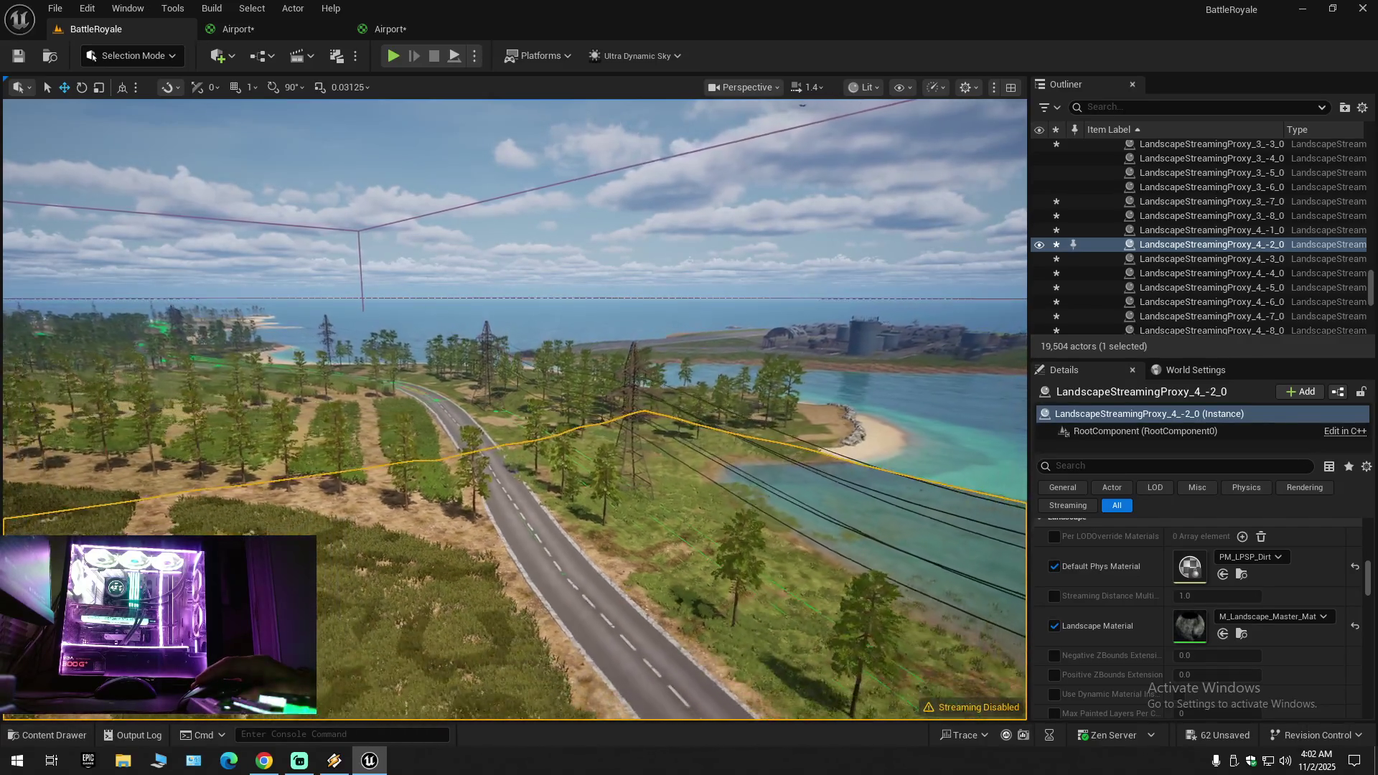
pyautogui.press('w')
pyautogui.press('w')
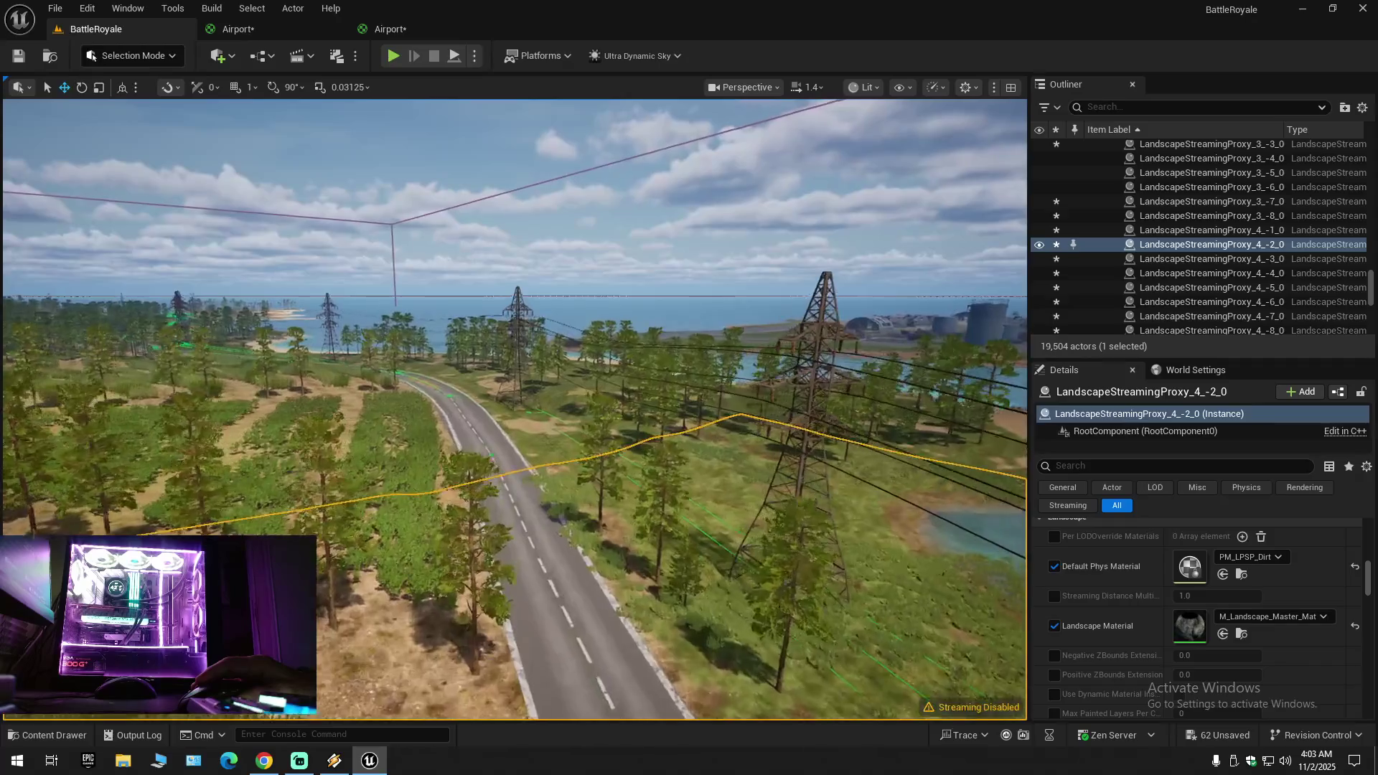
pyautogui.press('w')
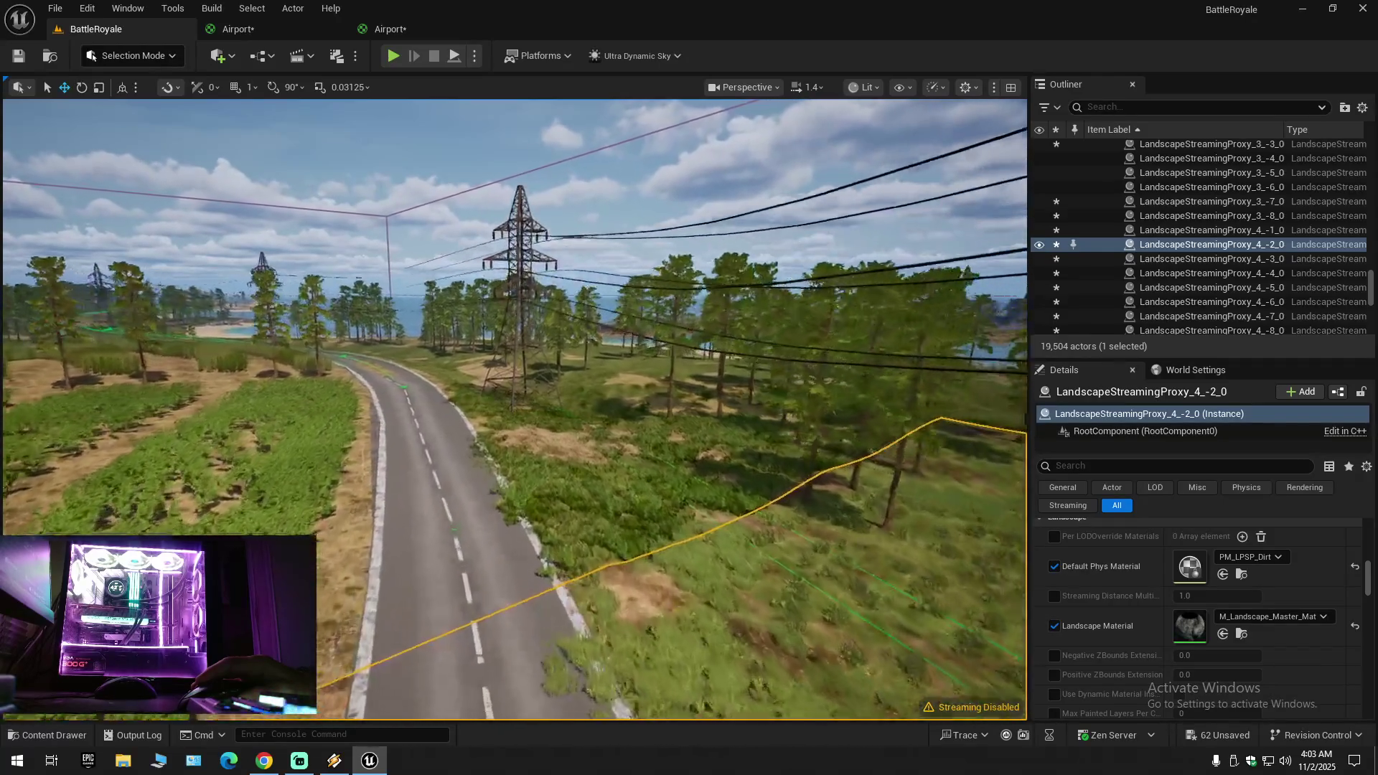
pyautogui.press('s')
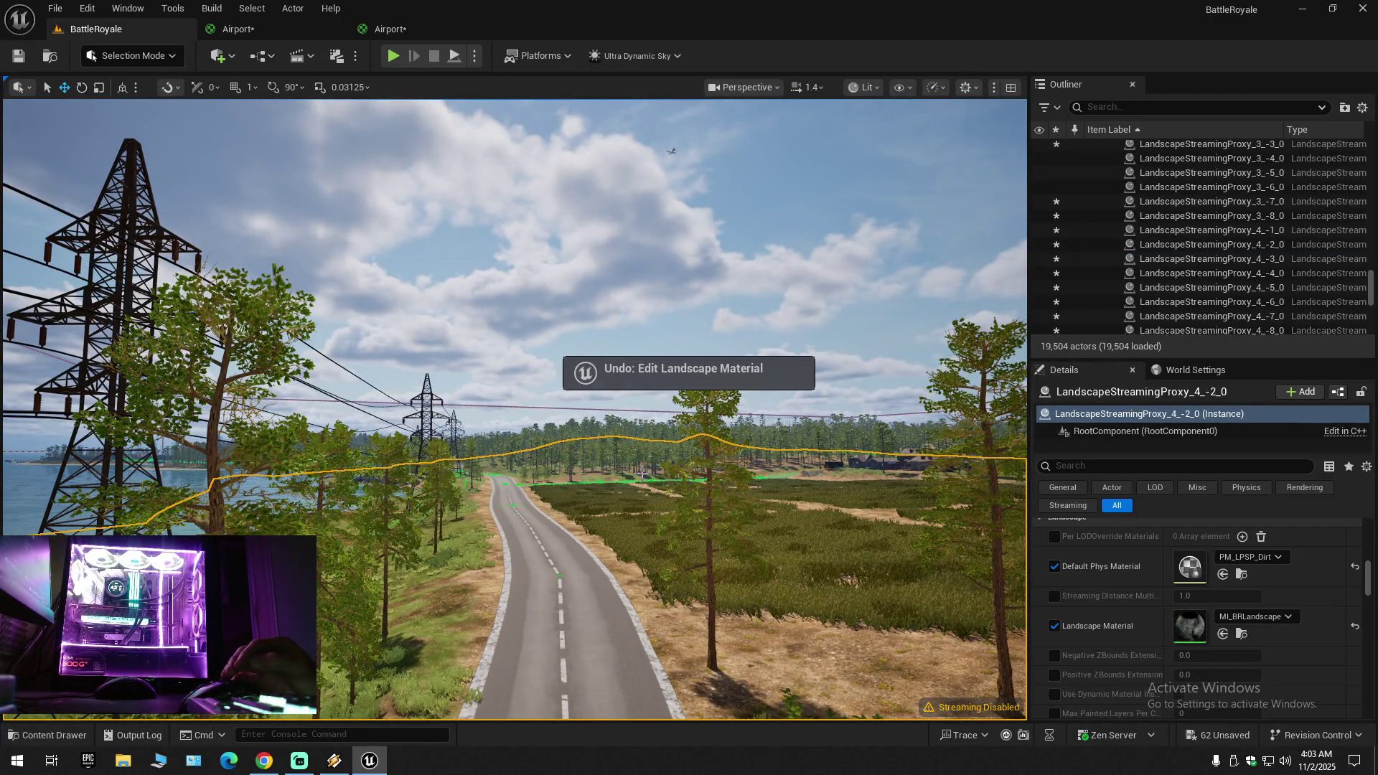
# Step: Undo the landscape material change back to MI_BRLandscape, then glance at the MaterialFunctions folder
pyautogui.hotkey('ctrl', 'z')
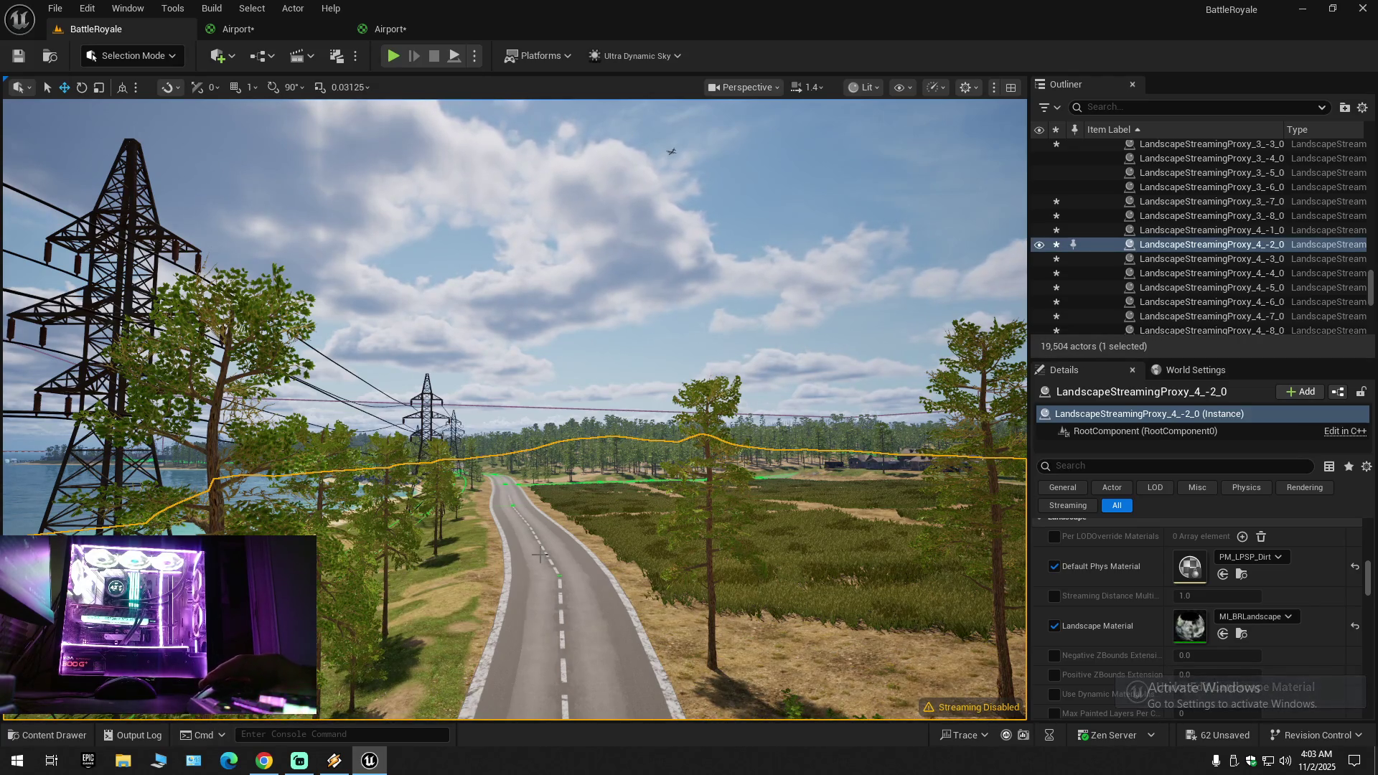
pyautogui.moveTo(540, 555); pyautogui.dragTo(539, 409)
pyautogui.click(58, 732)
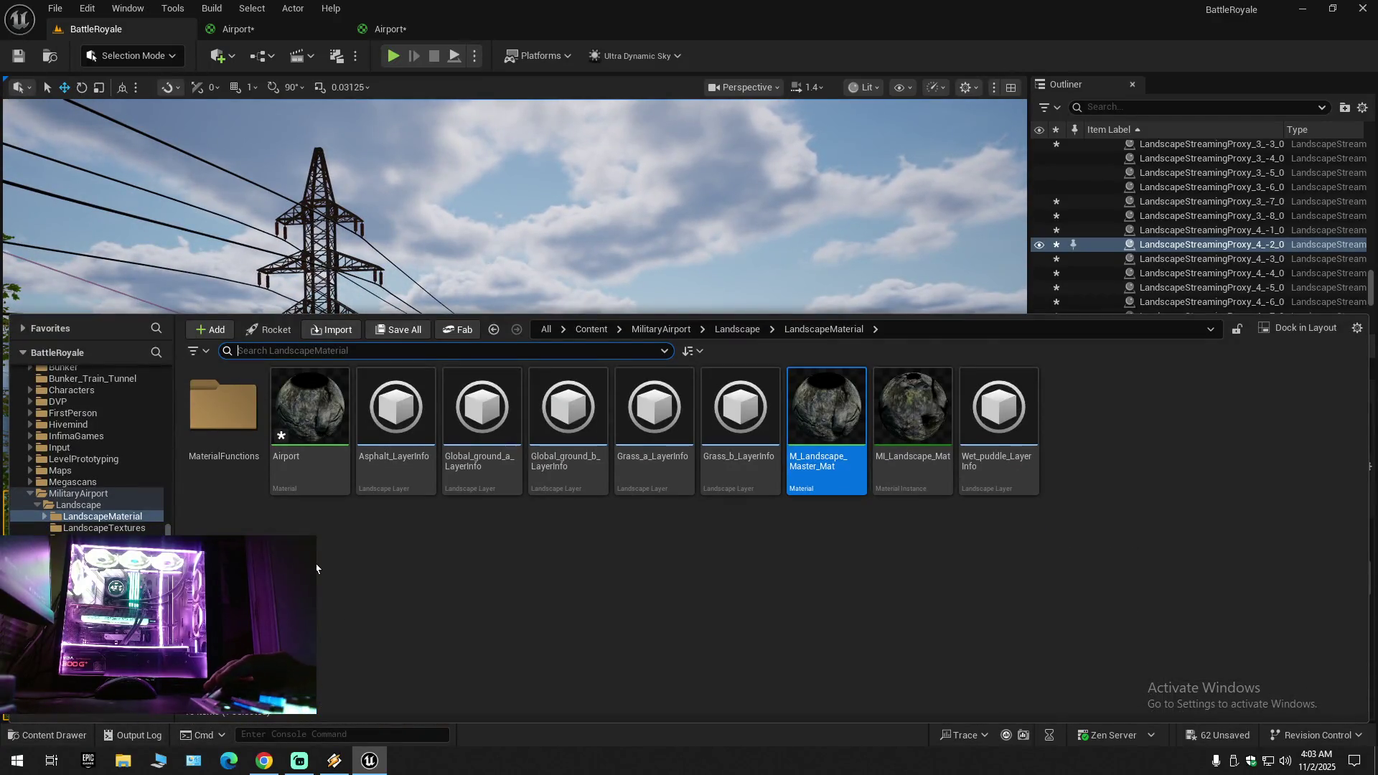
pyautogui.doubleClick(223, 405)
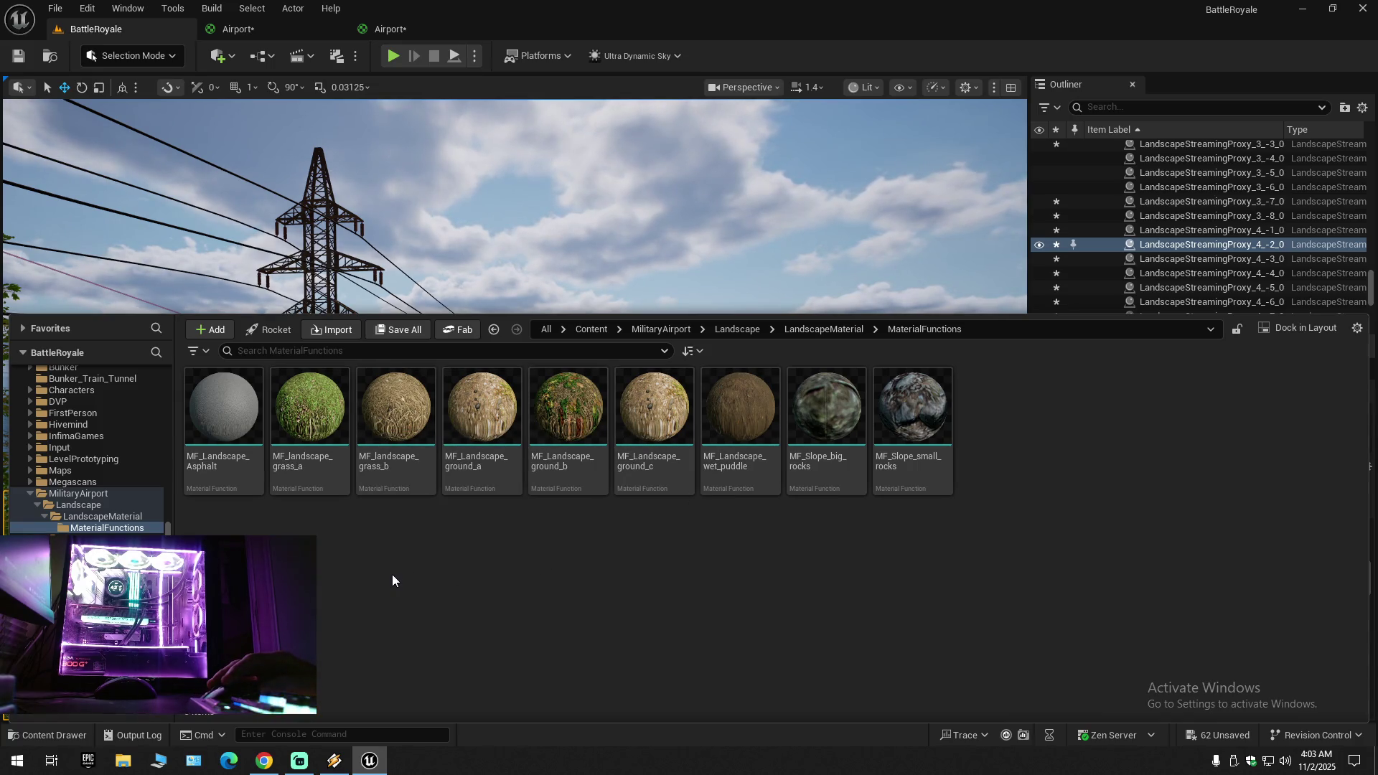
pyautogui.hotkey('alt', 'Left')
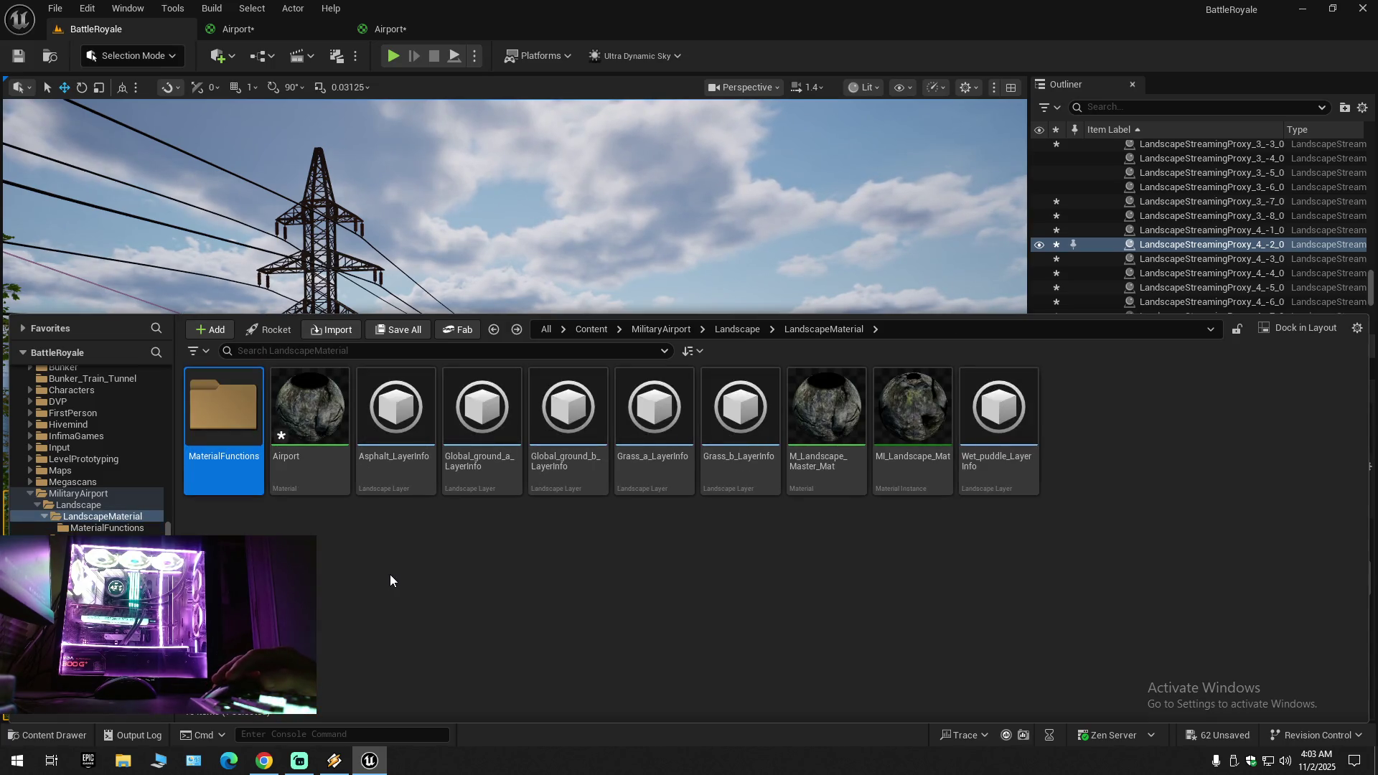
# Step: Open BattleRoyaleStarterKit > Landscape > ProceduralFoliage and select FT_Bush_5
pyautogui.keyDown('ctrl'); pyautogui.click(36, 494); pyautogui.keyUp('ctrl')
pyautogui.scroll(5, 63, 517)
pyautogui.scroll(5, 64, 516)
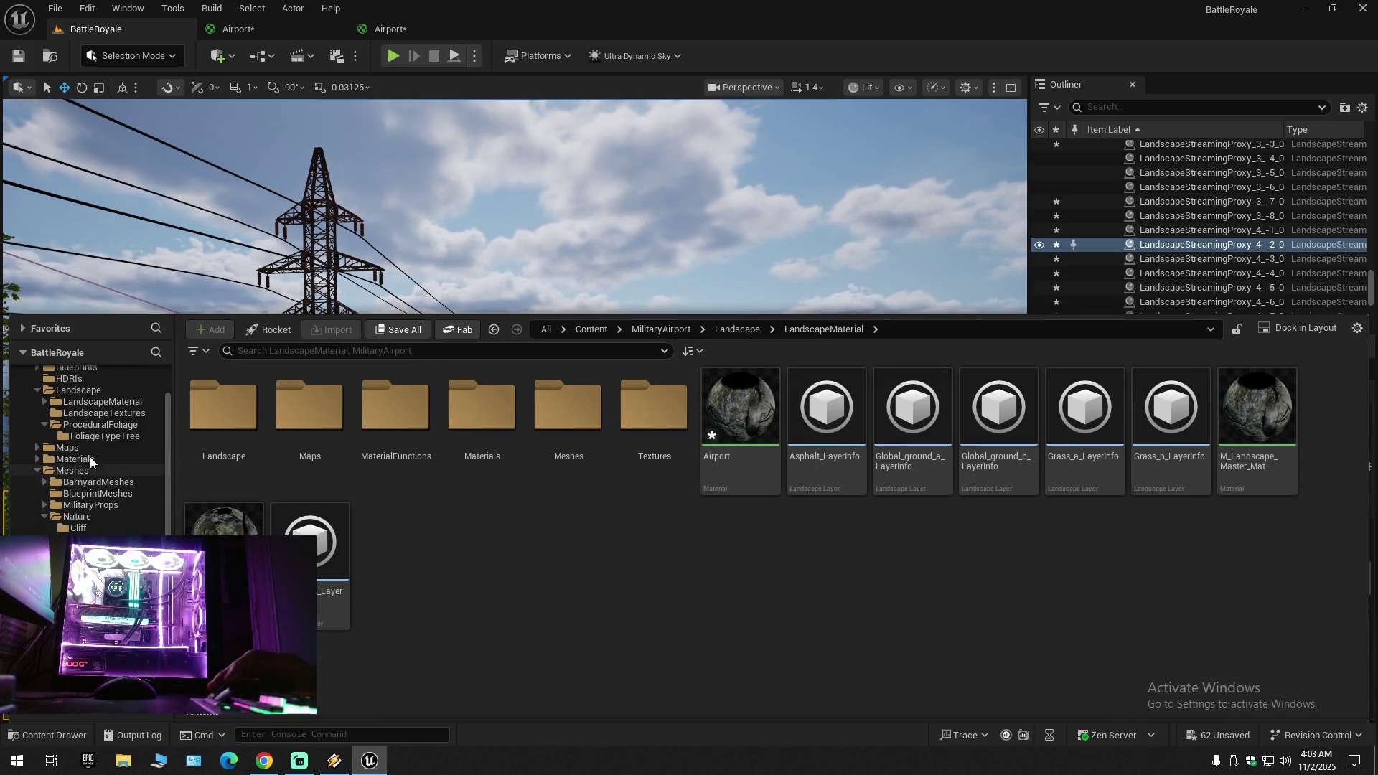
pyautogui.click(79, 390)
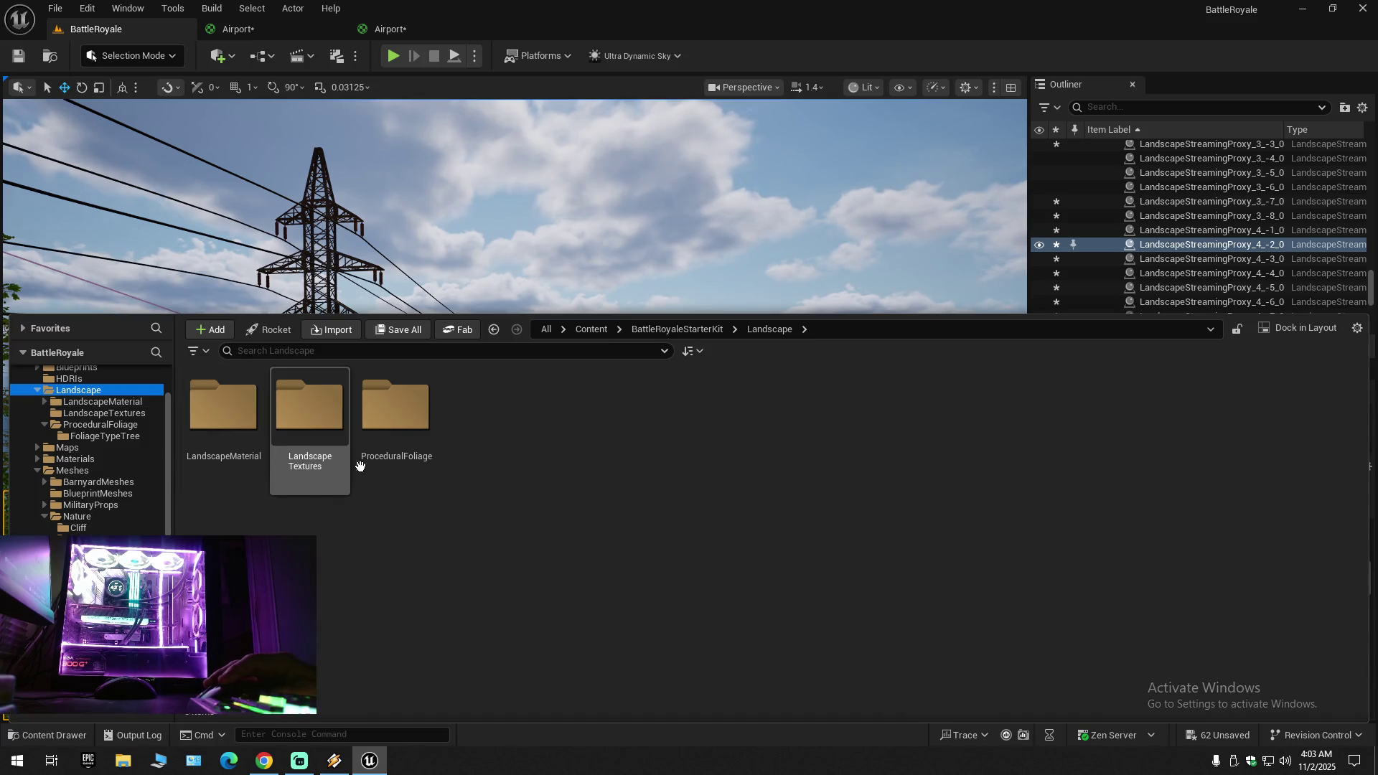
pyautogui.click(406, 442)
pyautogui.doubleClick(406, 442)
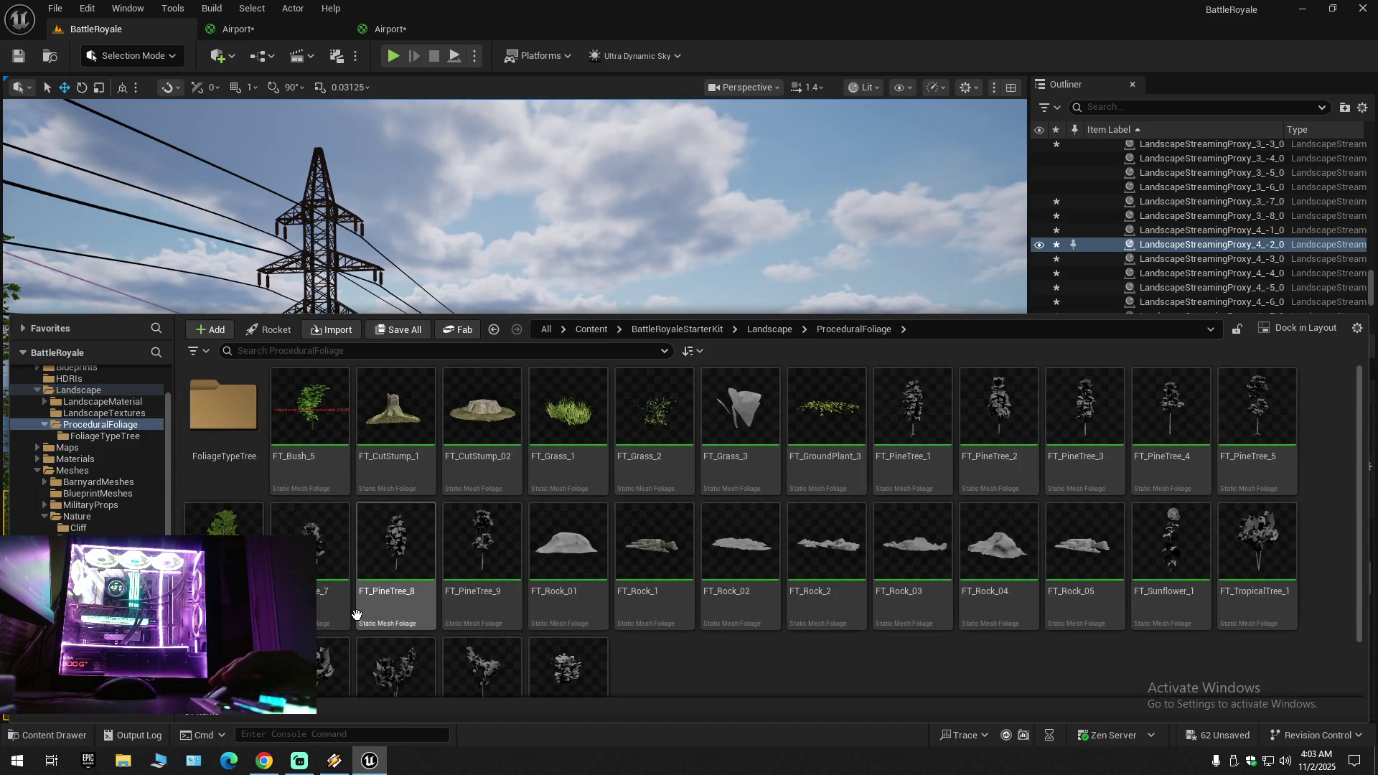
pyautogui.click(327, 441)
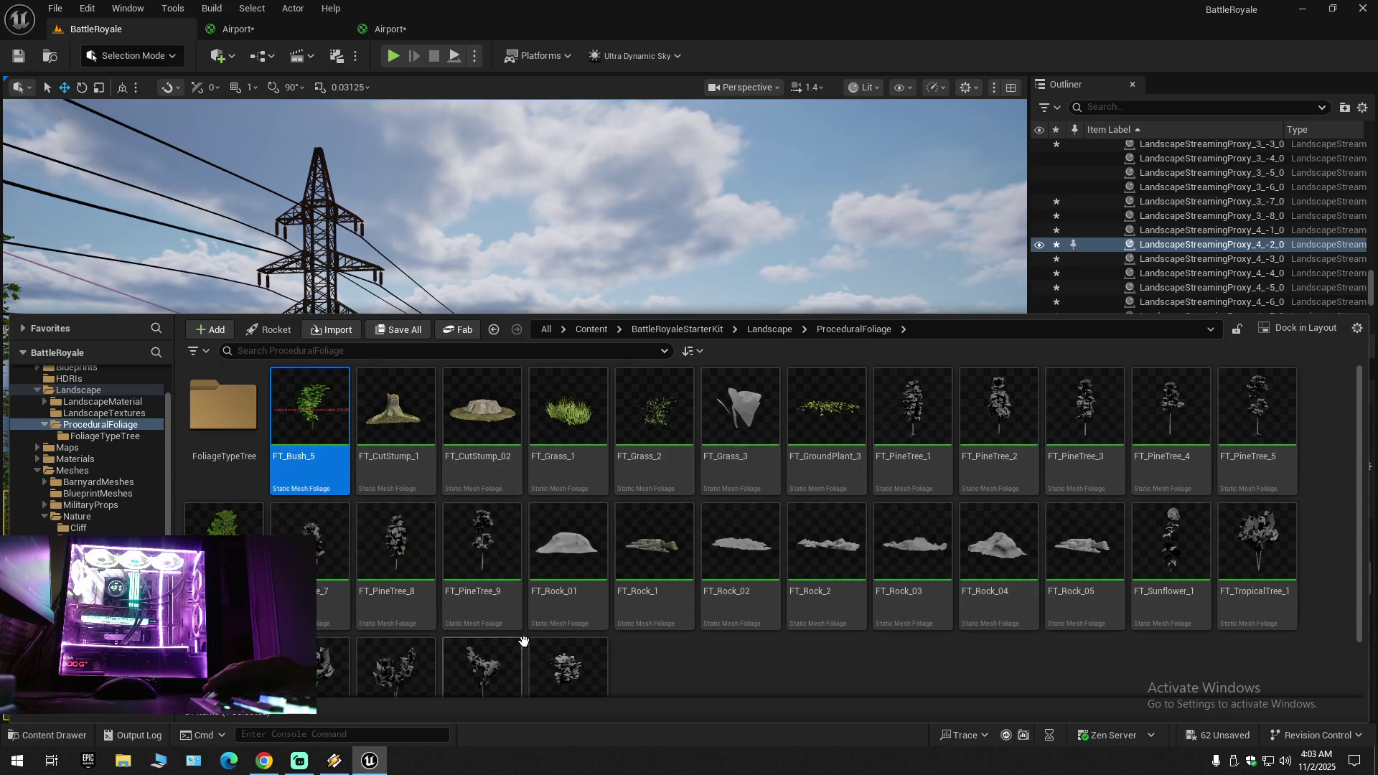
# Step: Select FT_Bush_5 through FT_TropicalTree_6 and load all 23 foliage types in the Property Matrix
pyautogui.scroll(-1, 560, 629)
pyautogui.keyDown('shift'); pyautogui.click(560, 629); pyautogui.keyUp('shift')
pyautogui.rightClick(559, 629)
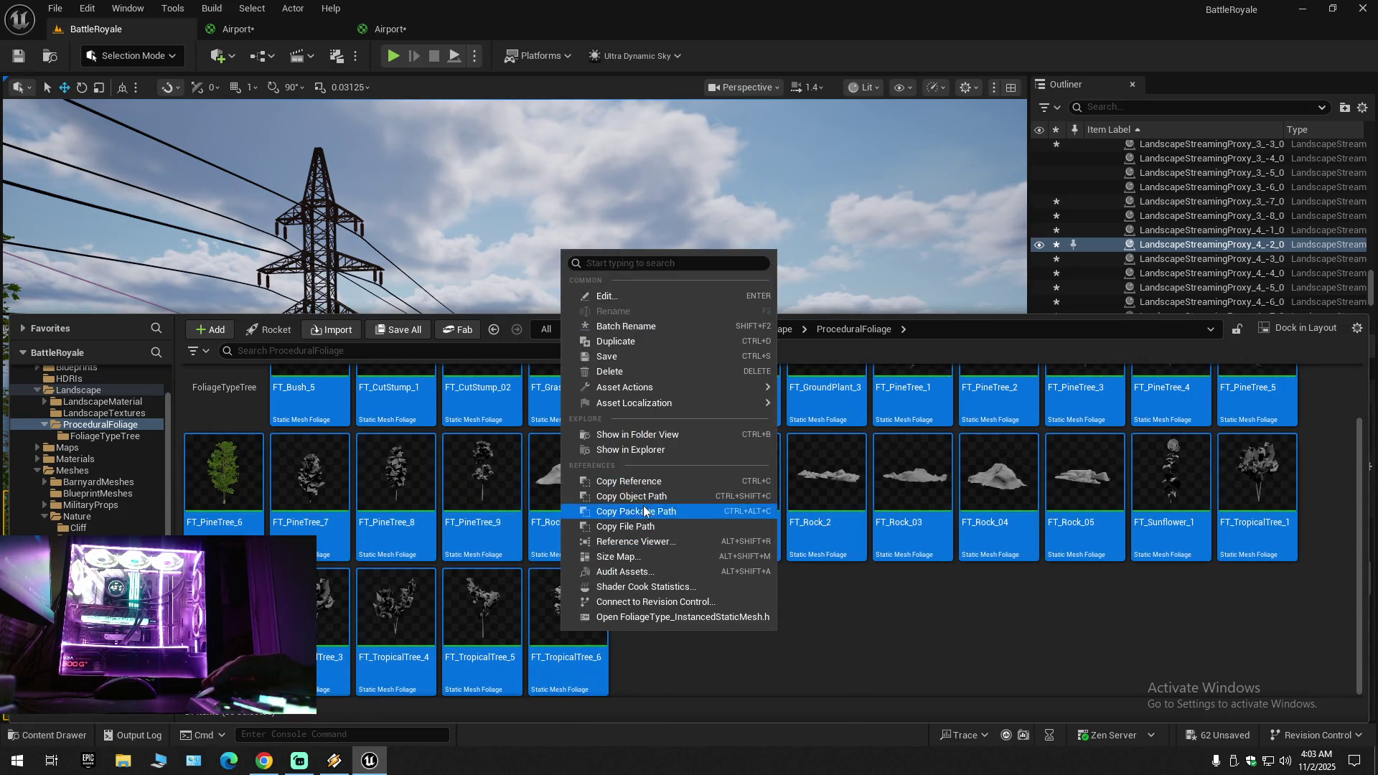
pyautogui.moveTo(648, 389)
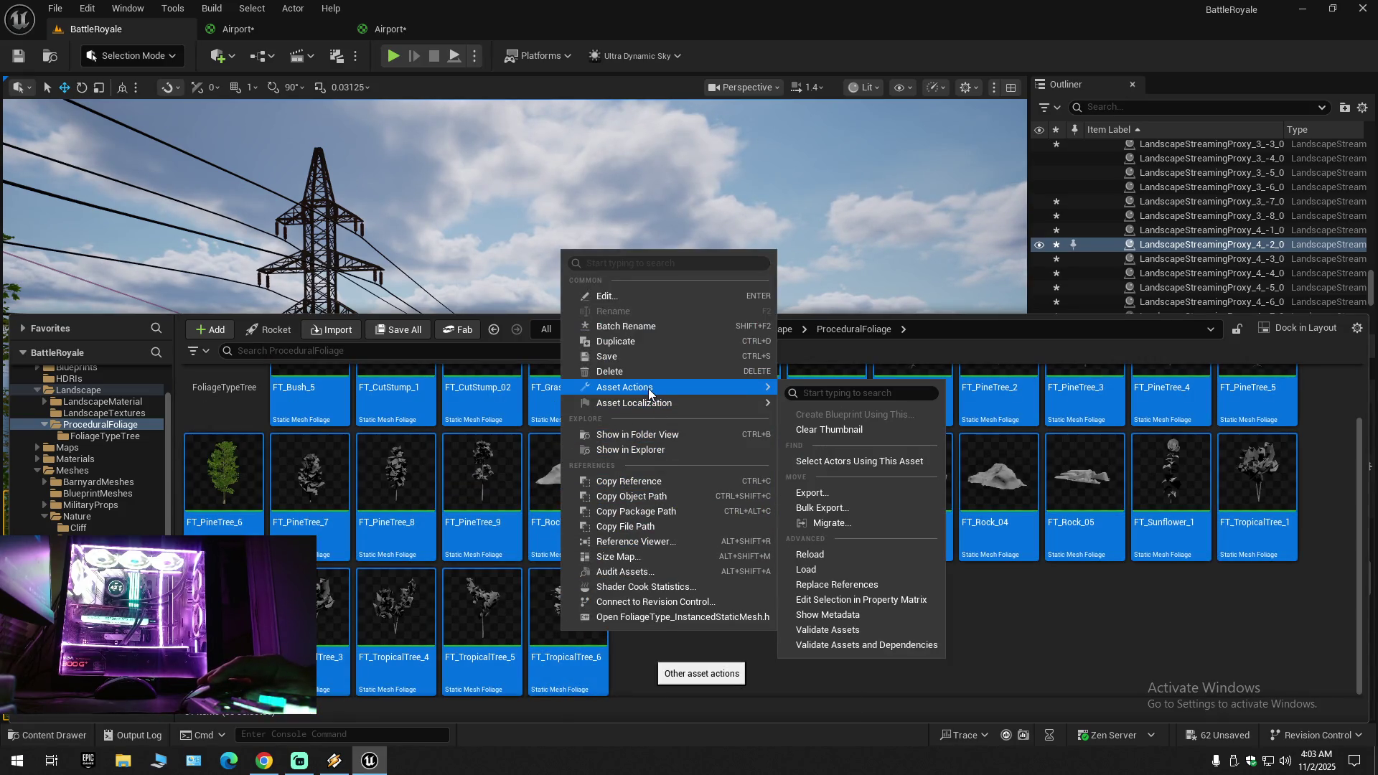
pyautogui.click(857, 600)
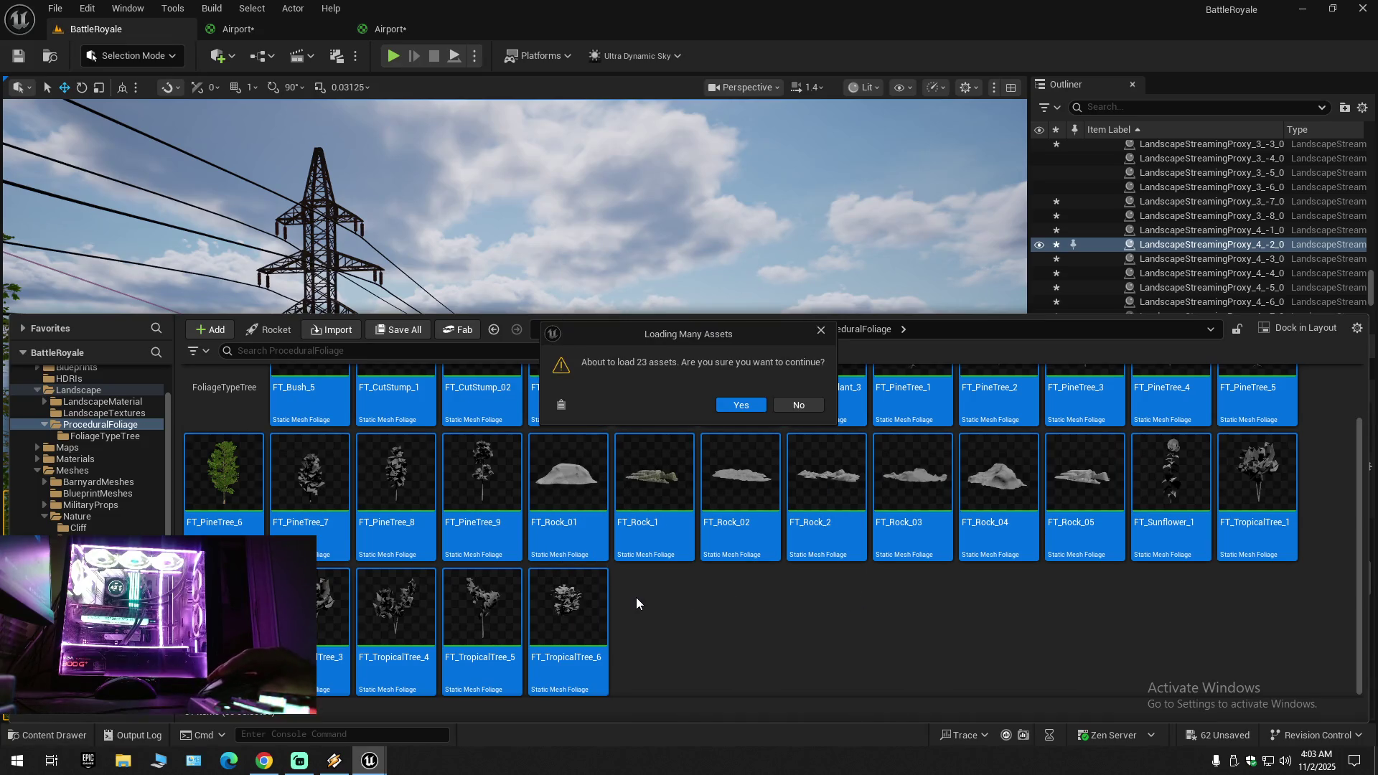
pyautogui.click(757, 406)
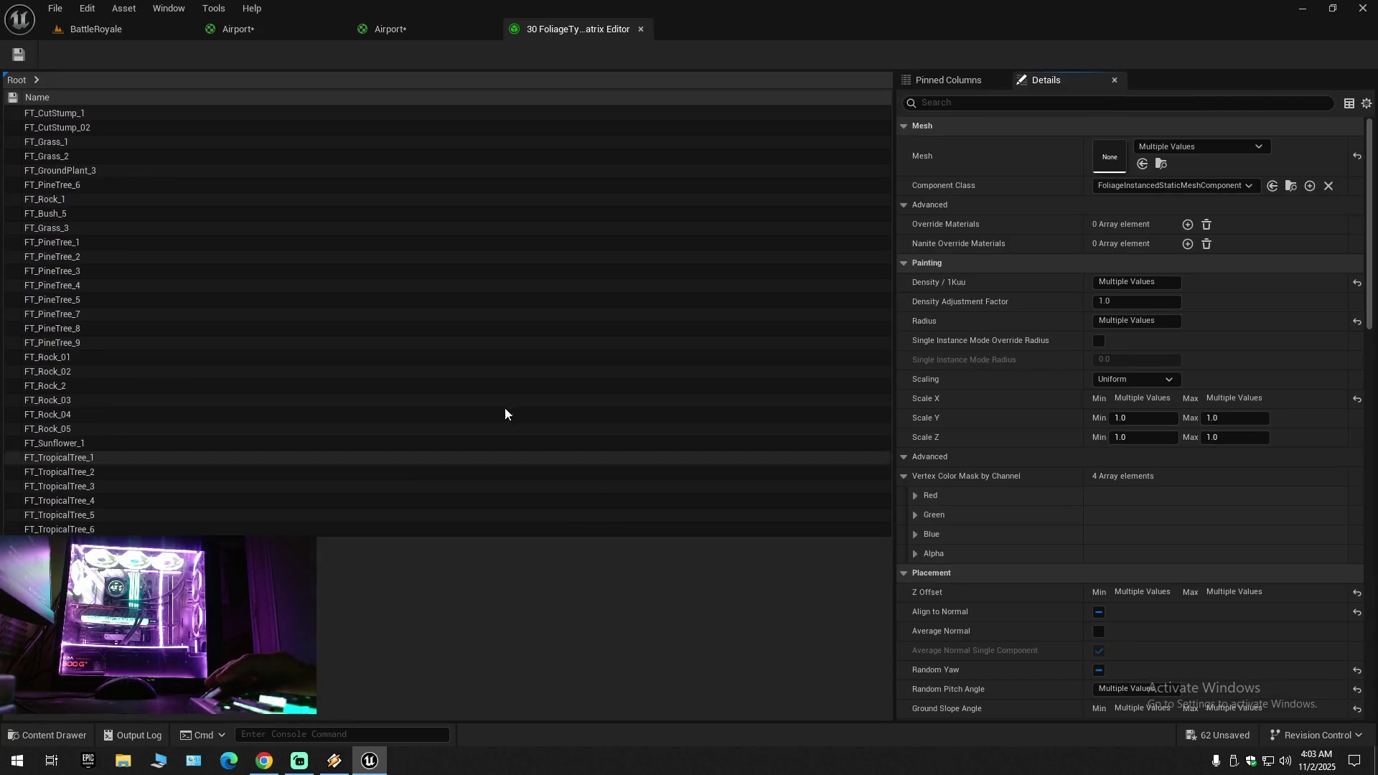
pyautogui.click(230, 305)
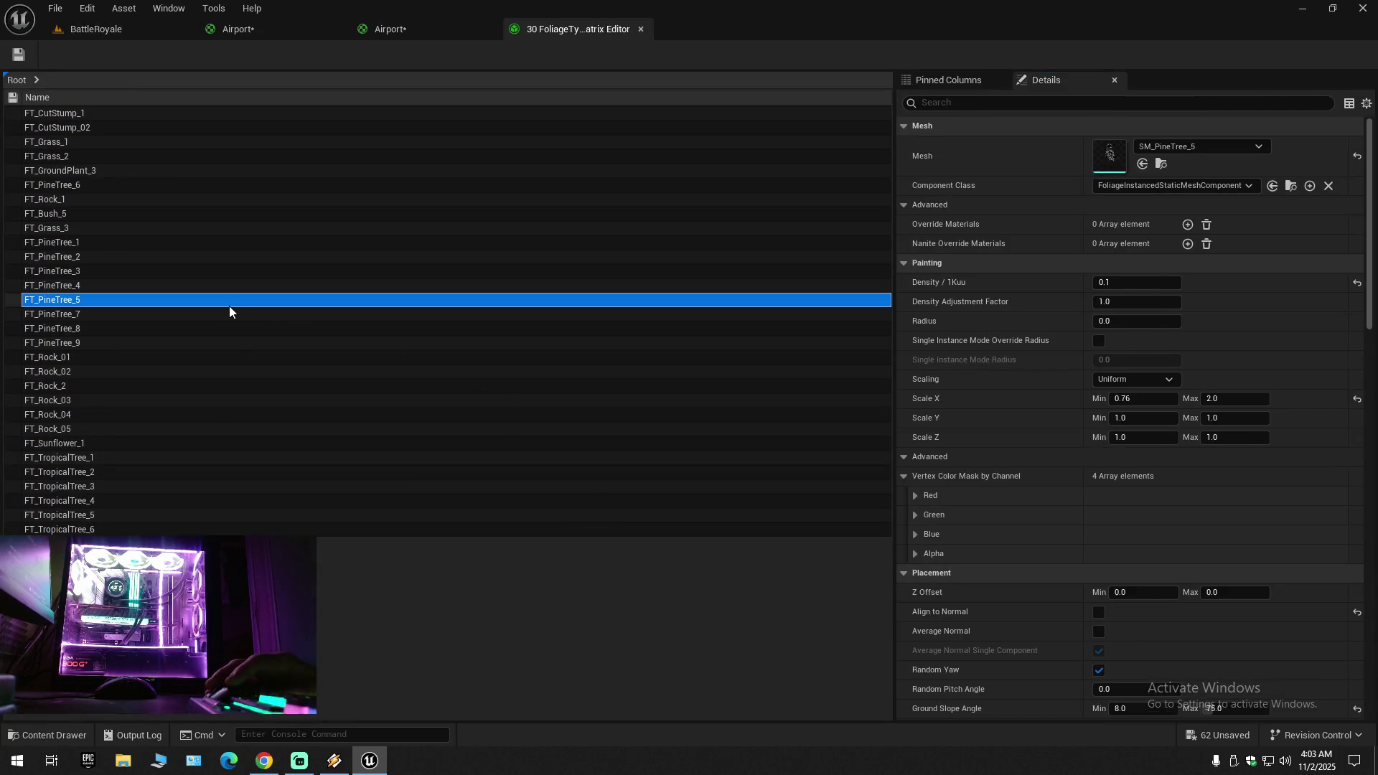
# Step: Select all foliage rows, filter by 'cul', reset Cull Distance to Min 0 / Max 0, and save
pyautogui.hotkey('ctrl', 'a')
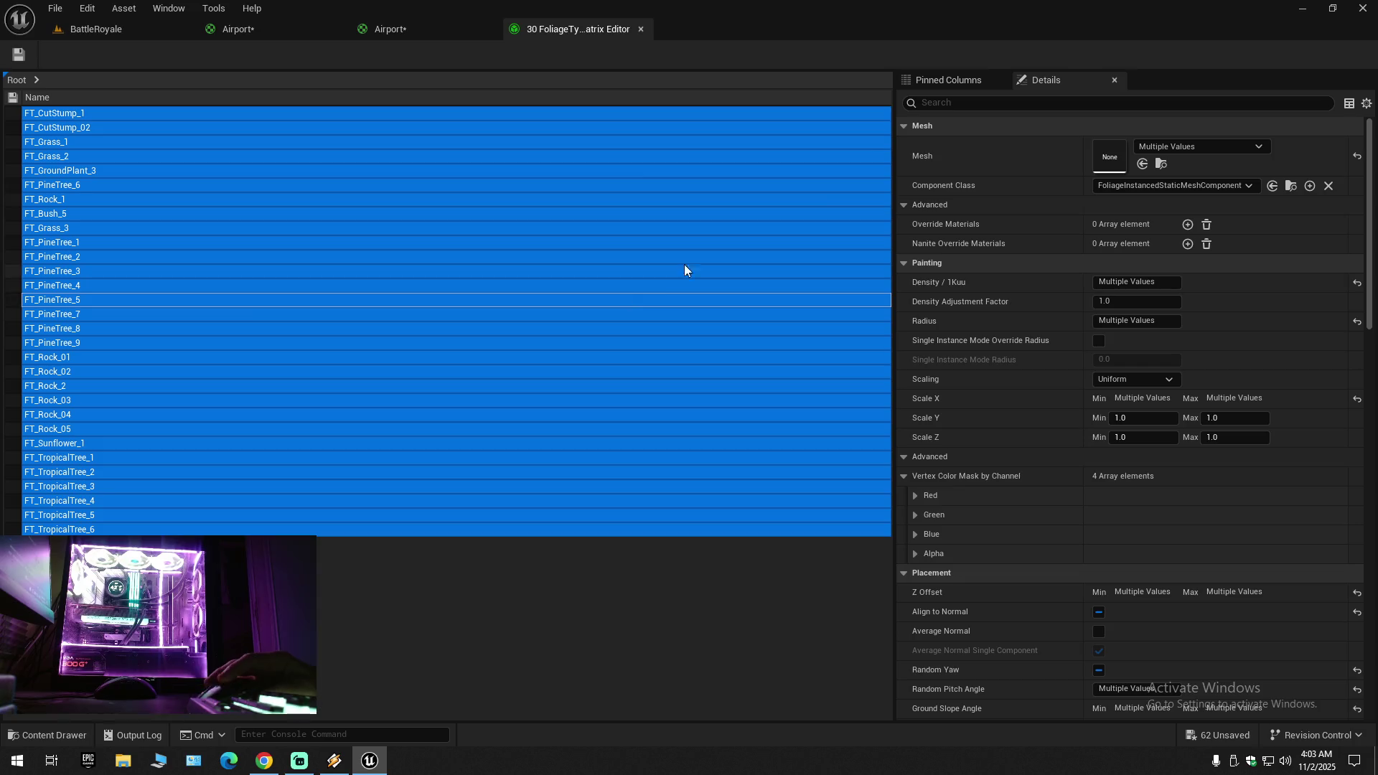
pyautogui.click(970, 105)
pyautogui.write('c')
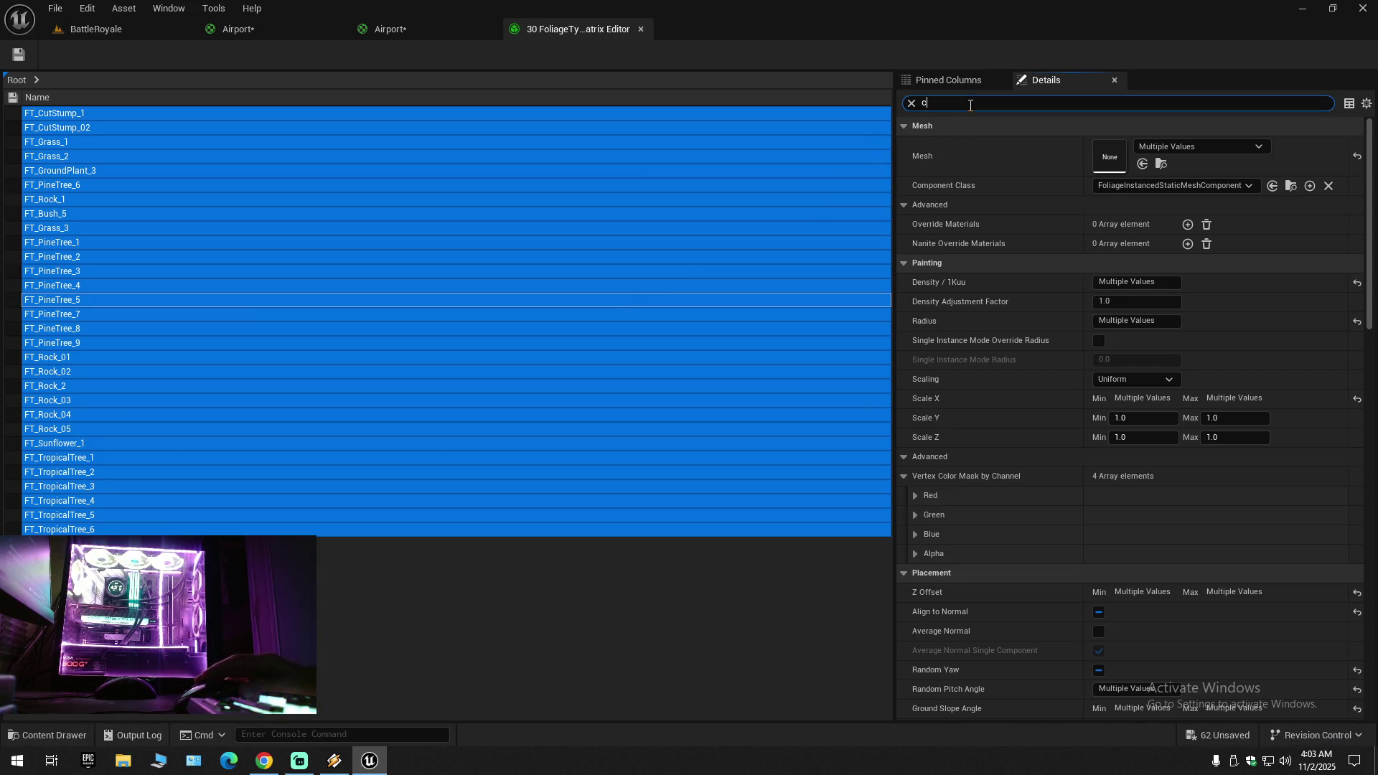
pyautogui.write('ul')
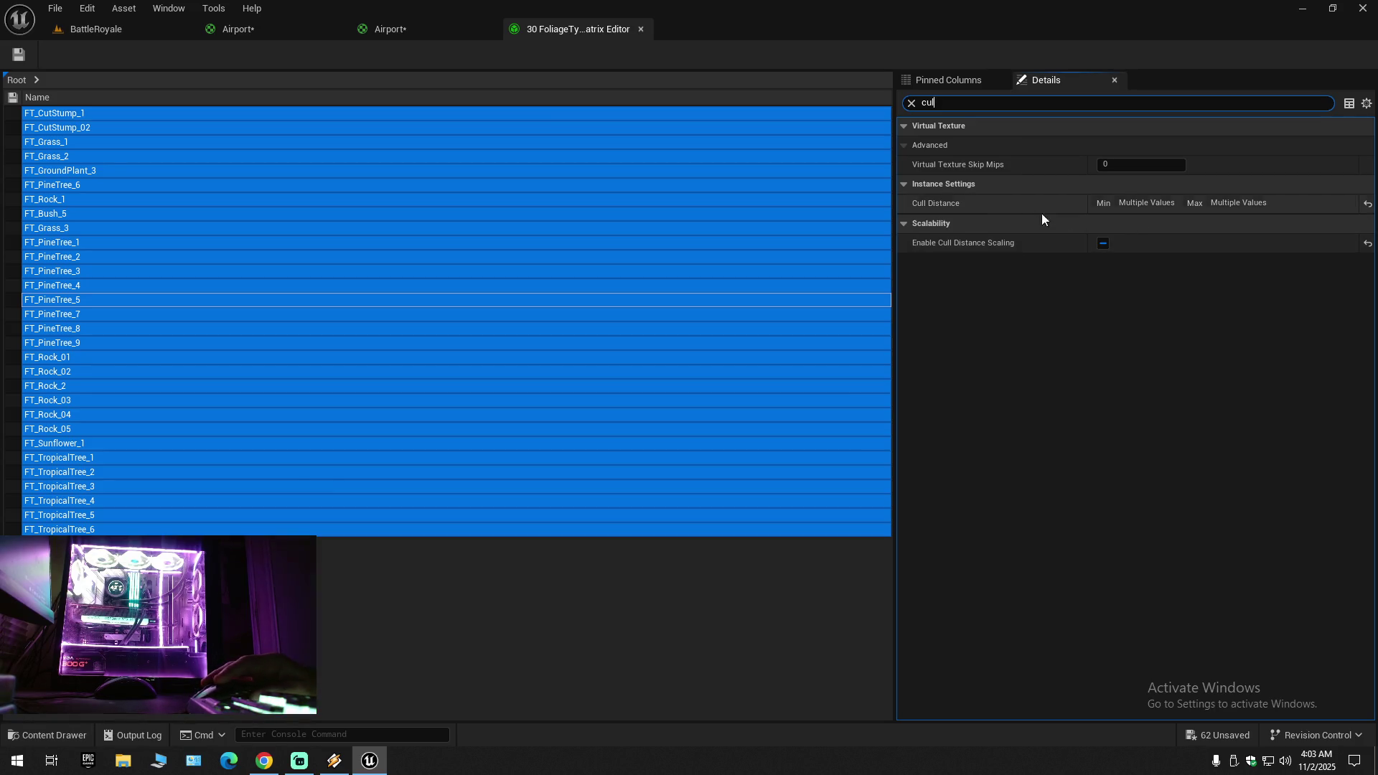
pyautogui.click(1367, 204)
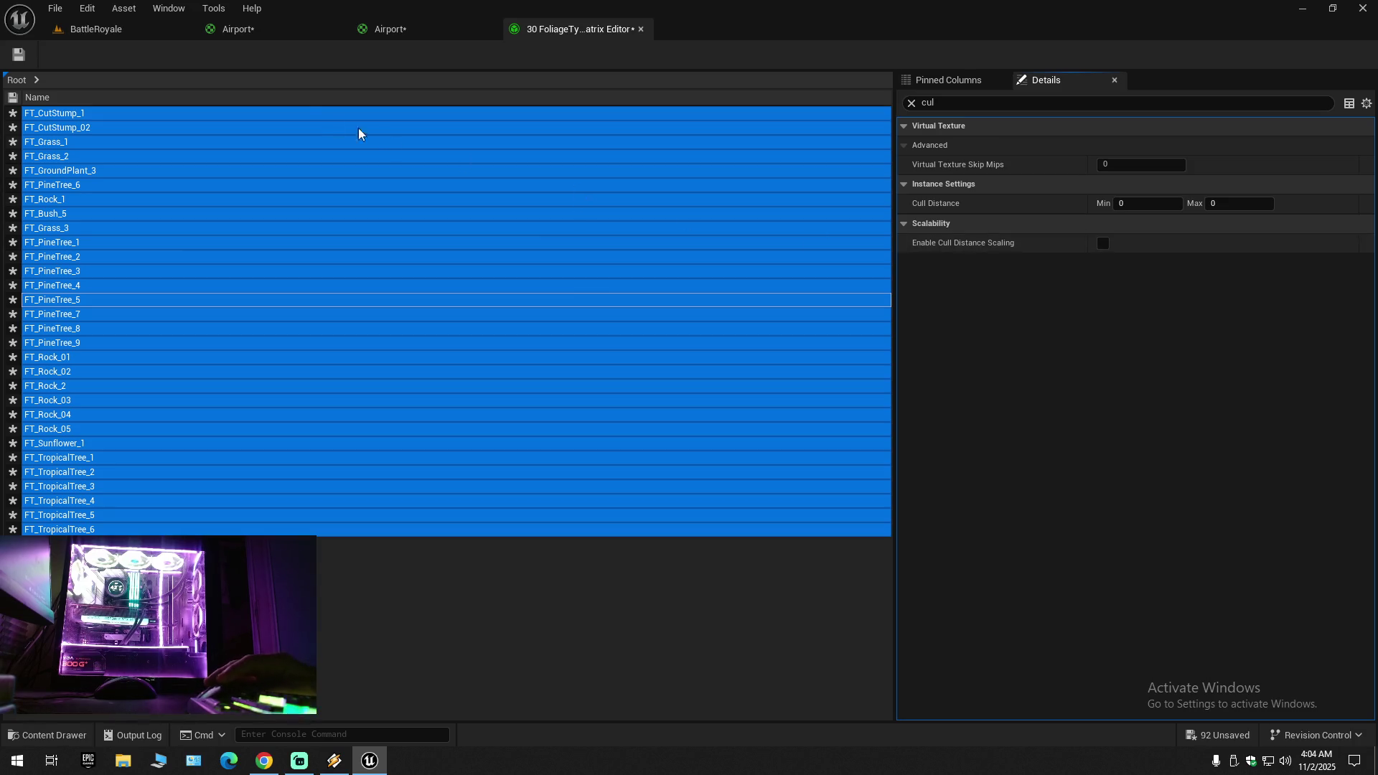
pyautogui.click(19, 55)
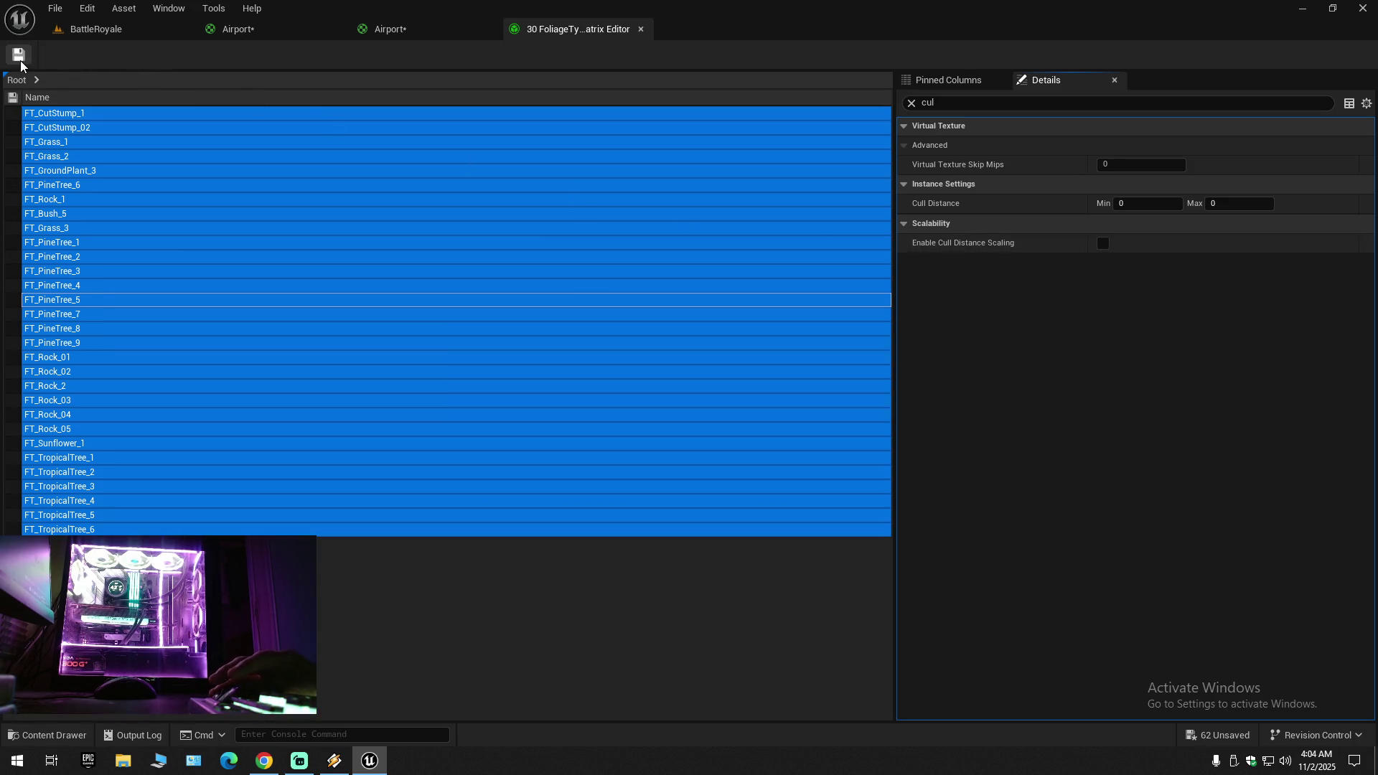
pyautogui.click(104, 32)
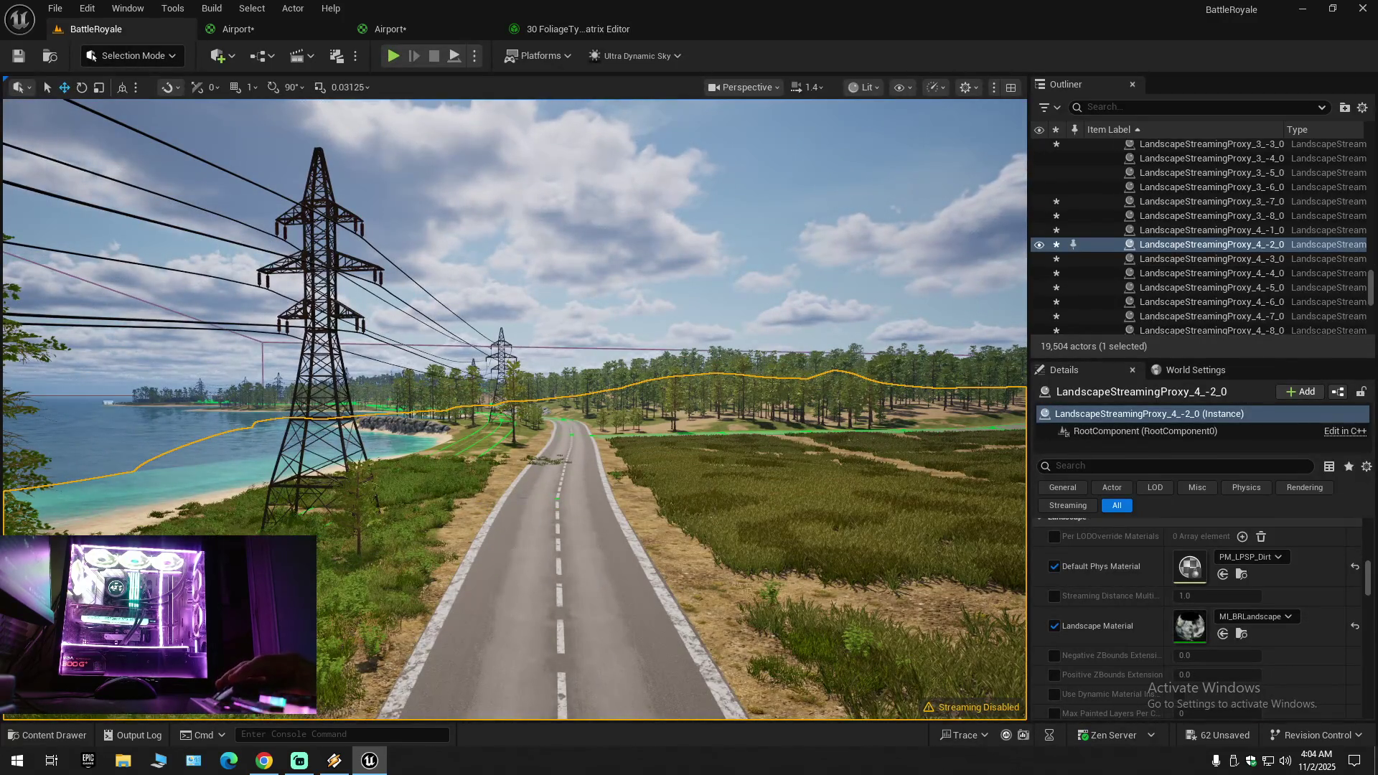
# Step: Browse the Content Drawer to the BattleRoyaleStarterKit Landscape > LandscapeMaterial folder
pyautogui.click(57, 736)
pyautogui.scroll(1, 333, 524)
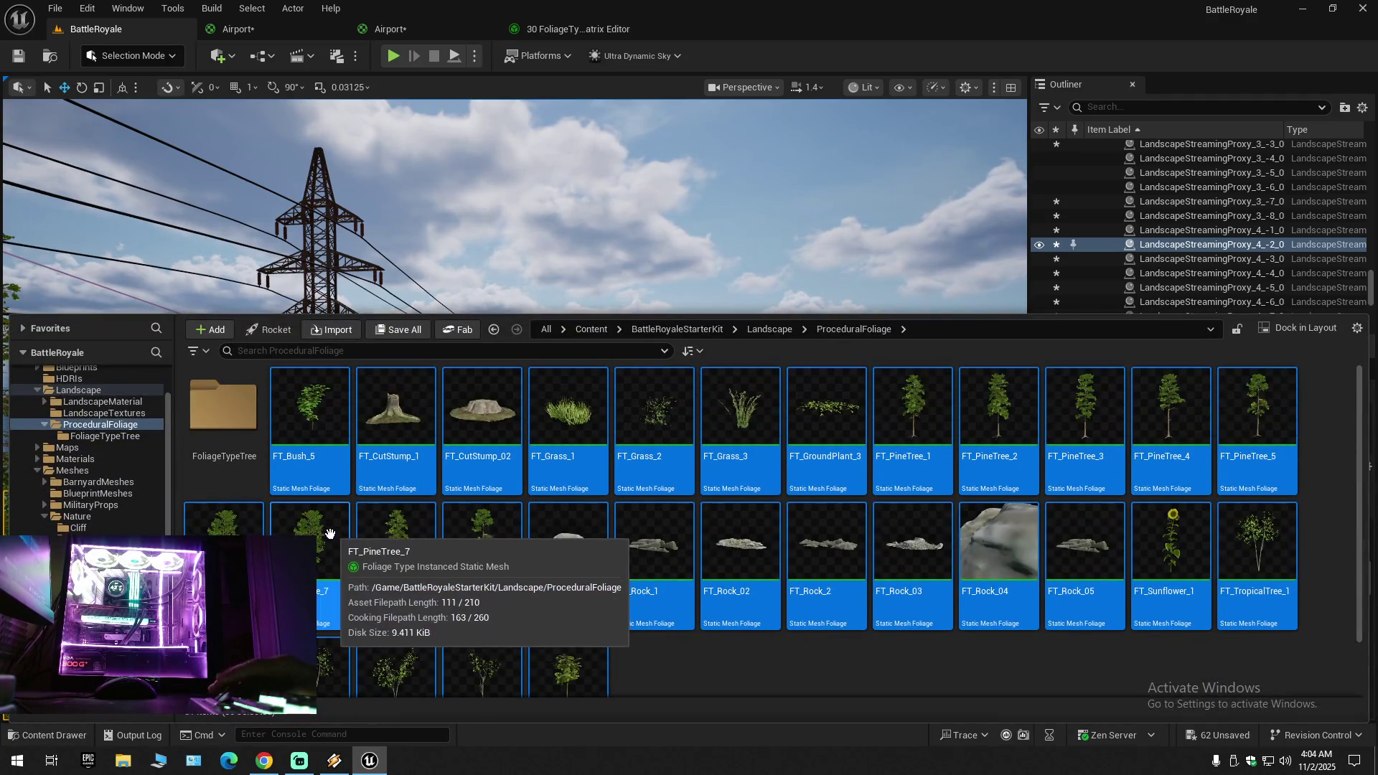
pyautogui.doubleClick(222, 402)
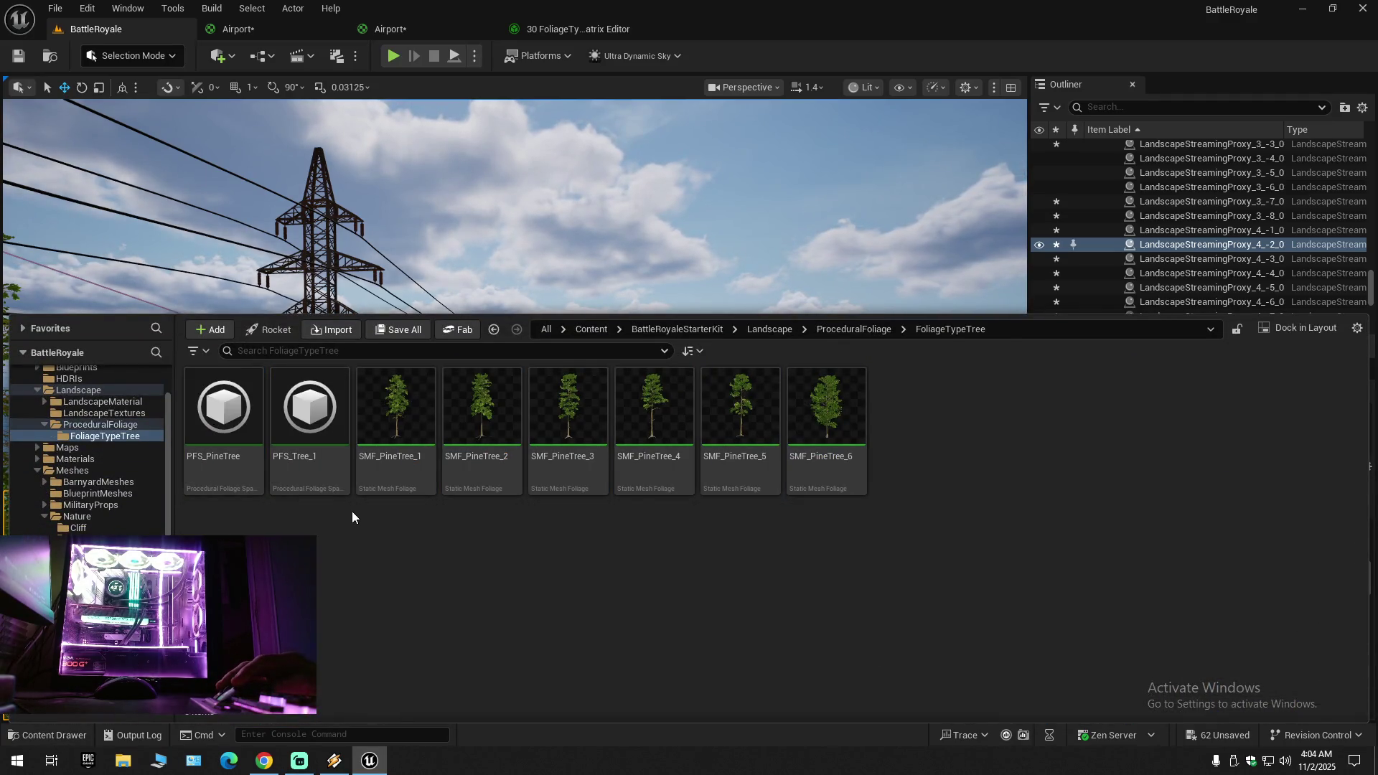
pyautogui.press('BackSpace')
pyautogui.press('BackSpace')
pyautogui.doubleClick(225, 417)
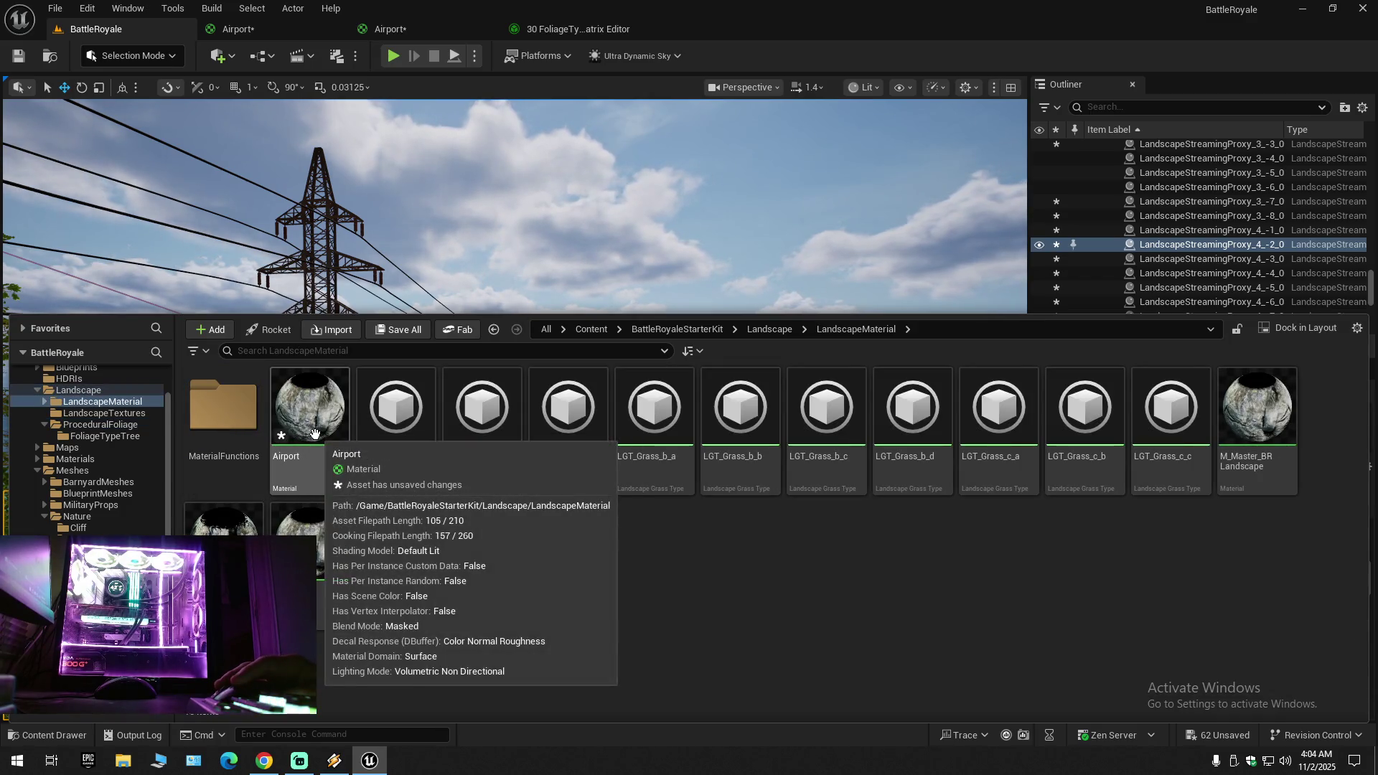
# Step: Open M_Master_BRLandscape, search its Details for 'ul', close it, and return to the BattleRoyale level's assets
pyautogui.doubleClick(1257, 416)
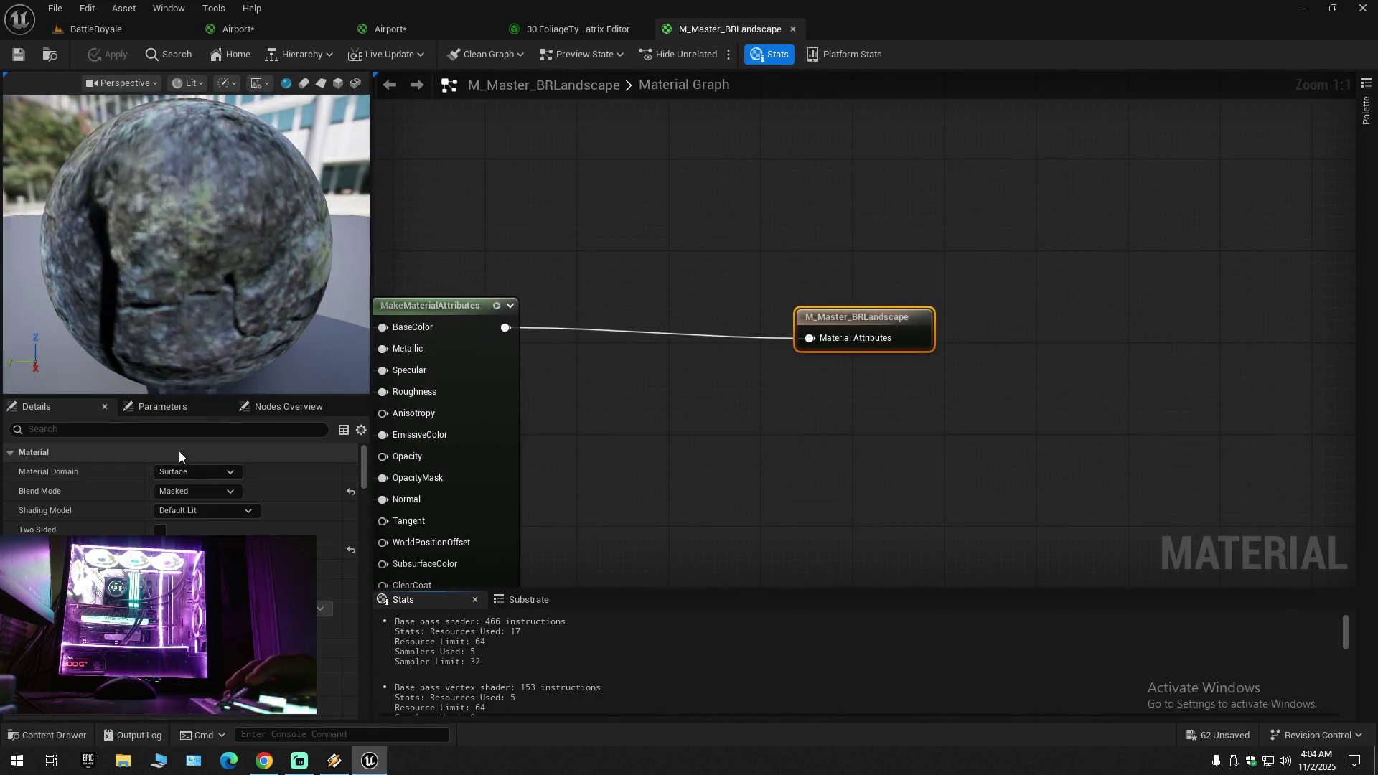
pyautogui.click(143, 429)
pyautogui.write('ul')
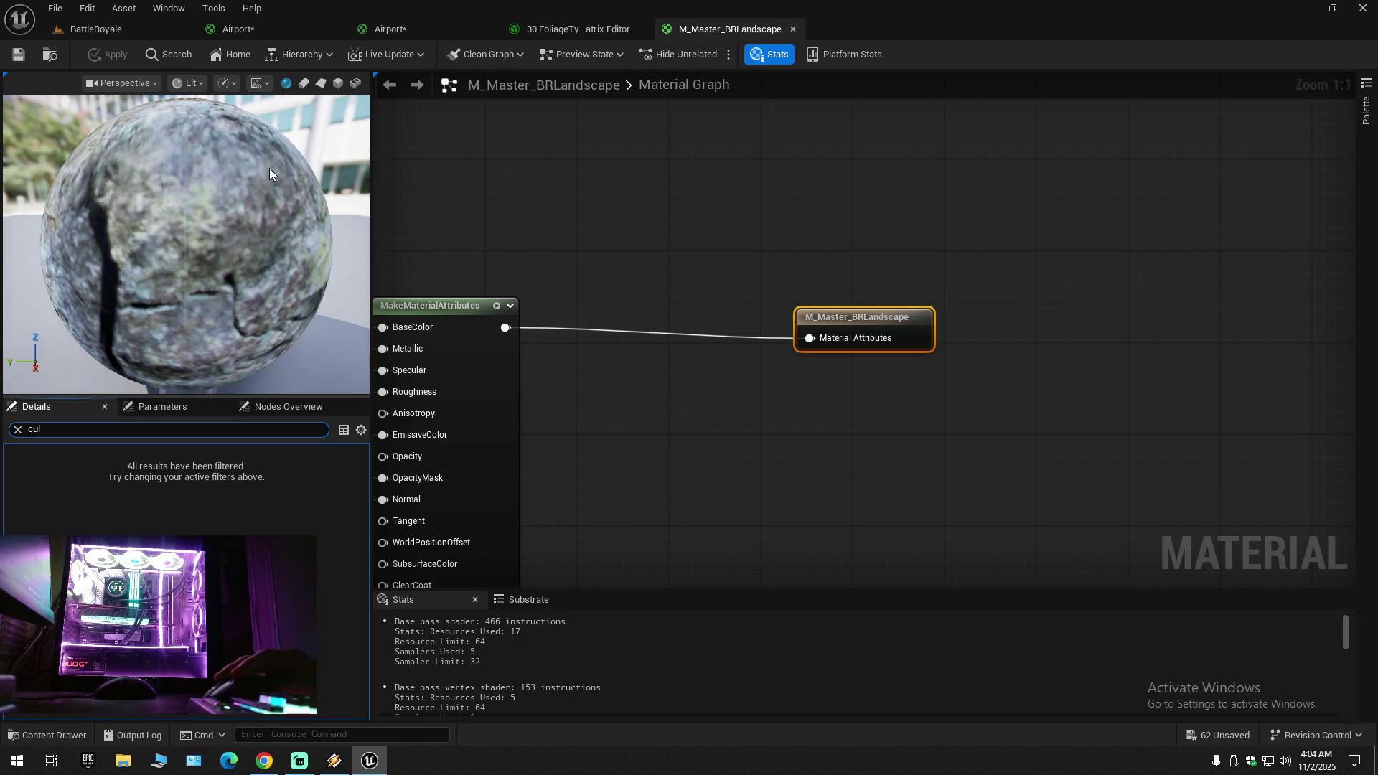
pyautogui.click(793, 28)
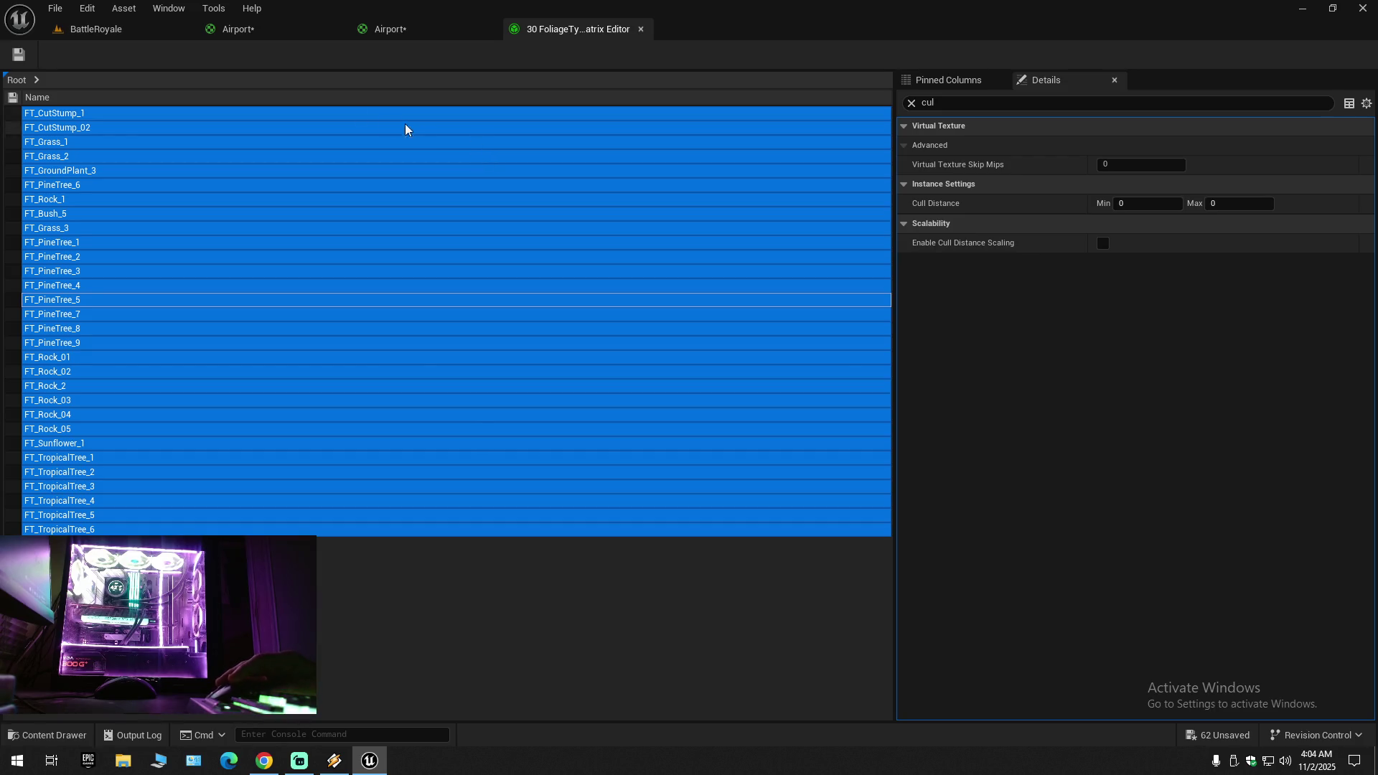
pyautogui.click(122, 32)
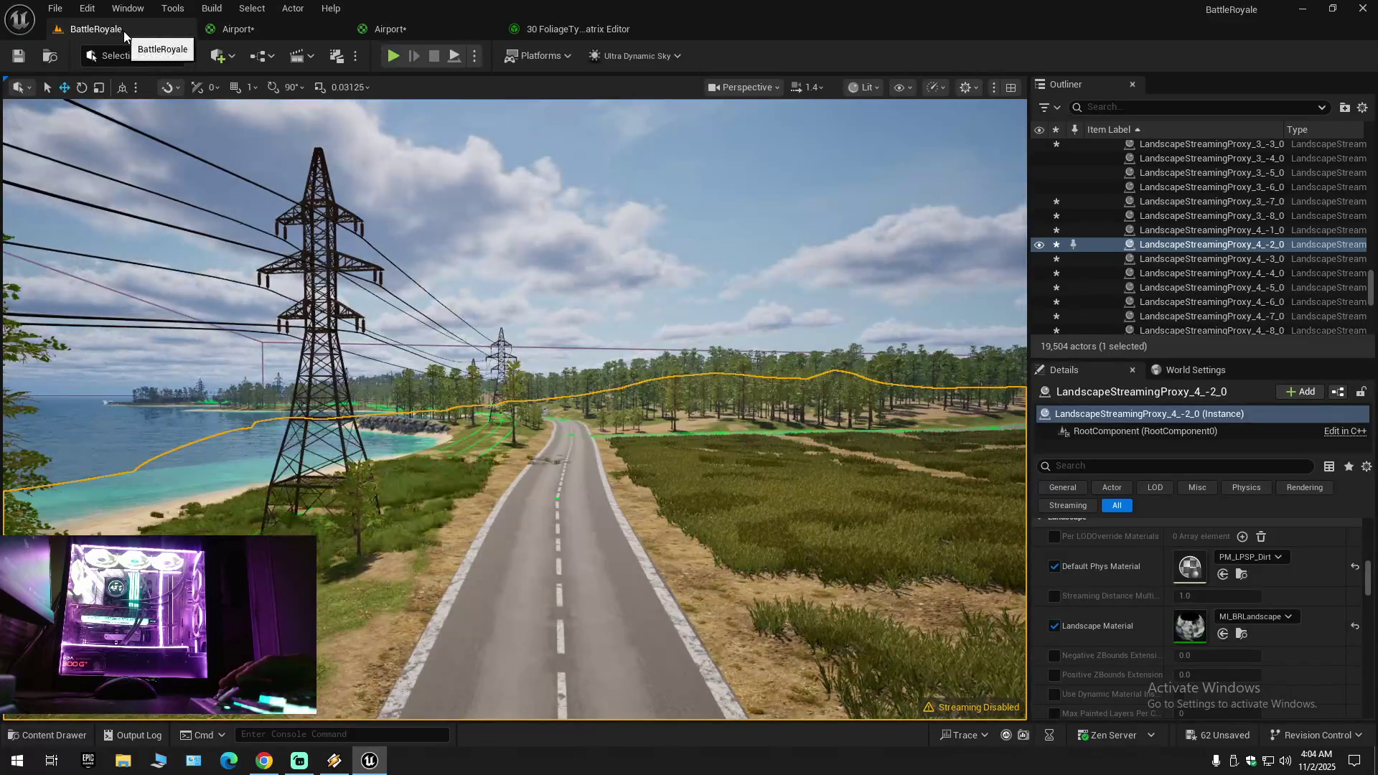
pyautogui.click(48, 736)
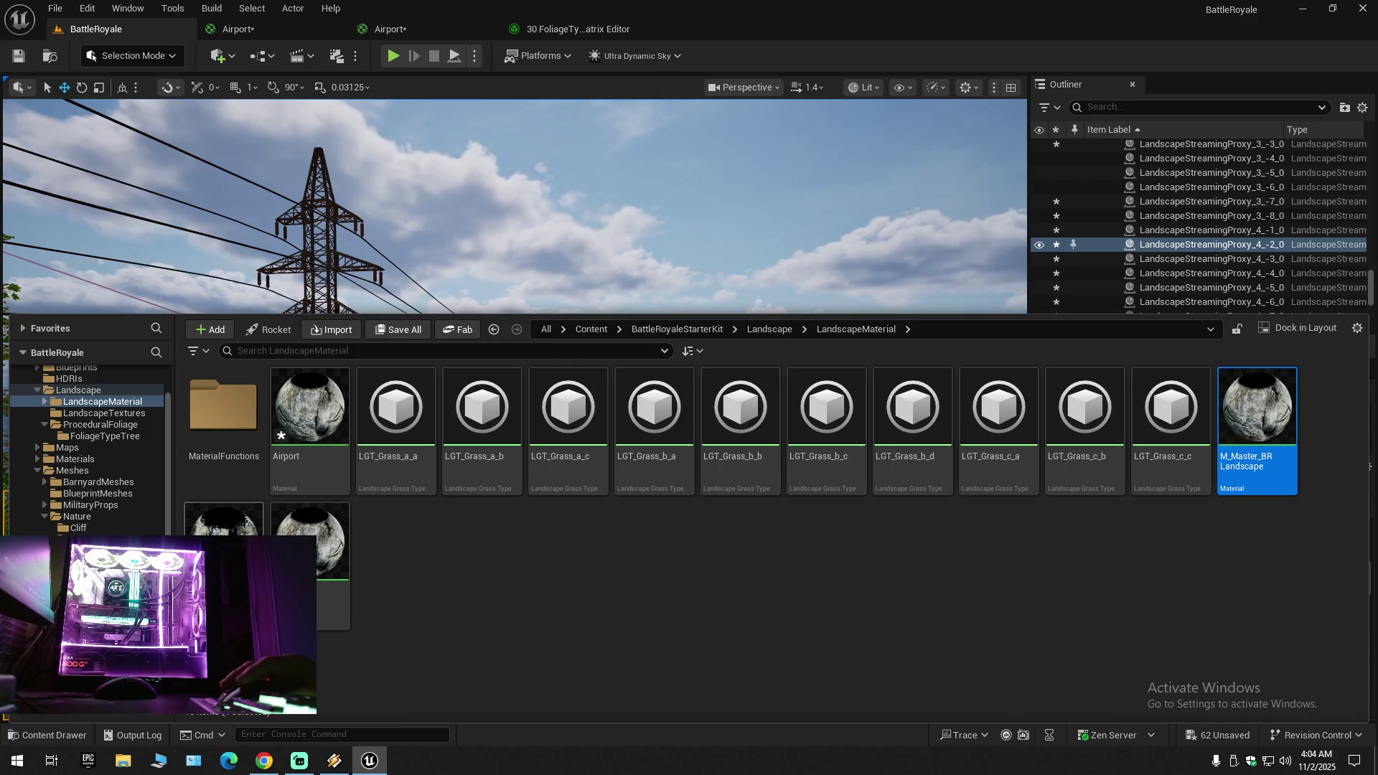
# Step: Open the 8192x4096 T_Roads_BaseColor texture from LandscapeTextures in the texture editor
pyautogui.click(114, 413)
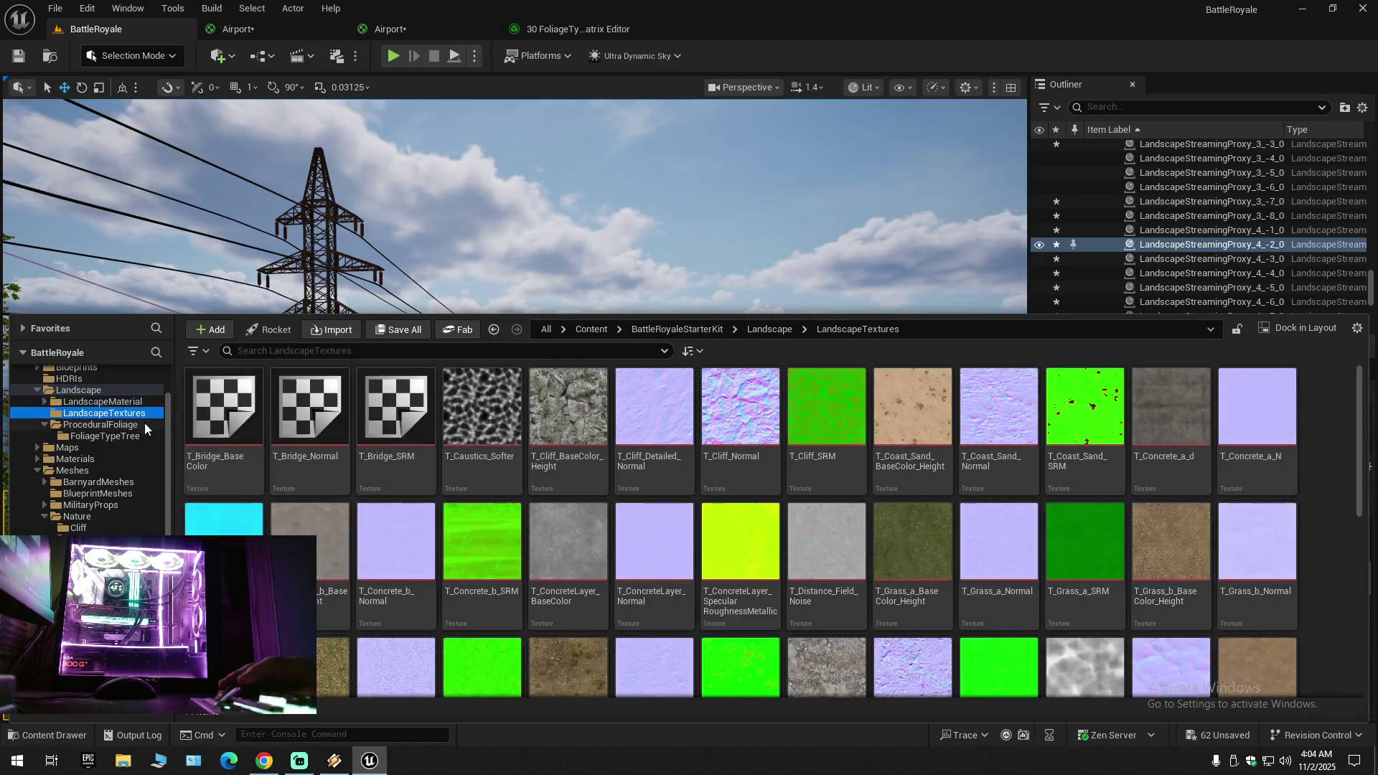
pyautogui.scroll(-15, 624, 595)
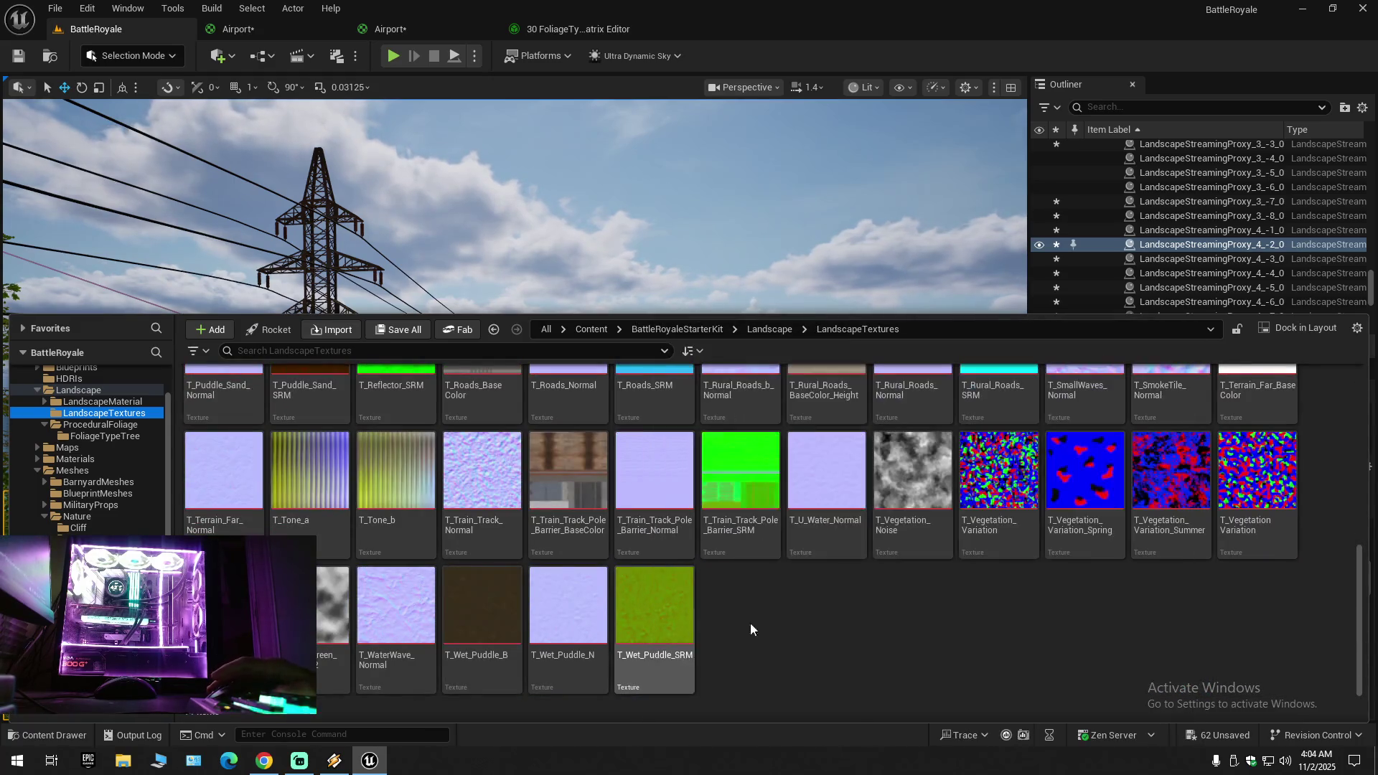
pyautogui.scroll(3, 824, 628)
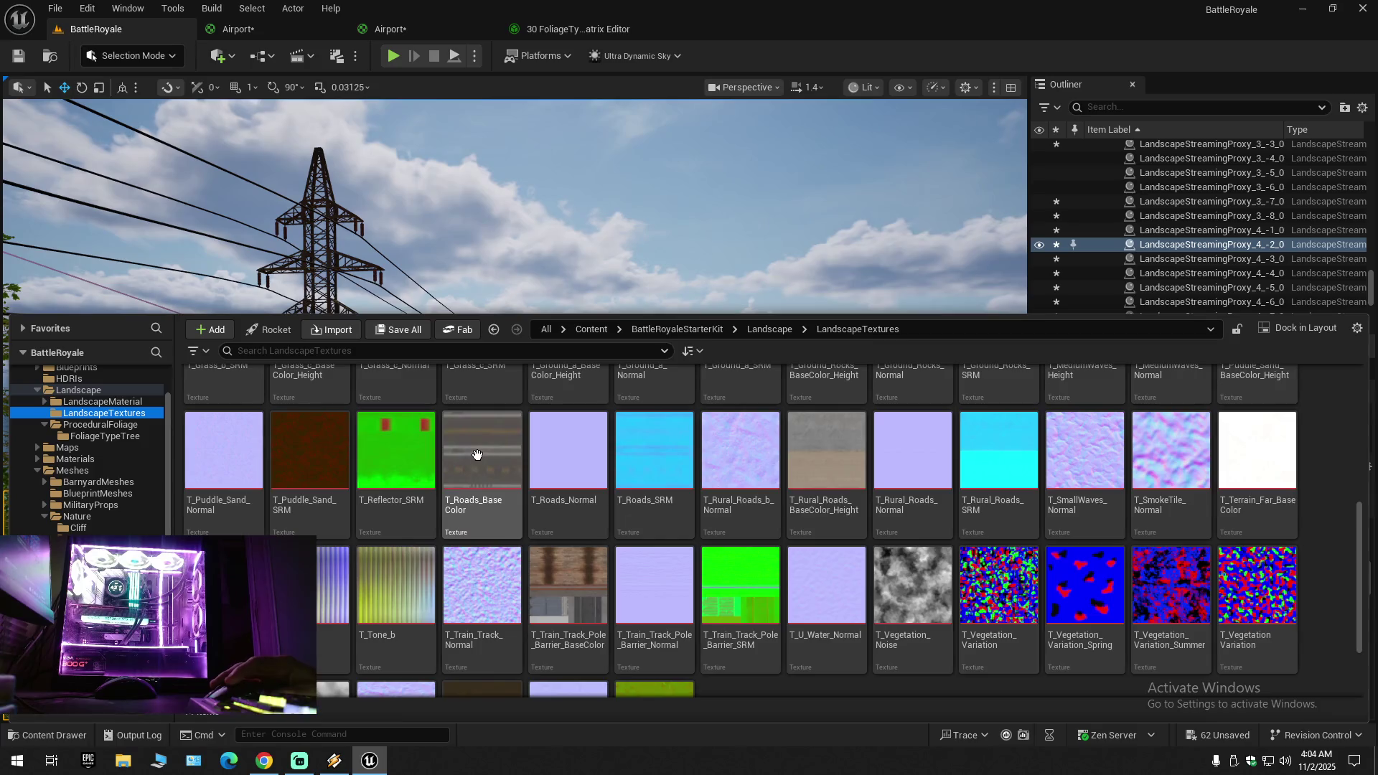
pyautogui.doubleClick(478, 460)
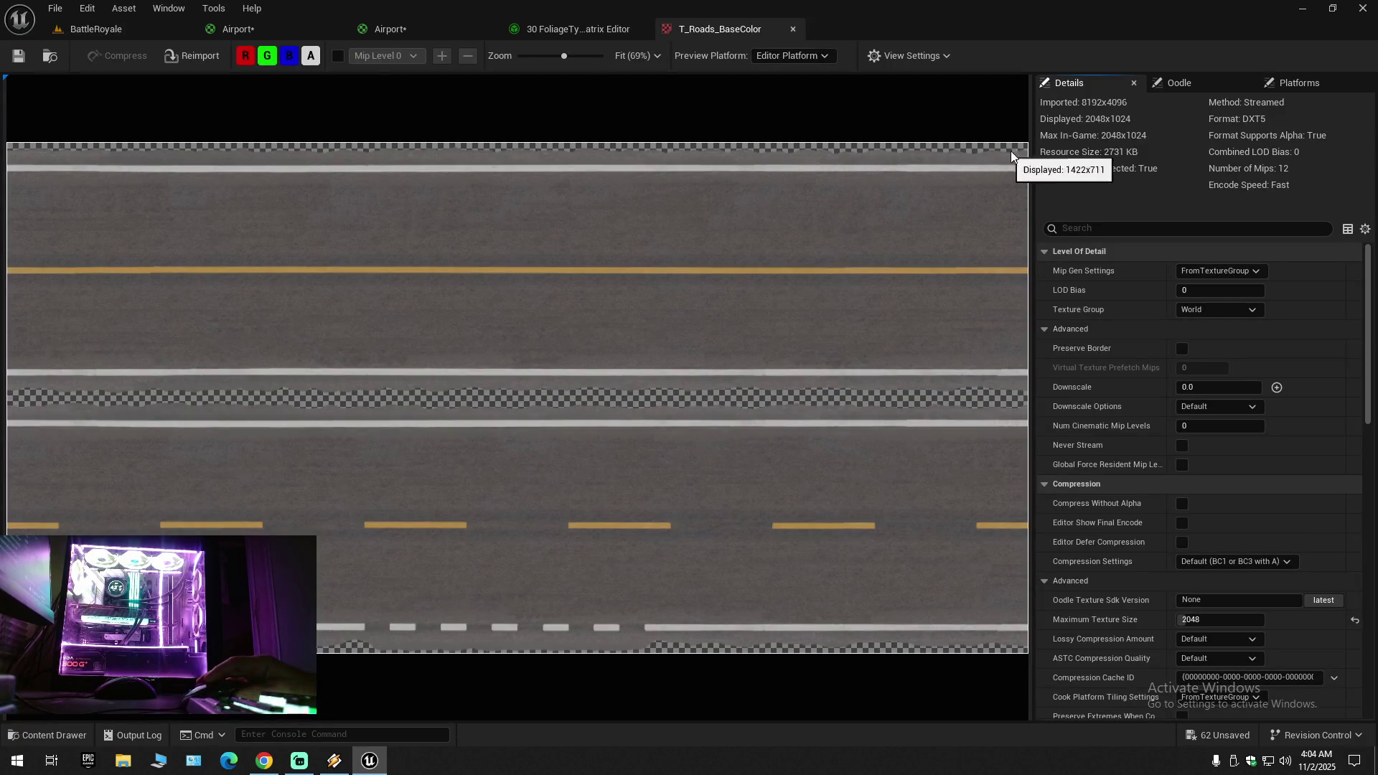
# Step: Search T_Roads_BaseColor's Details for 'cul', clear it, scroll the settings, and close the texture
pyautogui.click(1109, 228)
pyautogui.write('cul')
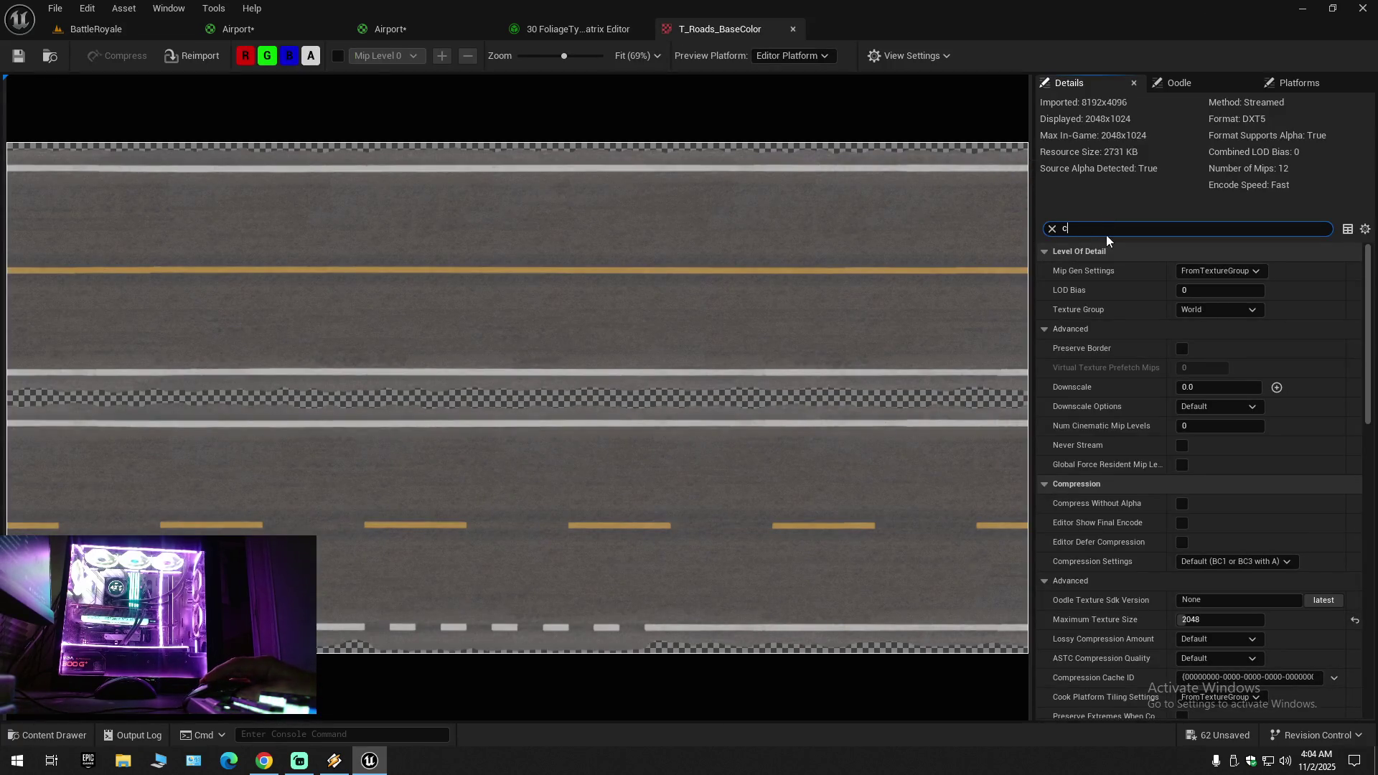
pyautogui.press('BackSpace')
pyautogui.press('BackSpace')
pyautogui.press('BackSpace')
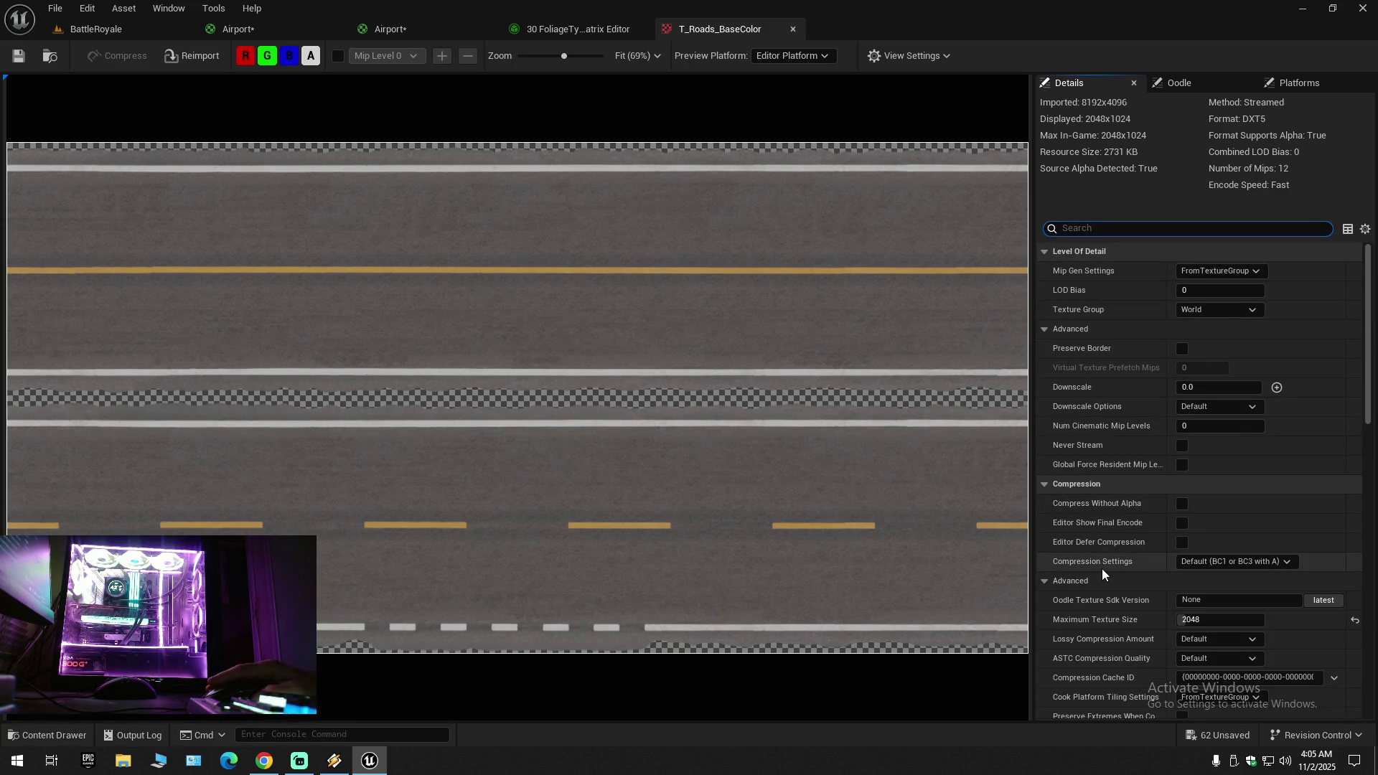
pyautogui.scroll(-3, 1103, 577)
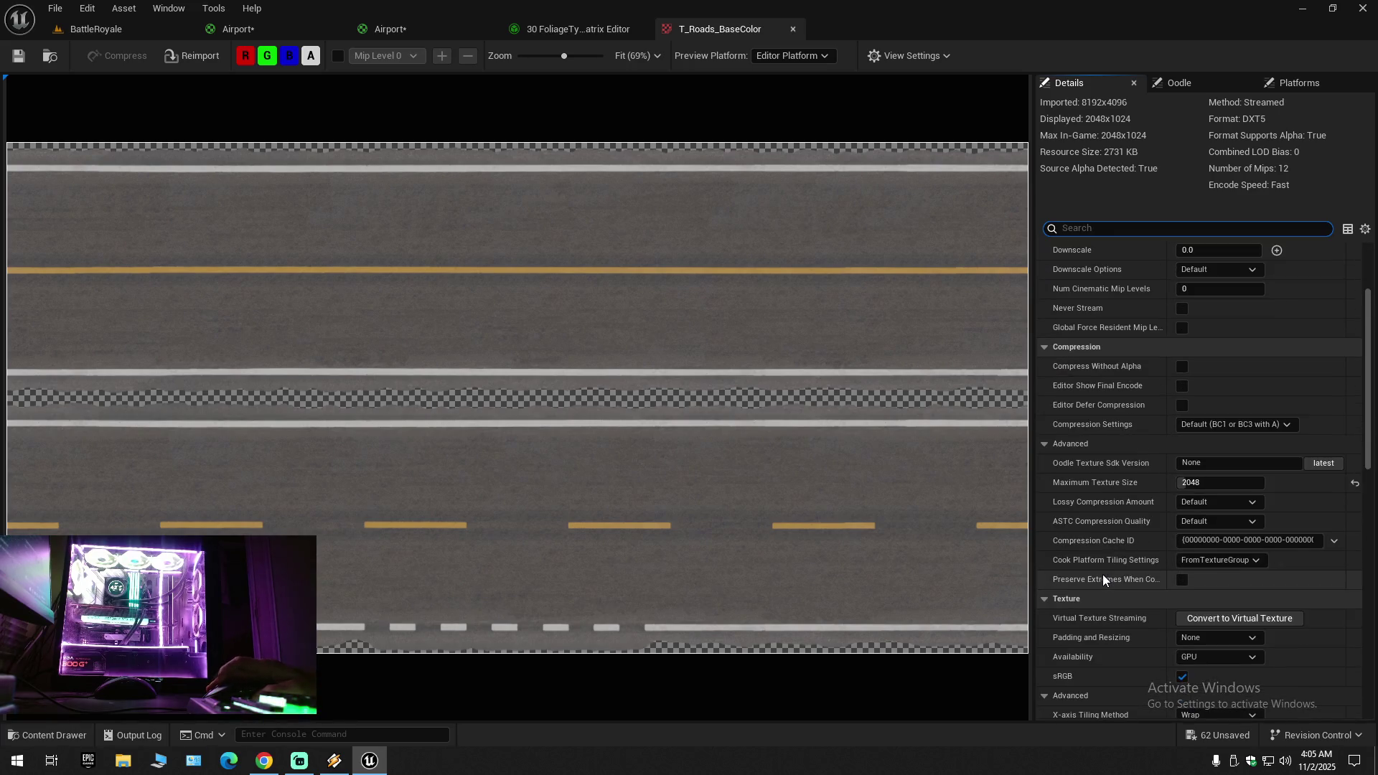
pyautogui.scroll(-3, 1103, 578)
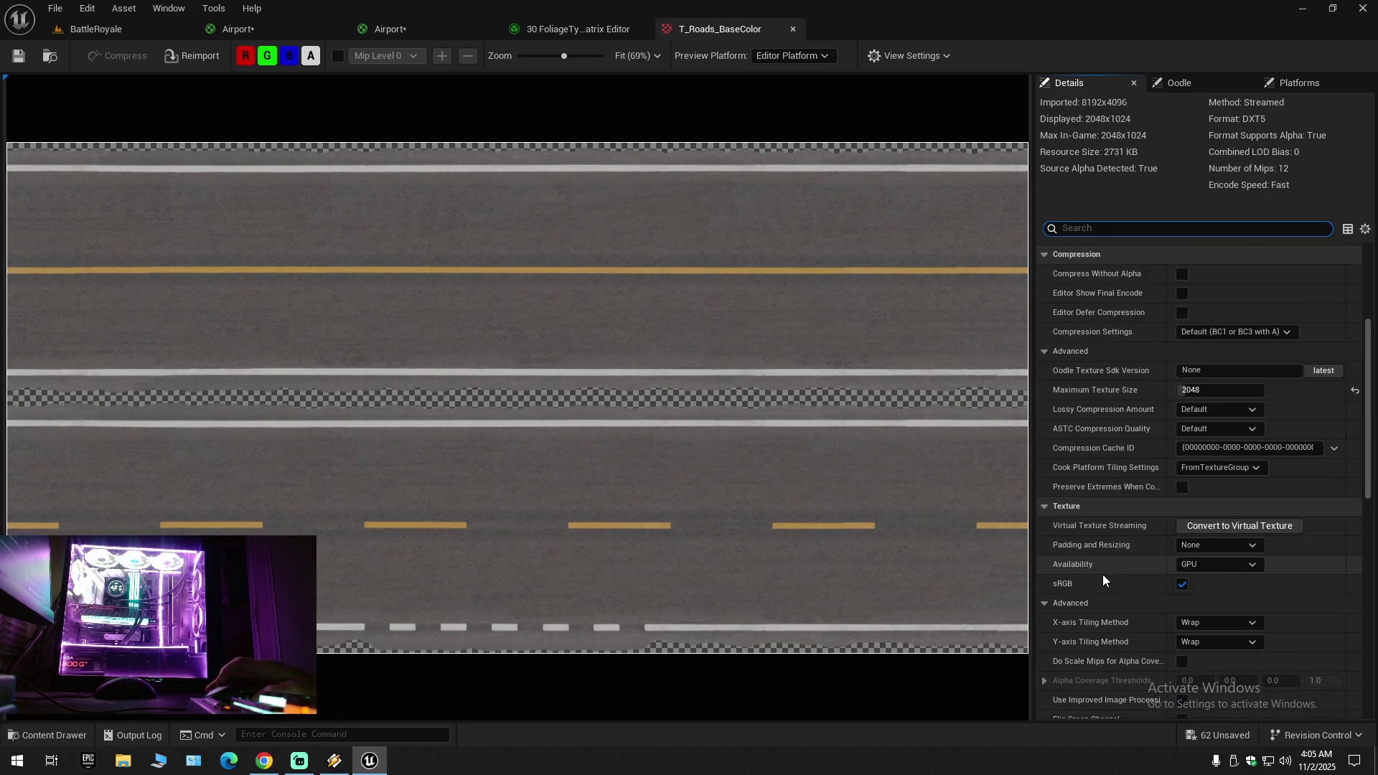
pyautogui.scroll(-7, 1102, 574)
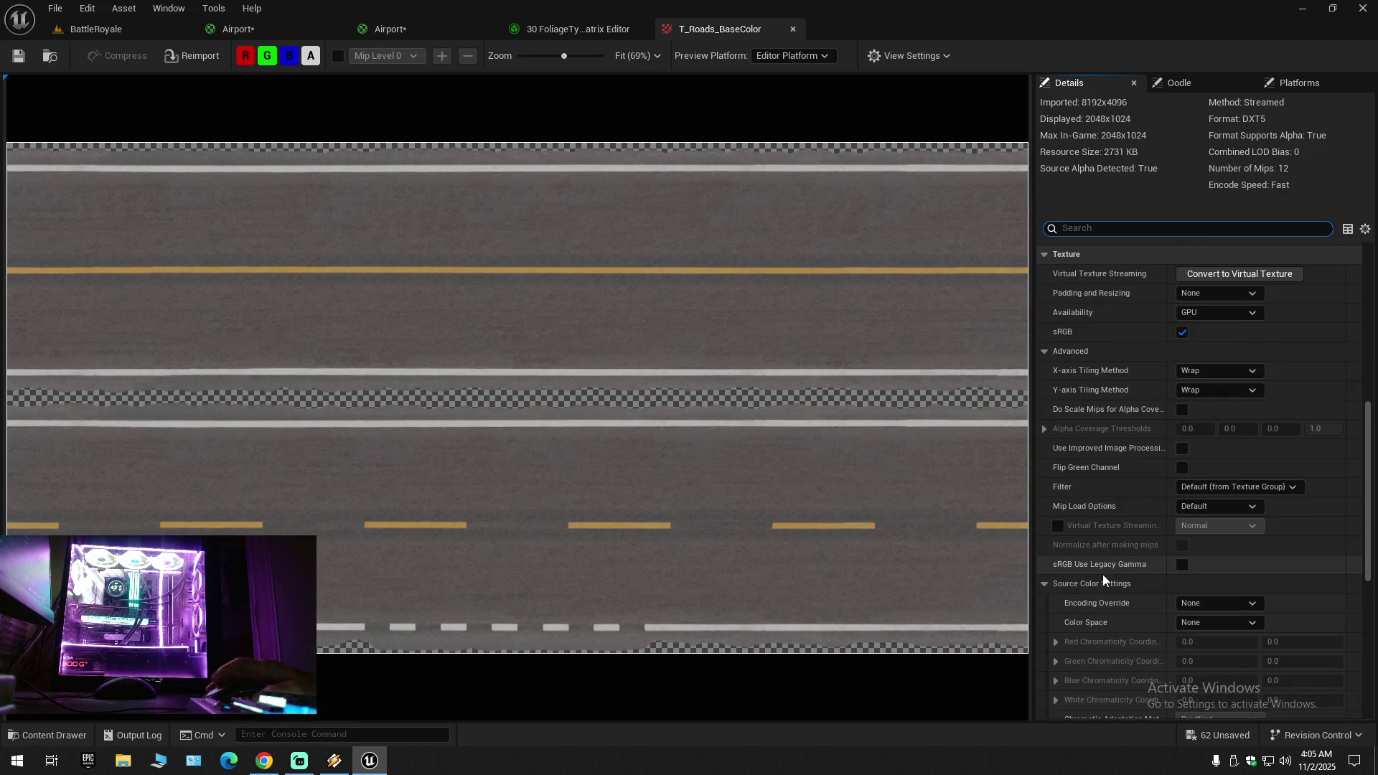
pyautogui.scroll(-3, 1102, 579)
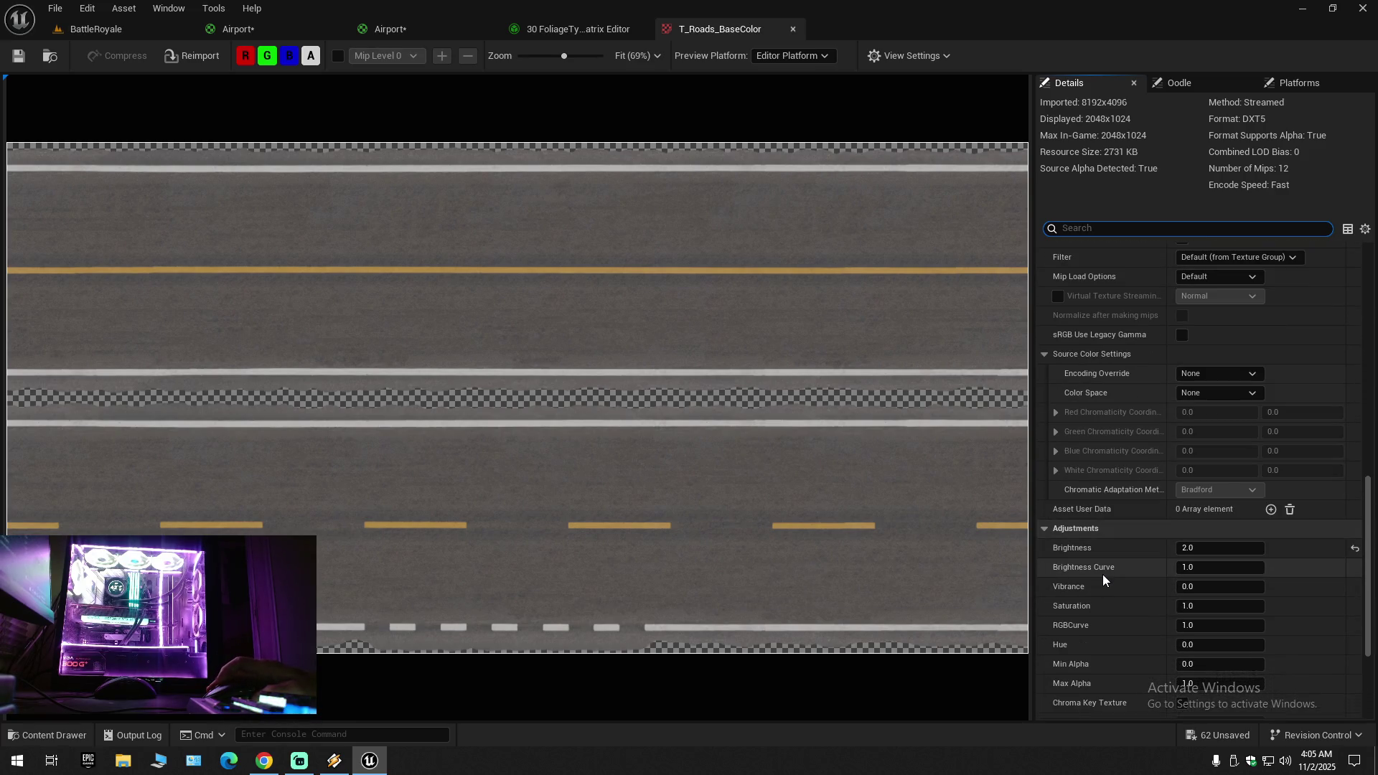
pyautogui.scroll(-5, 1102, 574)
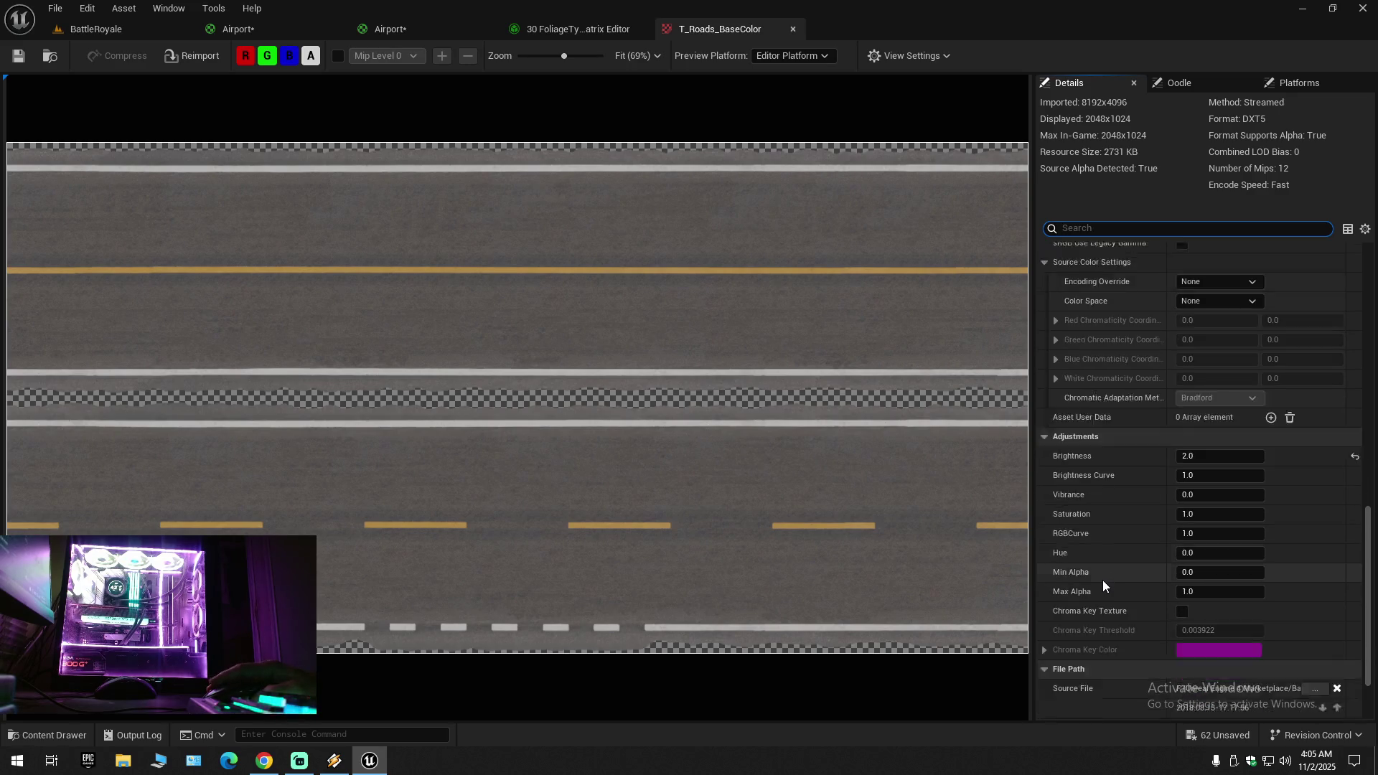
pyautogui.scroll(-1, 1102, 579)
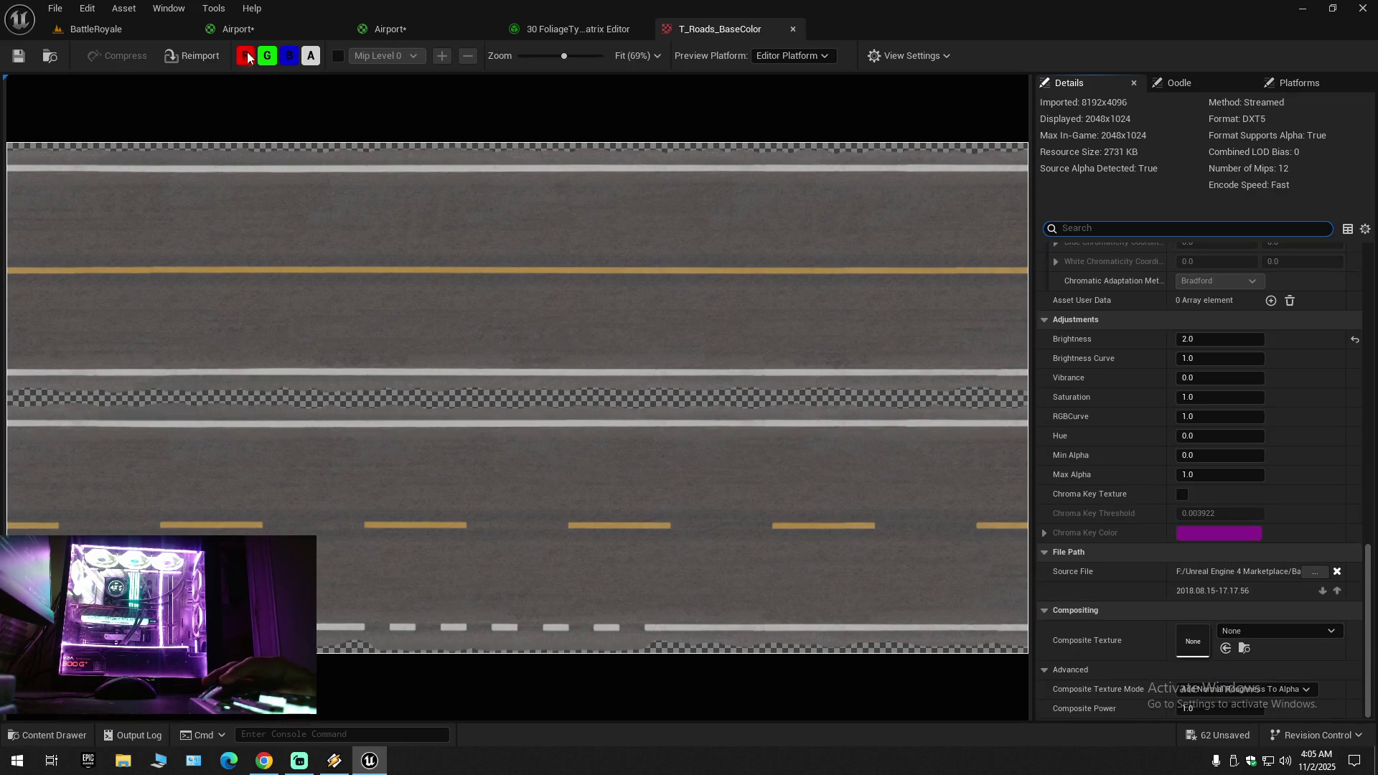
pyautogui.click(793, 29)
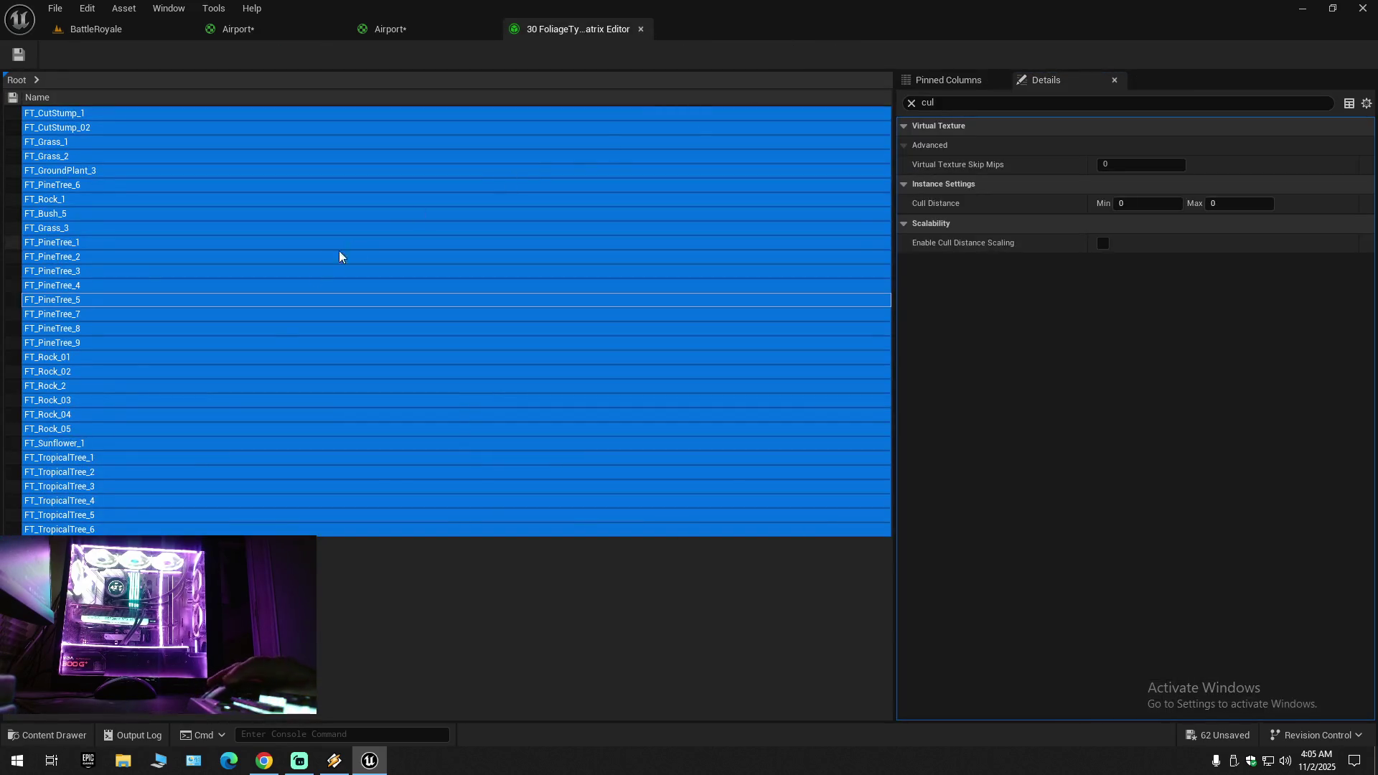
# Step: Return to the BattleRoyale level and open the BattleRoyaleStarterKit Meshes folder
pyautogui.click(93, 30)
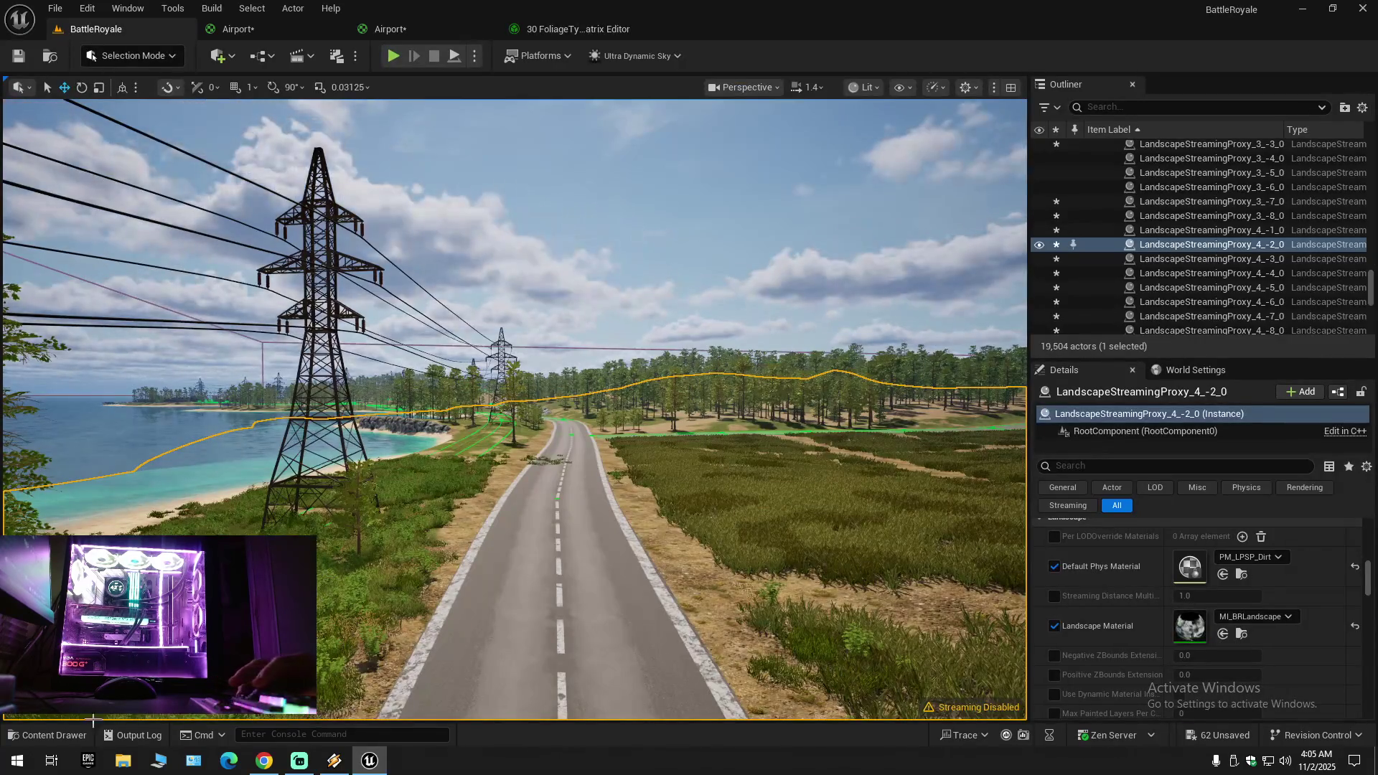
pyautogui.click(47, 735)
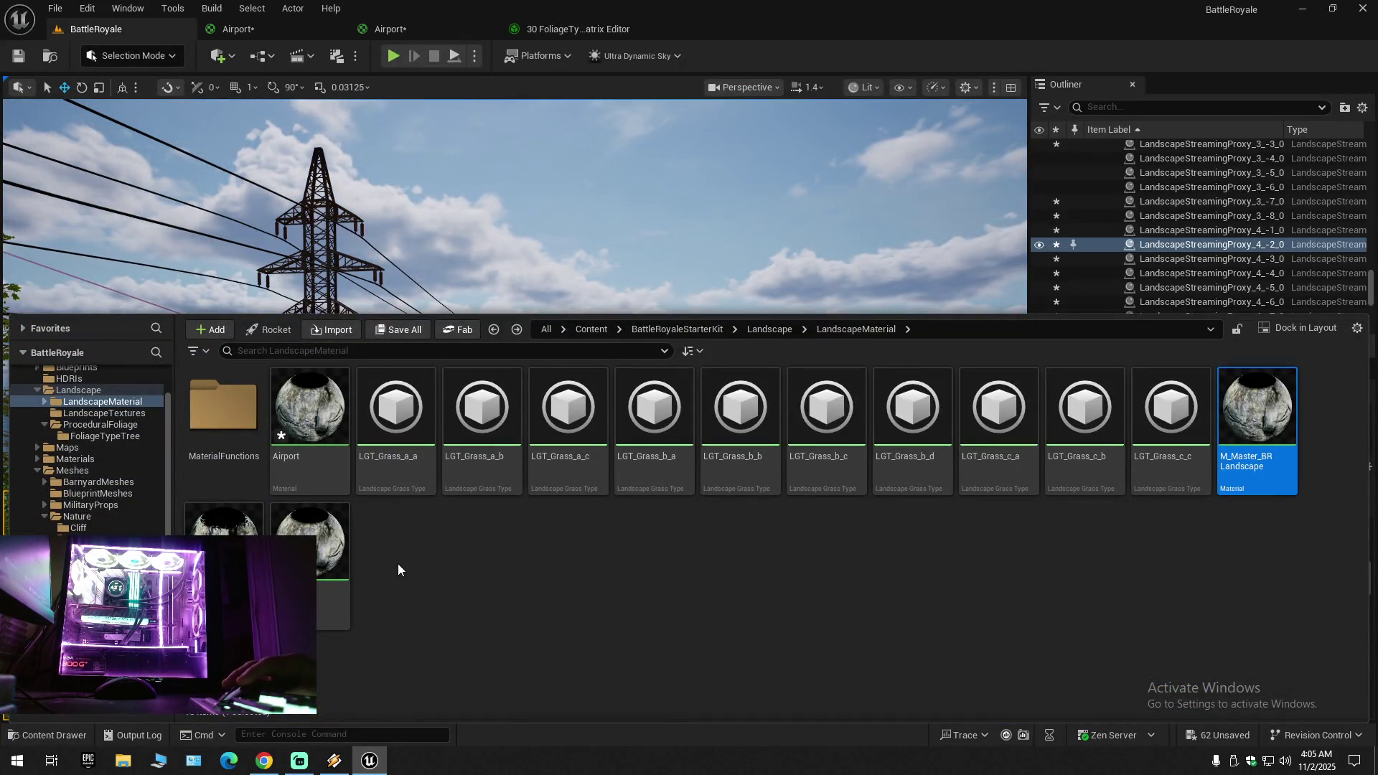
pyautogui.scroll(3, 73, 435)
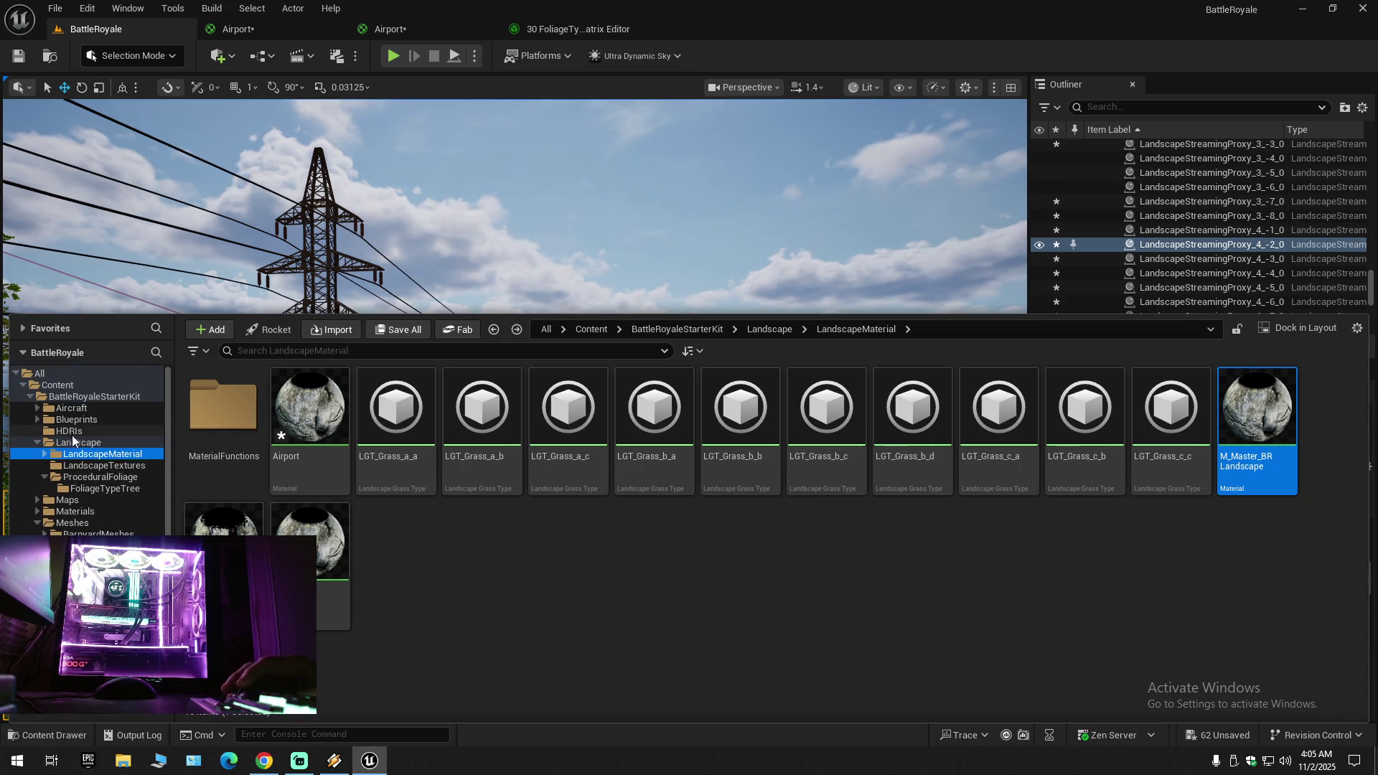
pyautogui.click(82, 397)
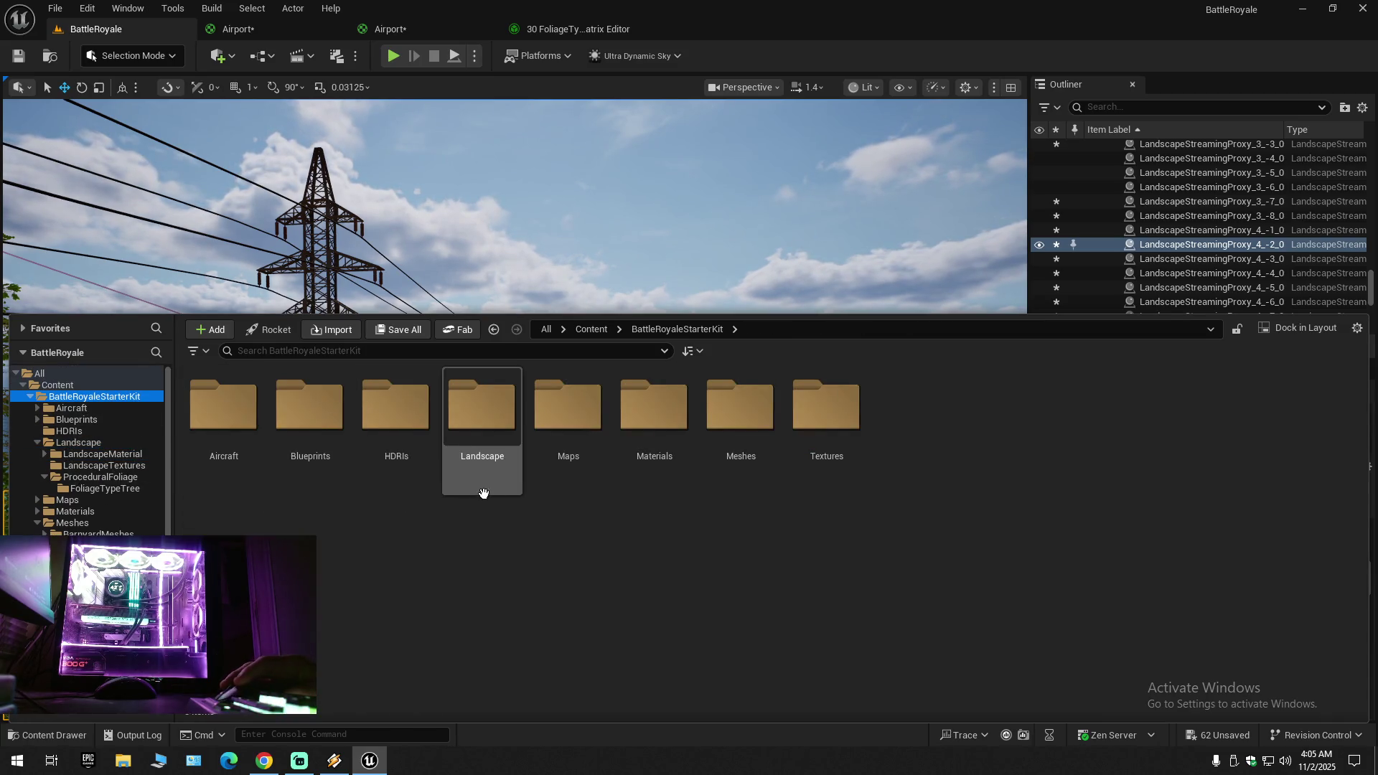
pyautogui.doubleClick(743, 440)
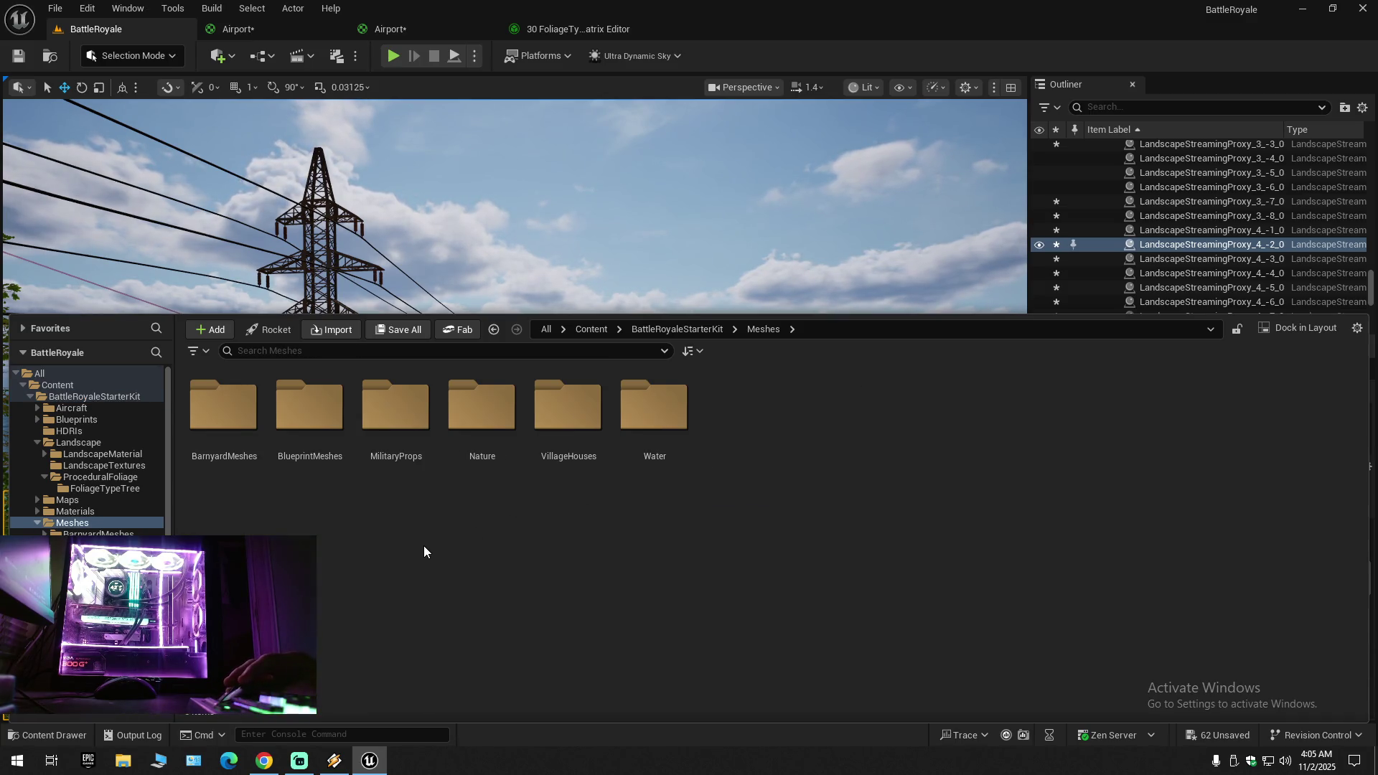
# Step: Go into Nature > Plants > Farm_Plants and pick one of its assets
pyautogui.doubleClick(491, 429)
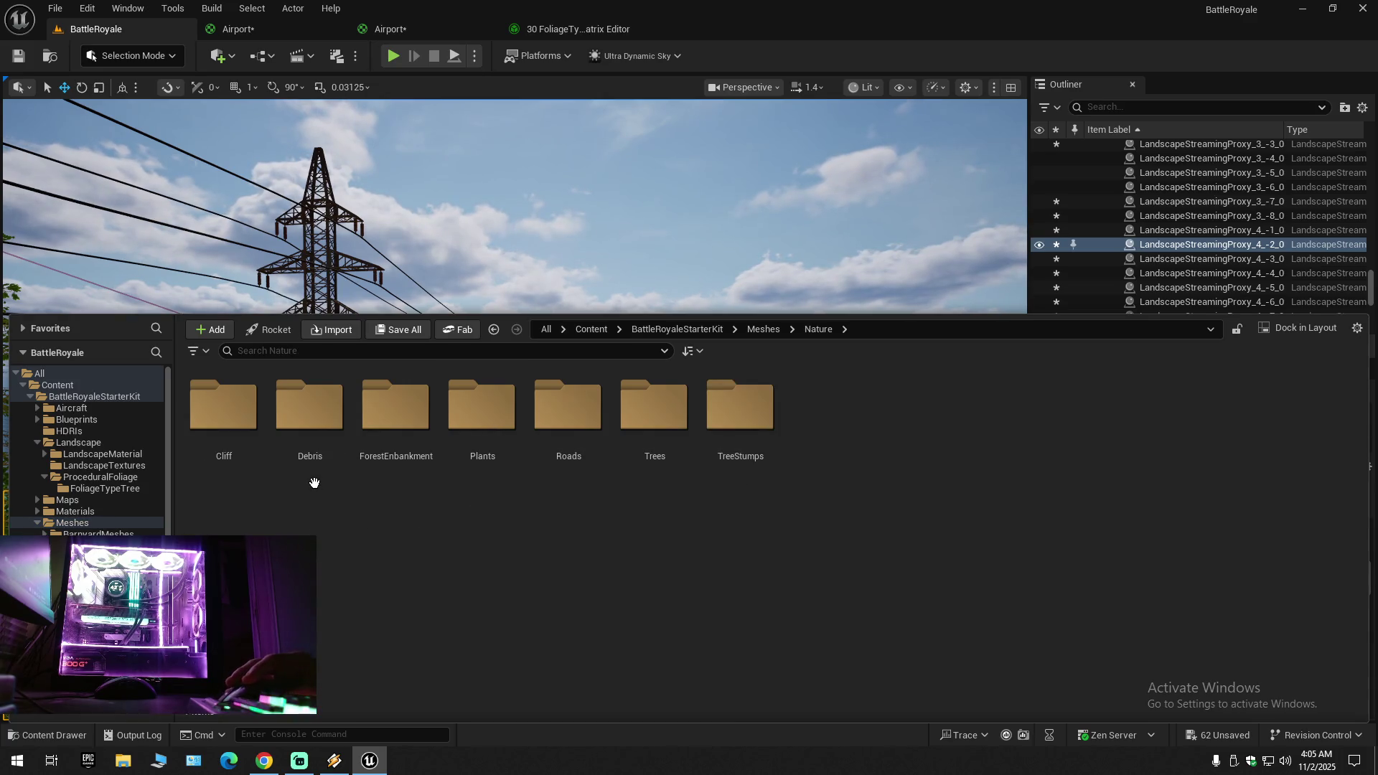
pyautogui.doubleClick(397, 463)
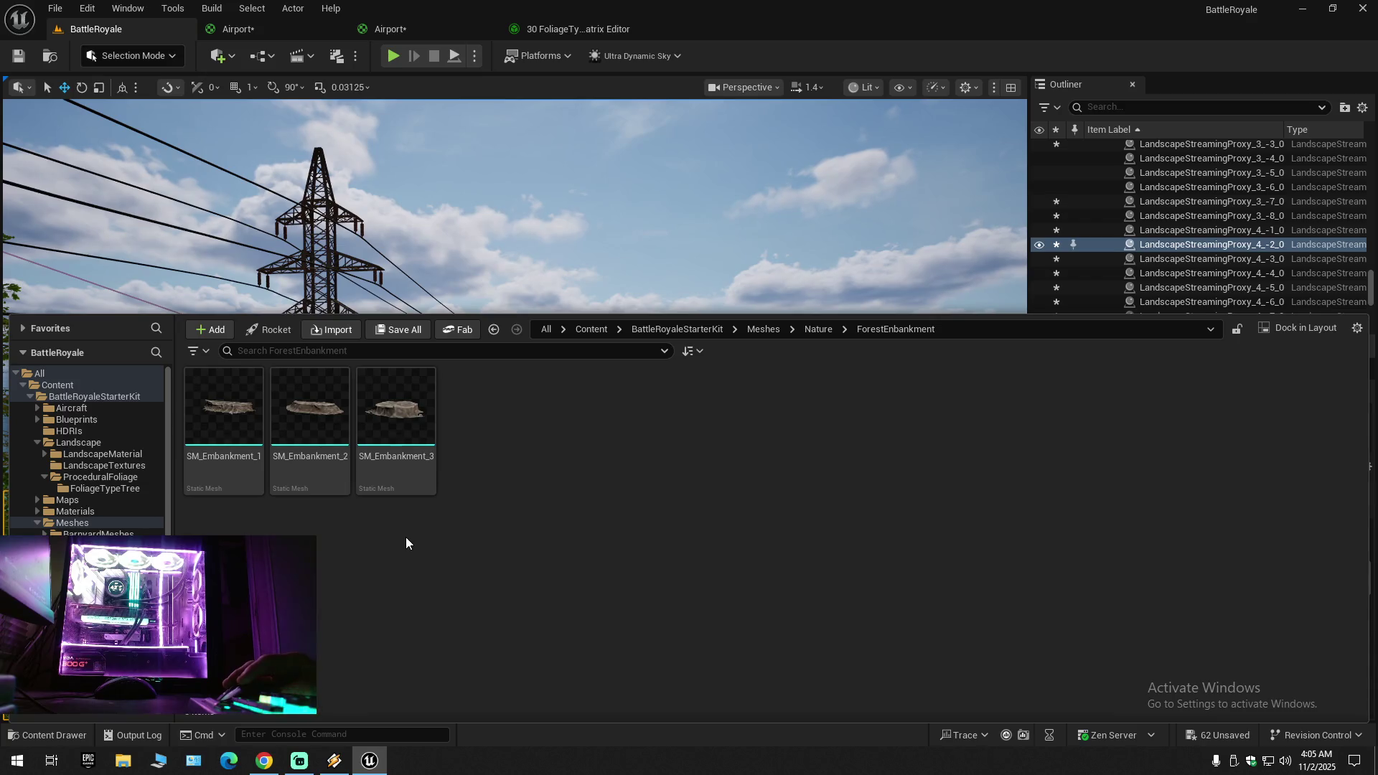
pyautogui.hotkey('alt', 'Left')
pyautogui.doubleClick(482, 437)
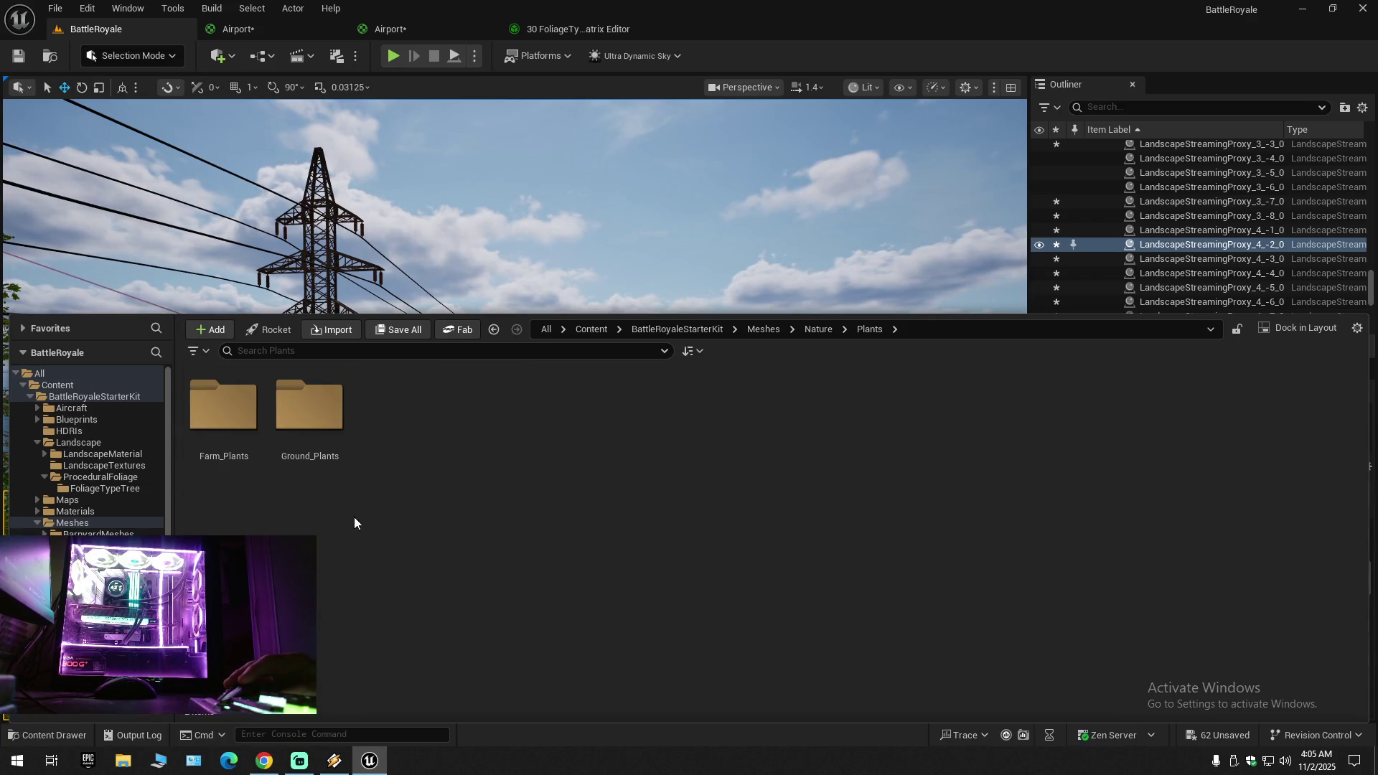
pyautogui.doubleClick(223, 405)
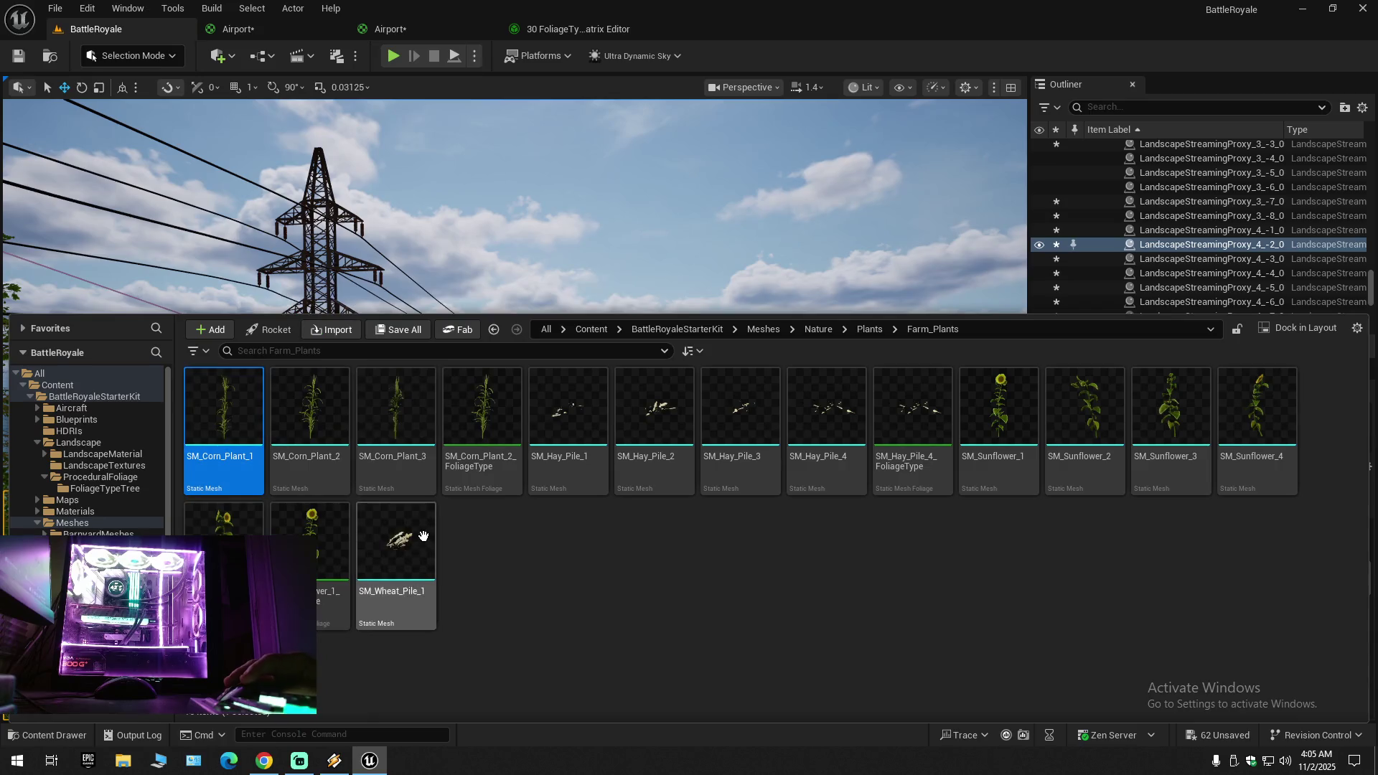
pyautogui.keyDown('shift'); pyautogui.click(425, 538); pyautogui.keyUp('shift')
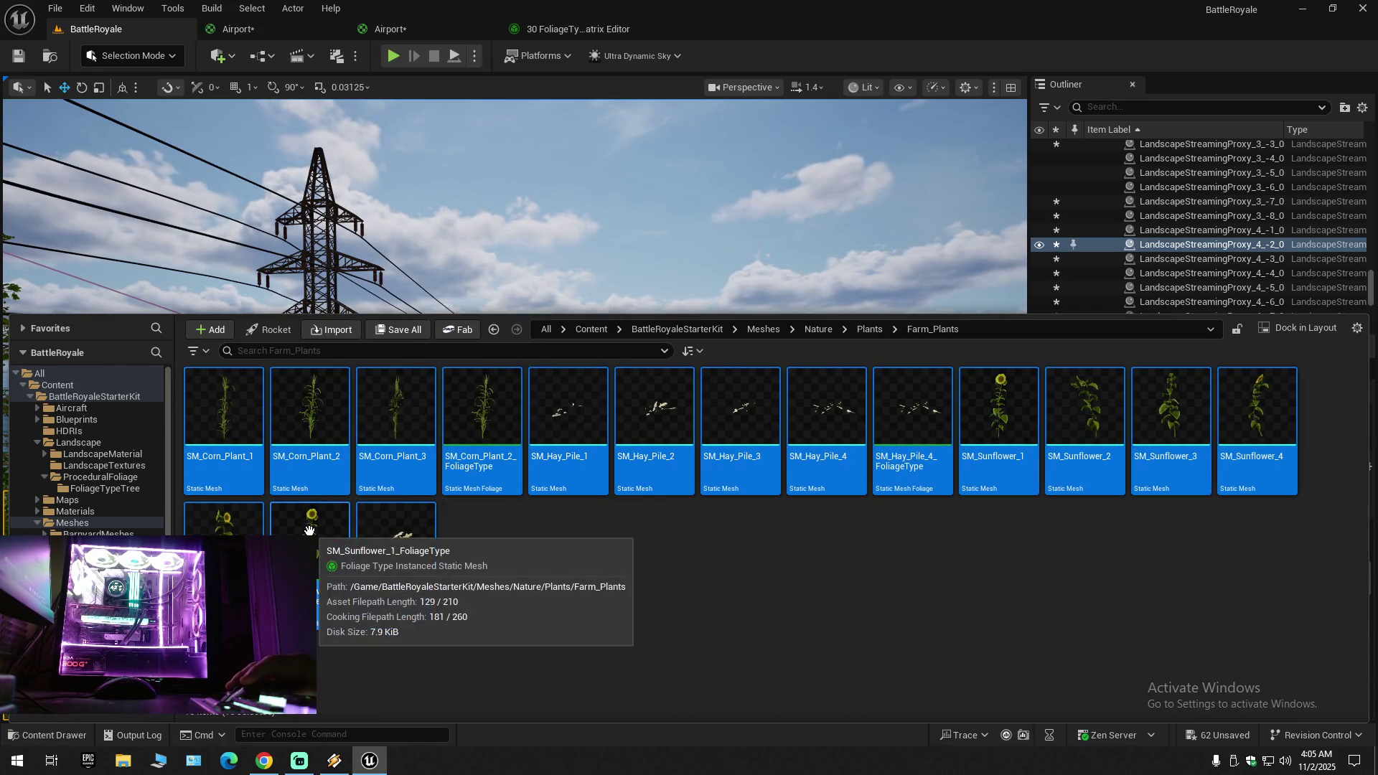
# Step: Load the selected Farm_Plants assets into a Property Matrix and select every row
pyautogui.rightClick(316, 535)
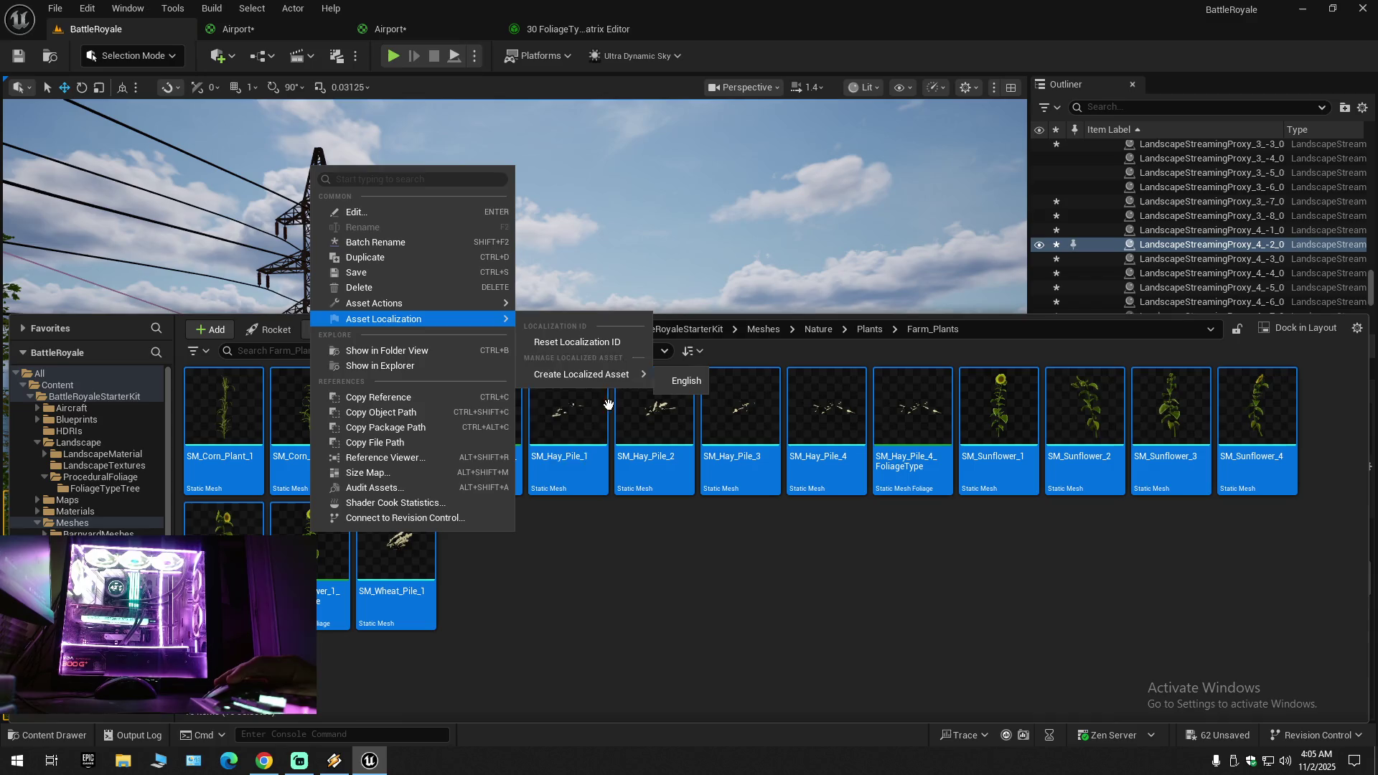
pyautogui.moveTo(394, 302)
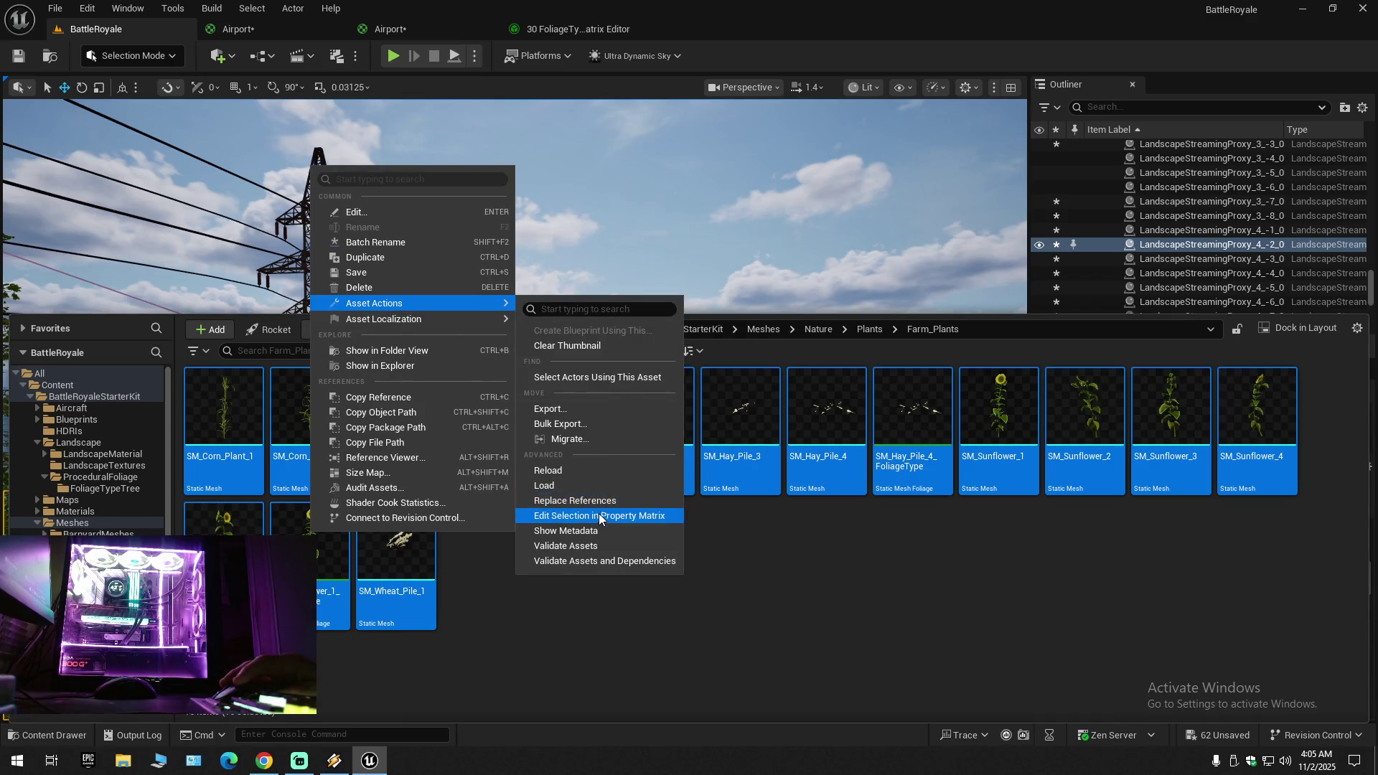
pyautogui.click(597, 513)
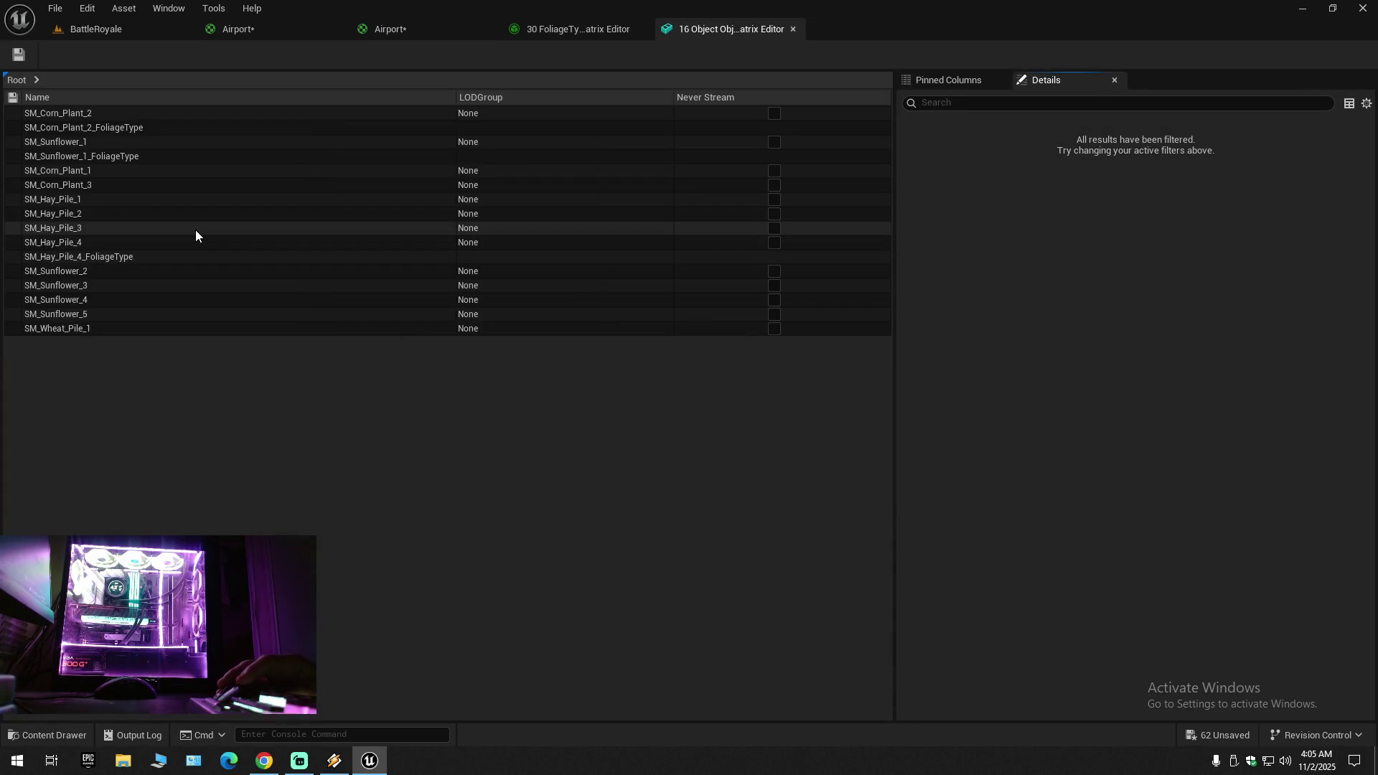
pyautogui.click(195, 228)
pyautogui.hotkey('ctrl', 'a')
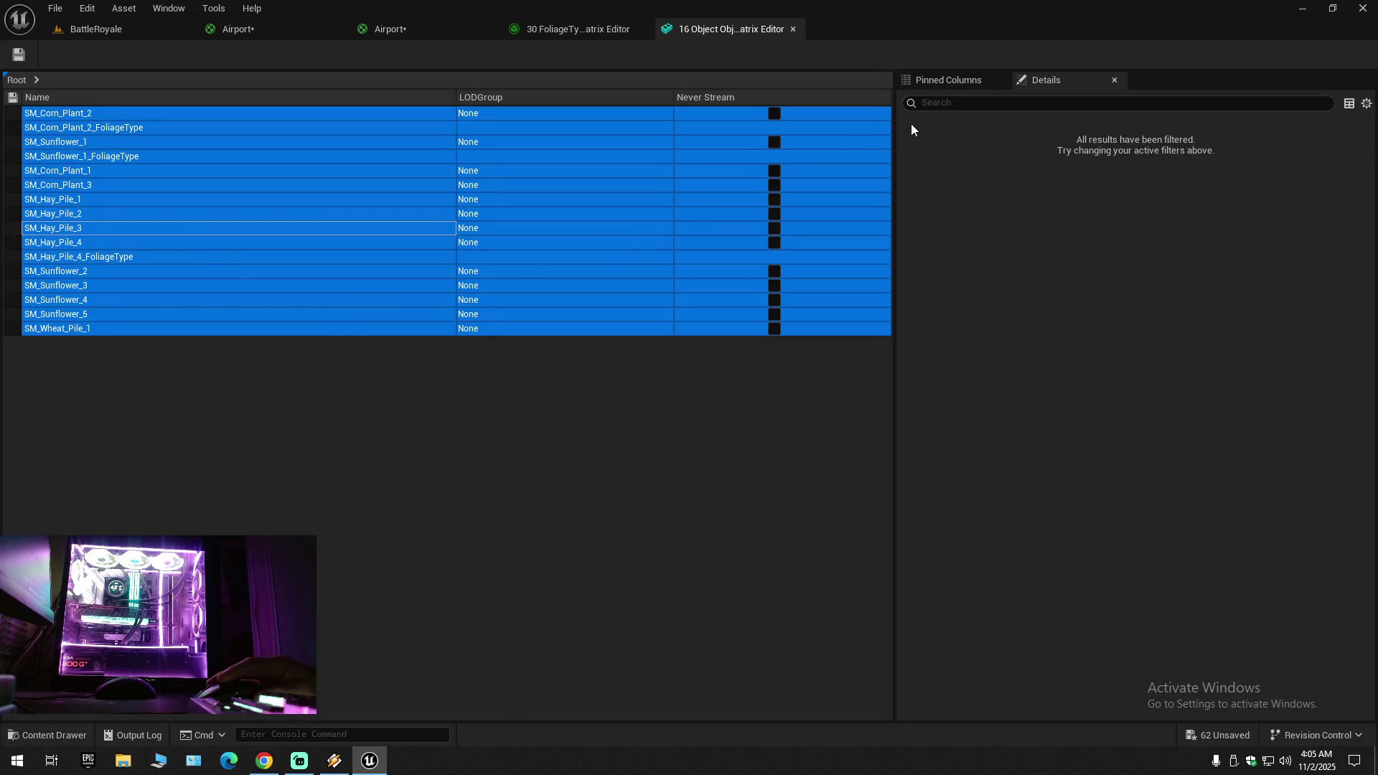
# Step: Narrow the matrix selection to static meshes, excluding the Corn, Sunflower and Hay Pile foliage types
pyautogui.keyDown('ctrl'); pyautogui.click(135, 127); pyautogui.keyUp('ctrl')
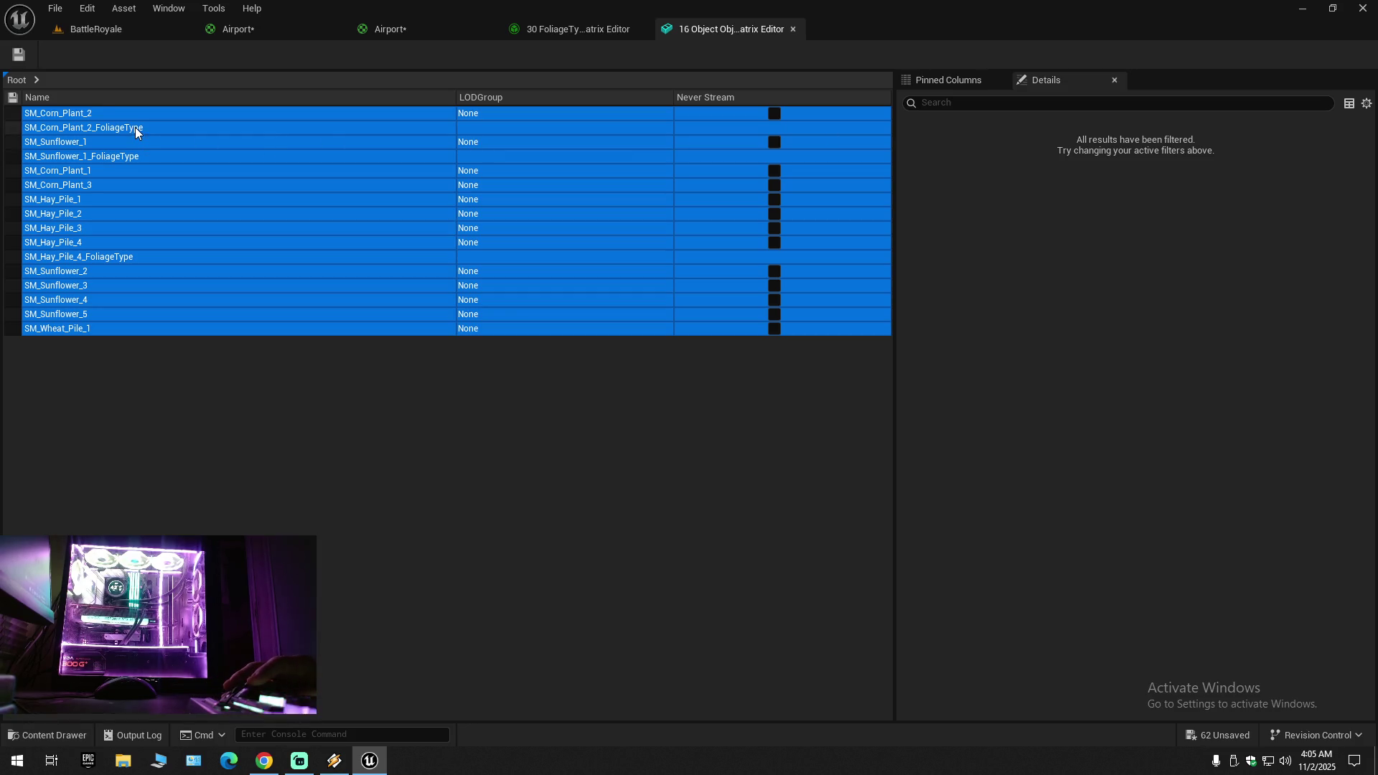
pyautogui.keyDown('ctrl'); pyautogui.click(128, 161); pyautogui.keyUp('ctrl')
pyautogui.keyDown('ctrl'); pyautogui.click(208, 258); pyautogui.keyUp('ctrl')
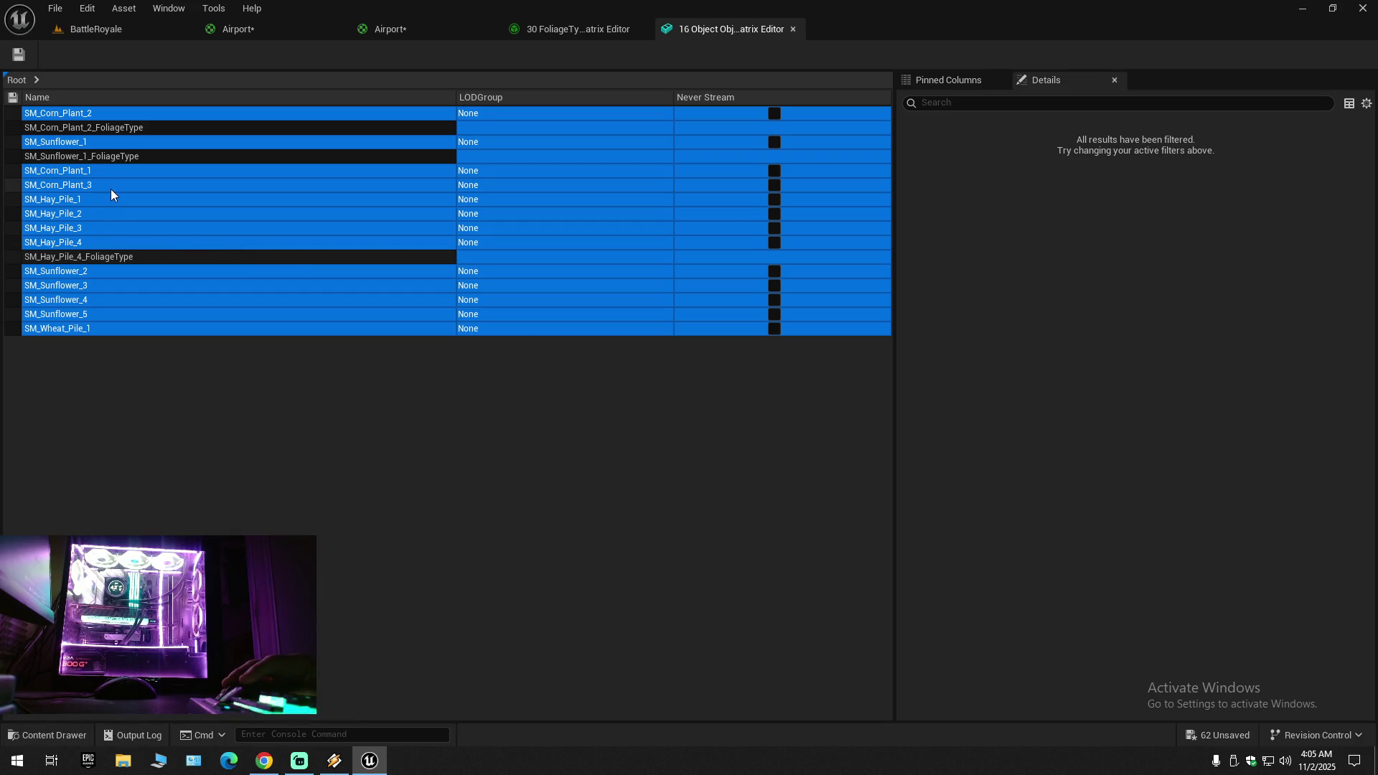
pyautogui.click(76, 240)
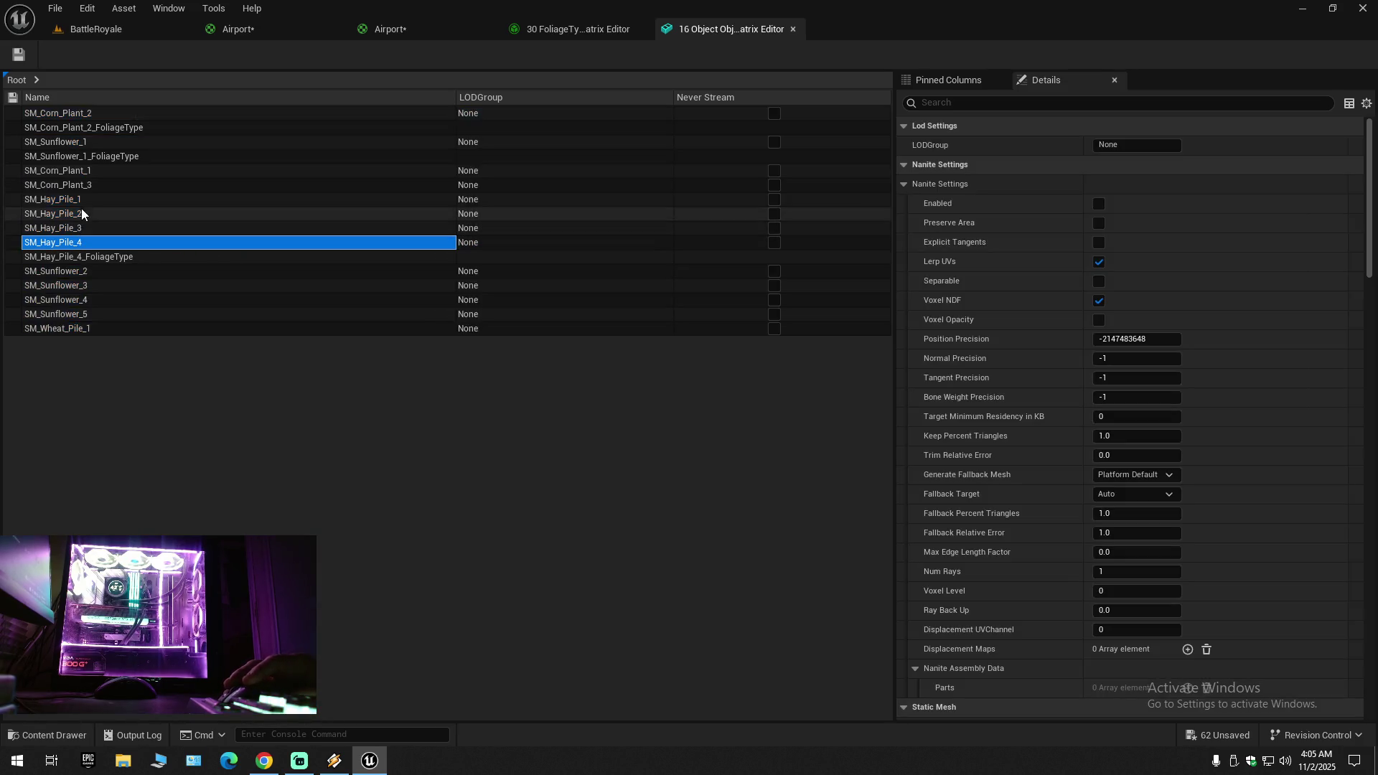
pyautogui.keyDown('shift'); pyautogui.click(91, 112); pyautogui.keyUp('shift')
pyautogui.keyDown('ctrl'); pyautogui.click(93, 127); pyautogui.keyUp('ctrl')
pyautogui.keyDown('ctrl'); pyautogui.click(94, 155); pyautogui.keyUp('ctrl')
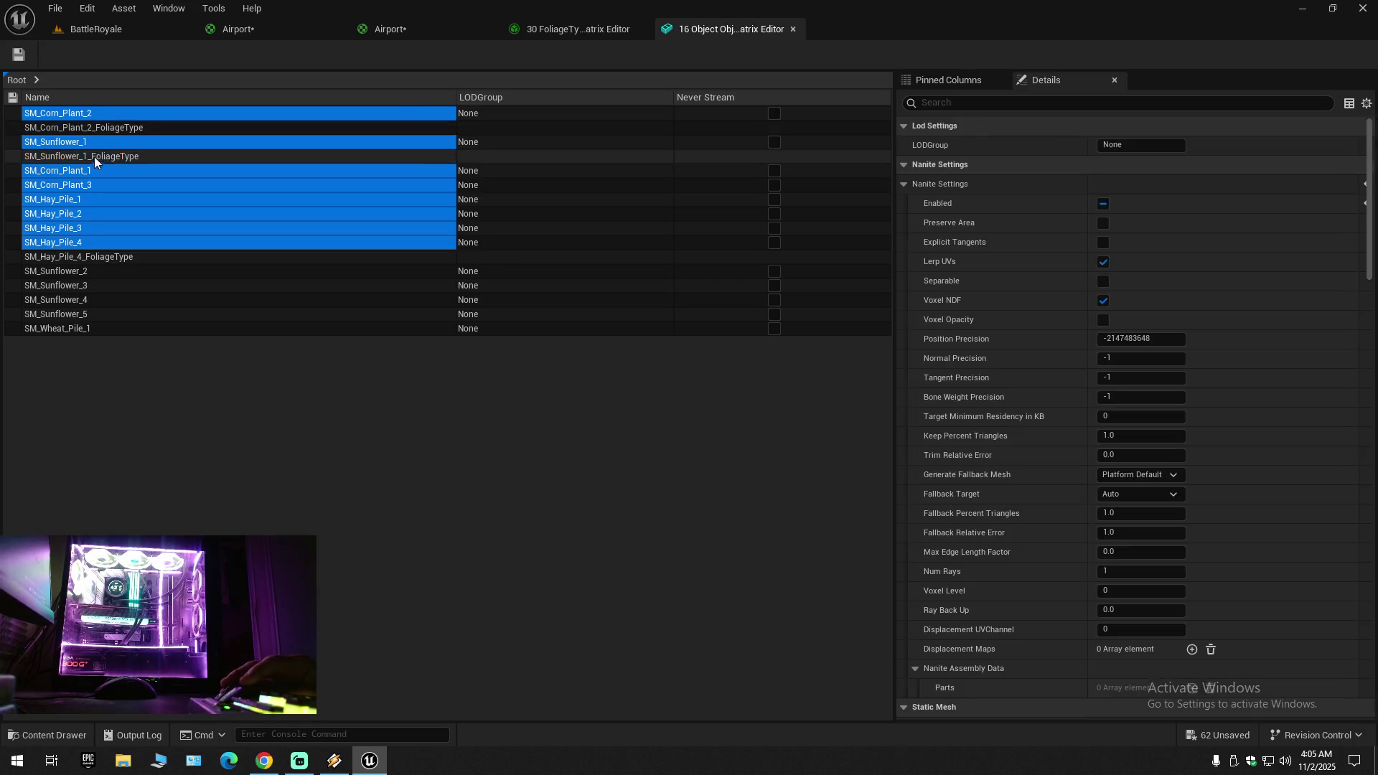
pyautogui.click(938, 104)
# Step: Filter the property matrix for 'sp' and show only SM_Corn_Plant_2's properties
pyautogui.write('cul')
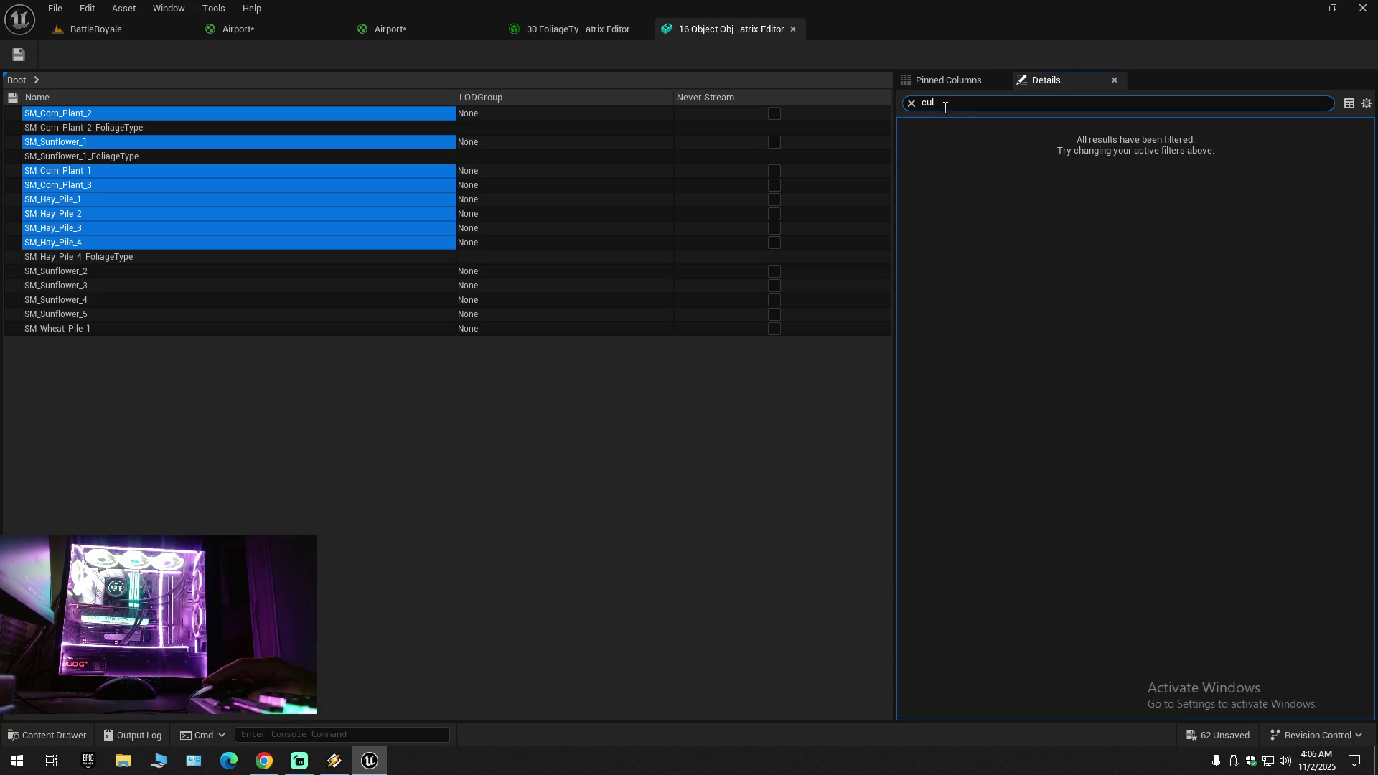
pyautogui.hotkey('ctrl', 'a')
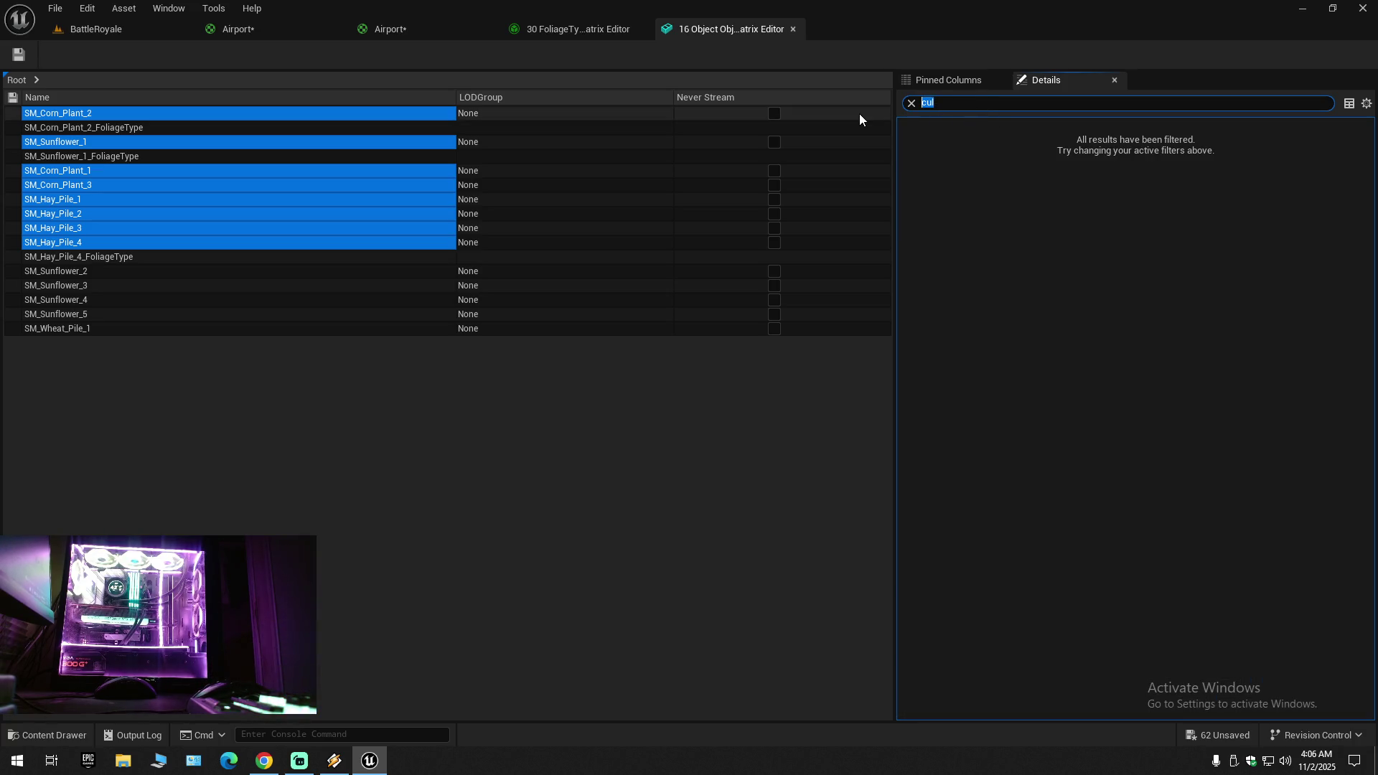
pyautogui.write('sp')
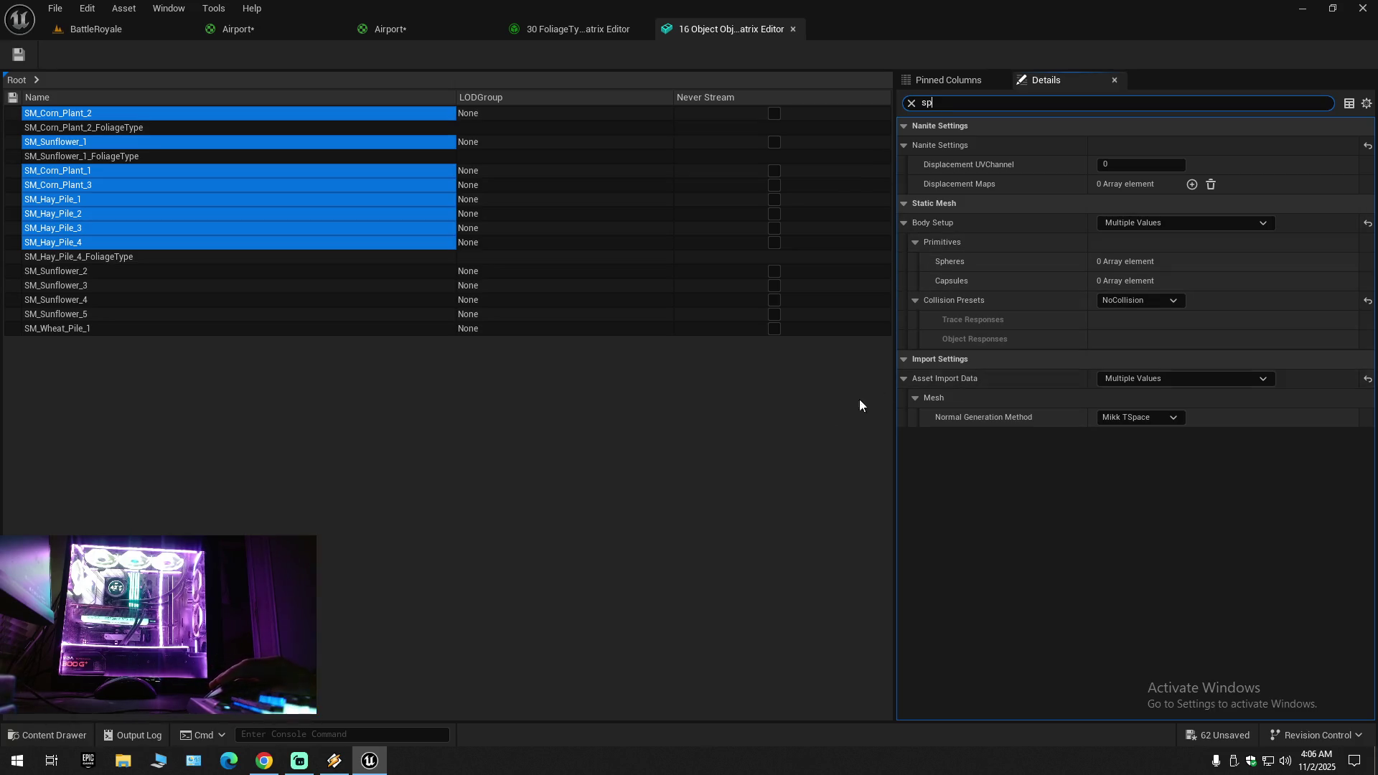
pyautogui.click(118, 113)
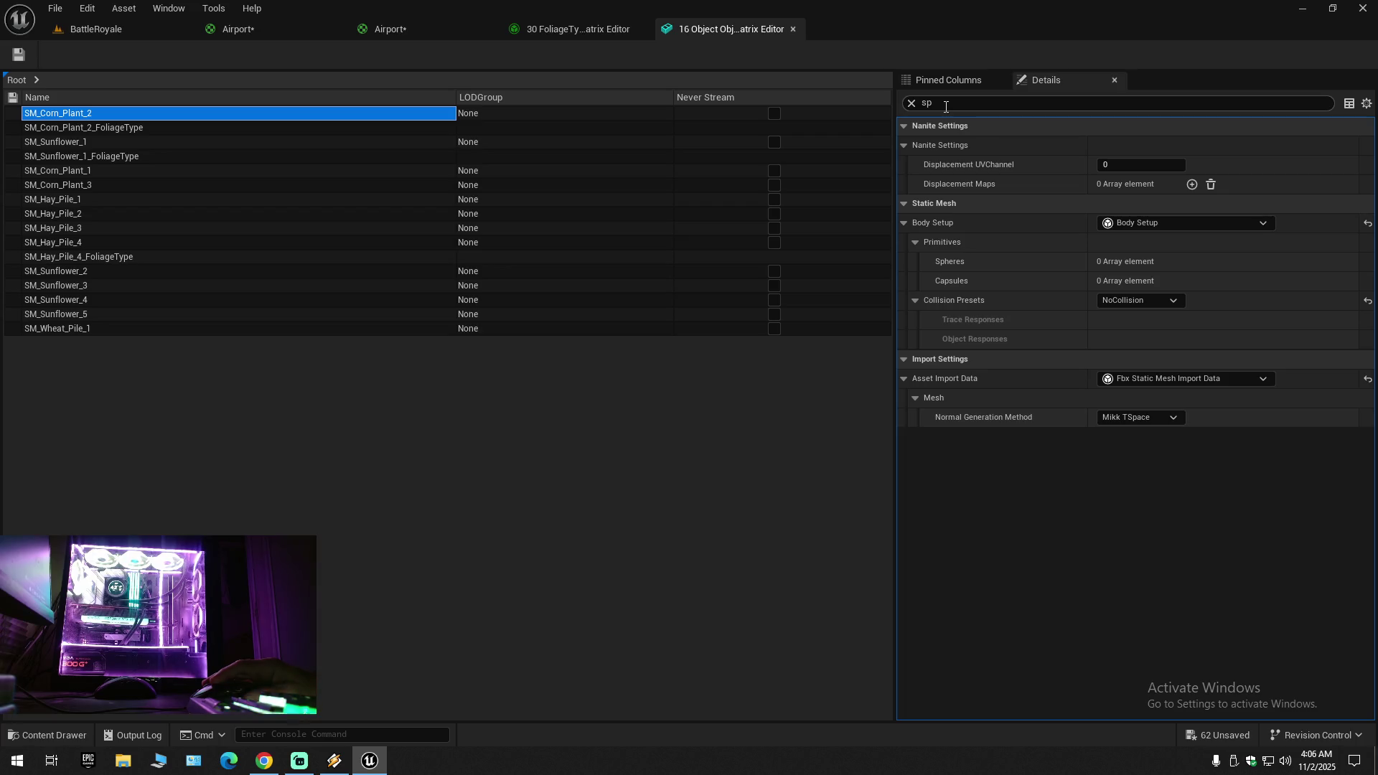
# Step: Filter the properties for 'cul', clear the filter, and close the static-mesh property matrix
pyautogui.click(946, 107)
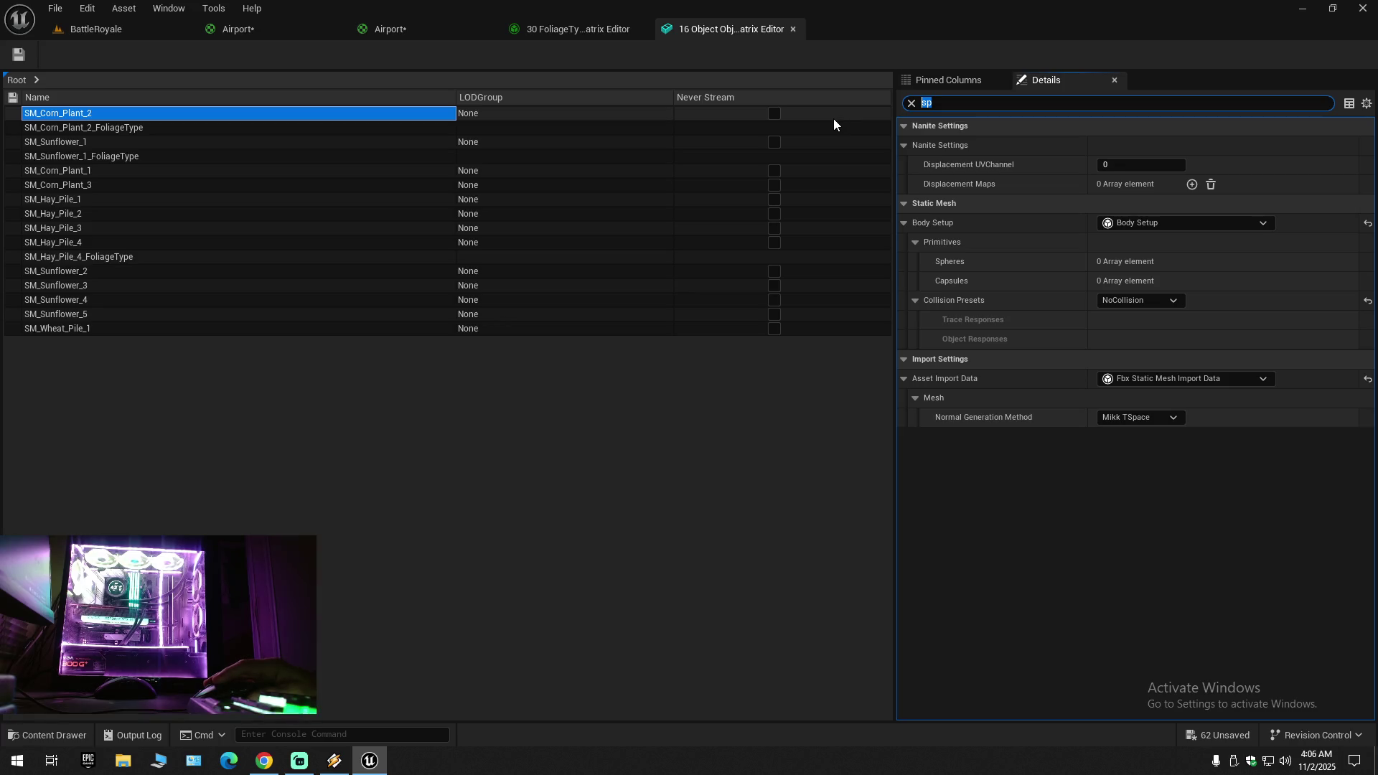
pyautogui.write('cu')
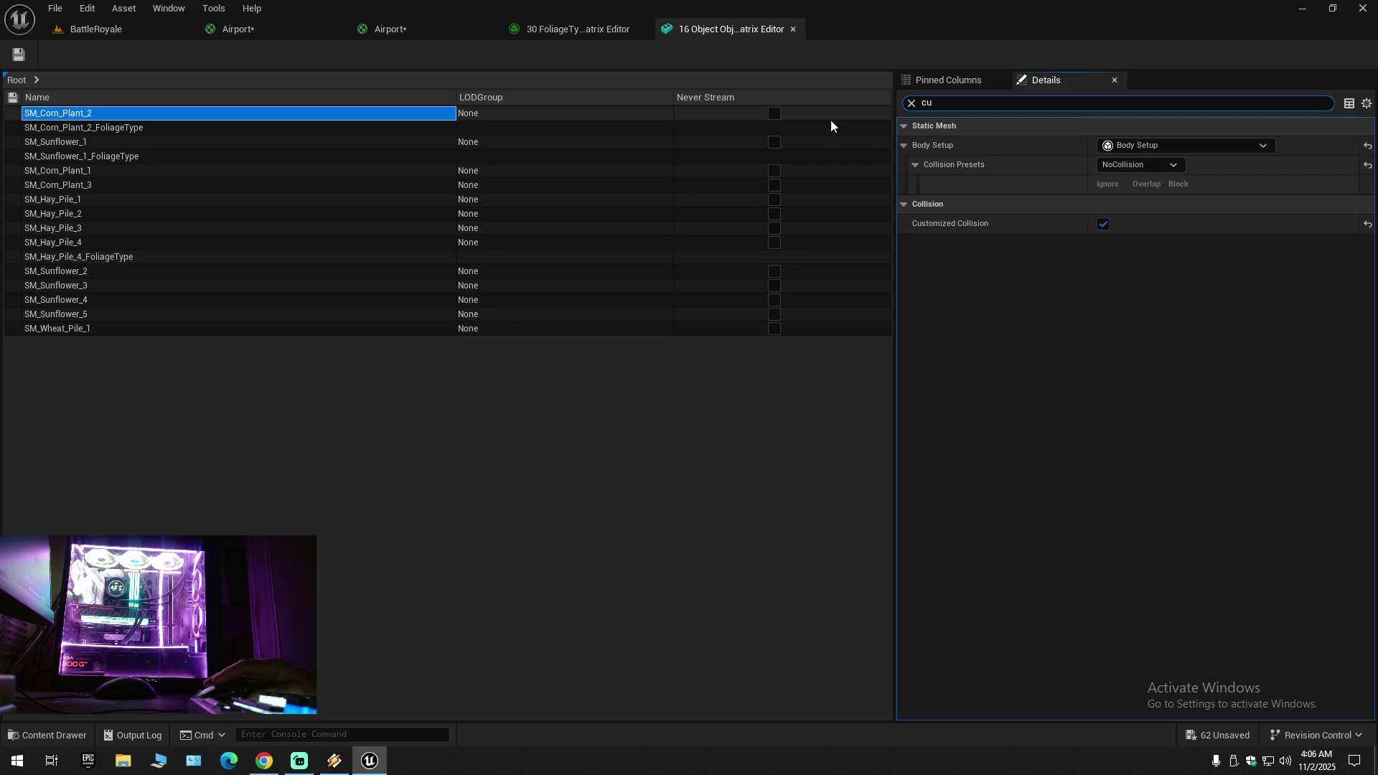
pyautogui.write('l')
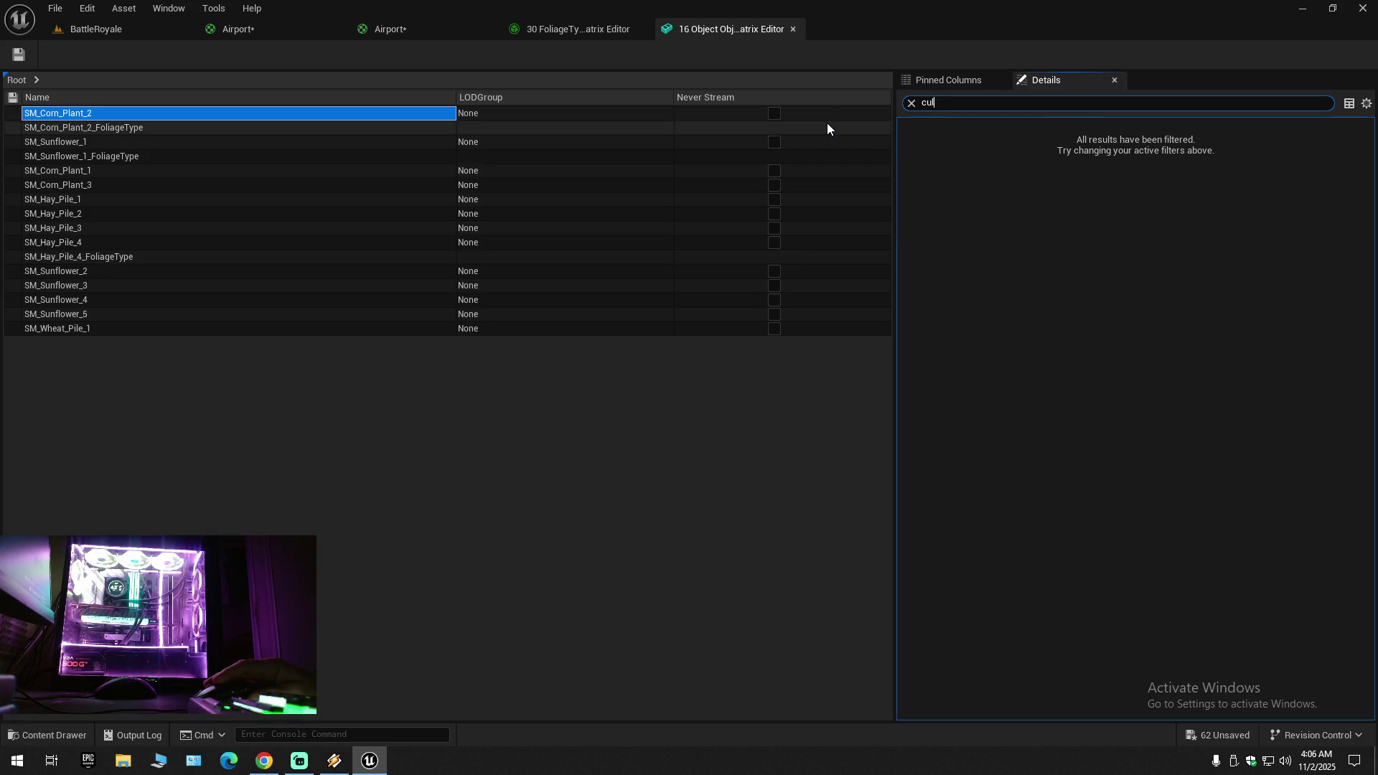
pyautogui.press('BackSpace')
pyautogui.press('BackSpace')
pyautogui.press('BackSpace')
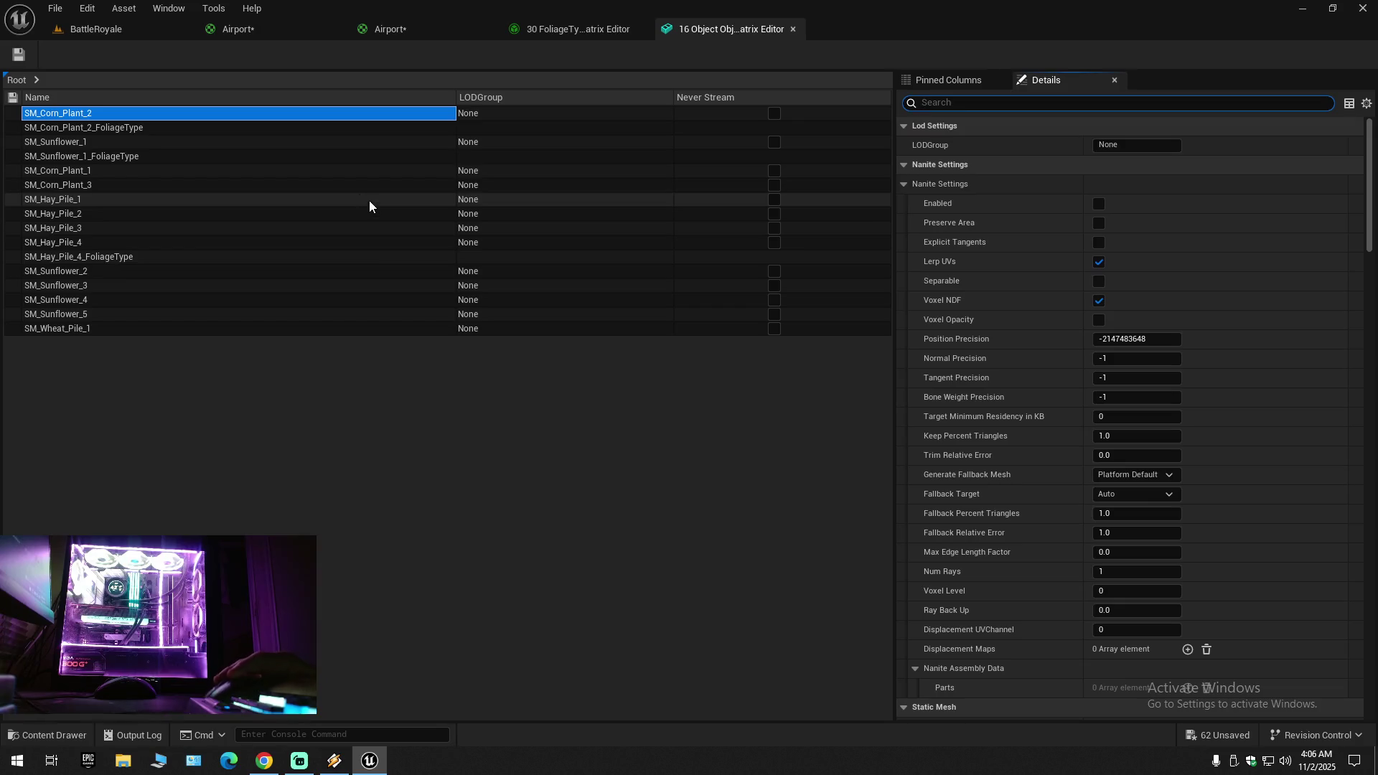
pyautogui.click(792, 30)
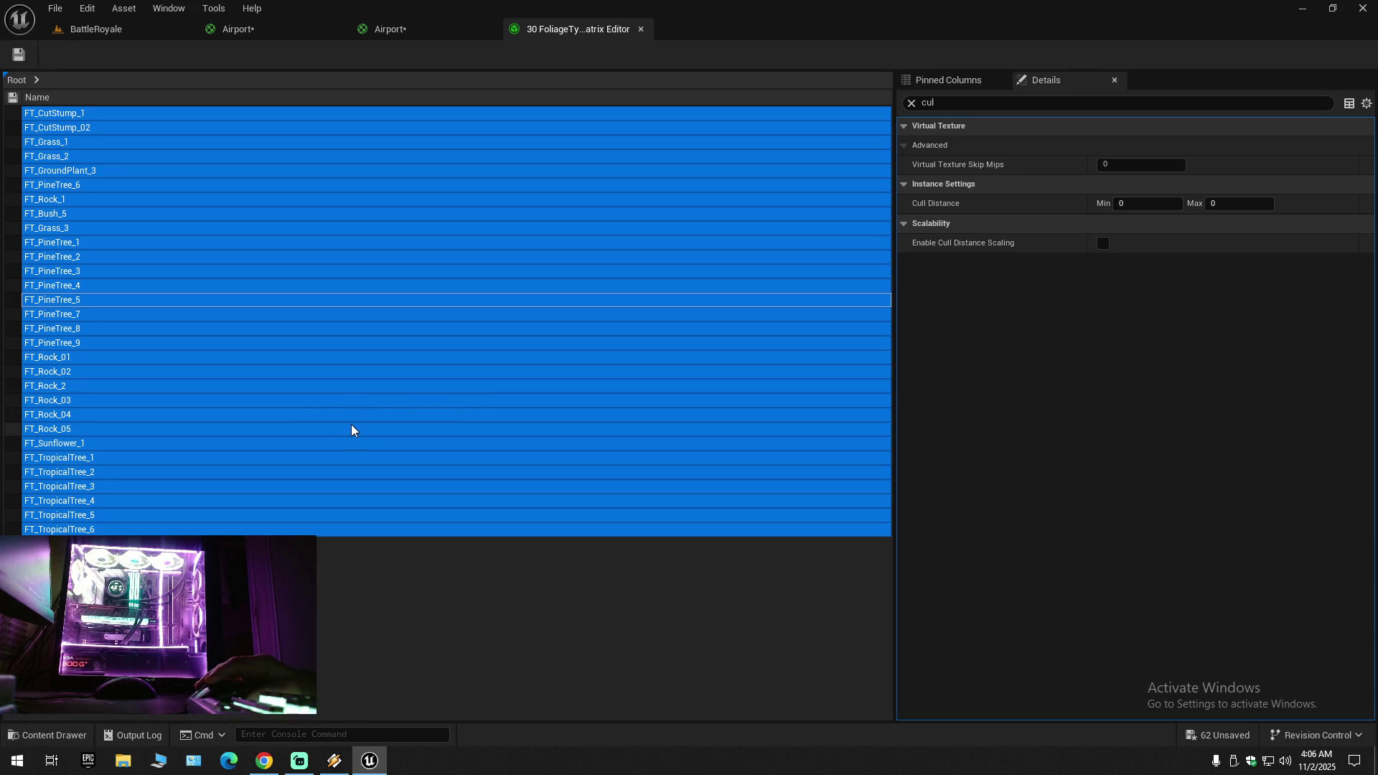
# Step: Close the foliage-type matrix and the SM_Corn_Plant_2 editor, then browse up to the Plants folder
pyautogui.click(639, 32)
pyautogui.click(48, 735)
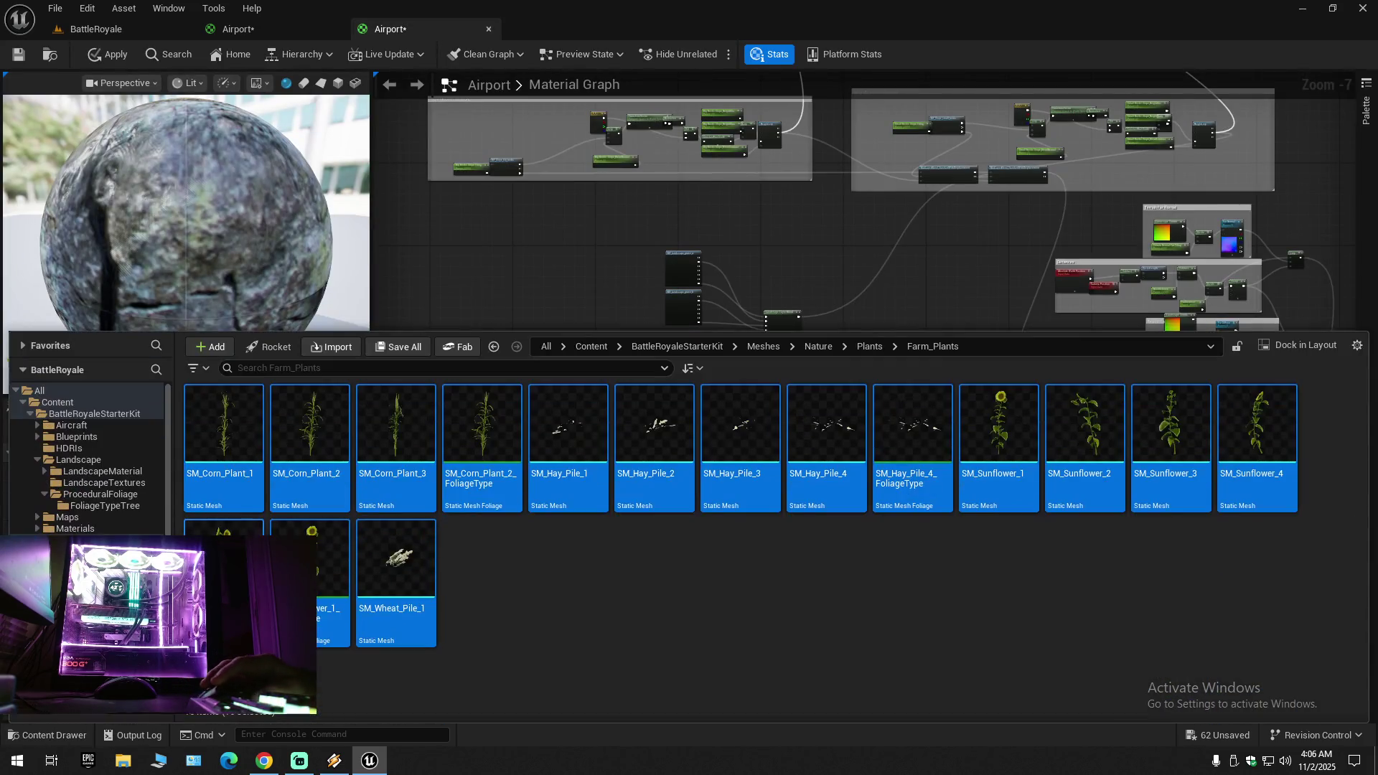
pyautogui.click(307, 438)
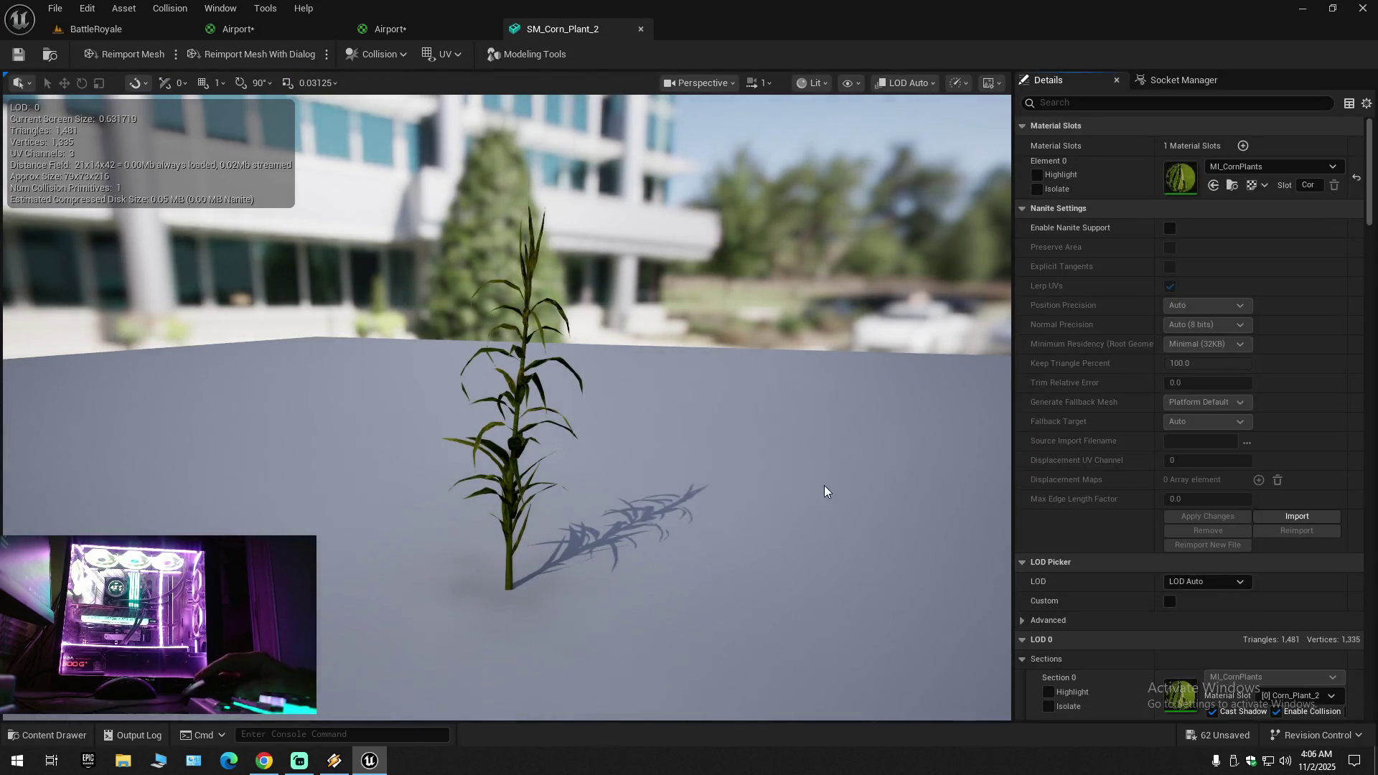
pyautogui.click(640, 29)
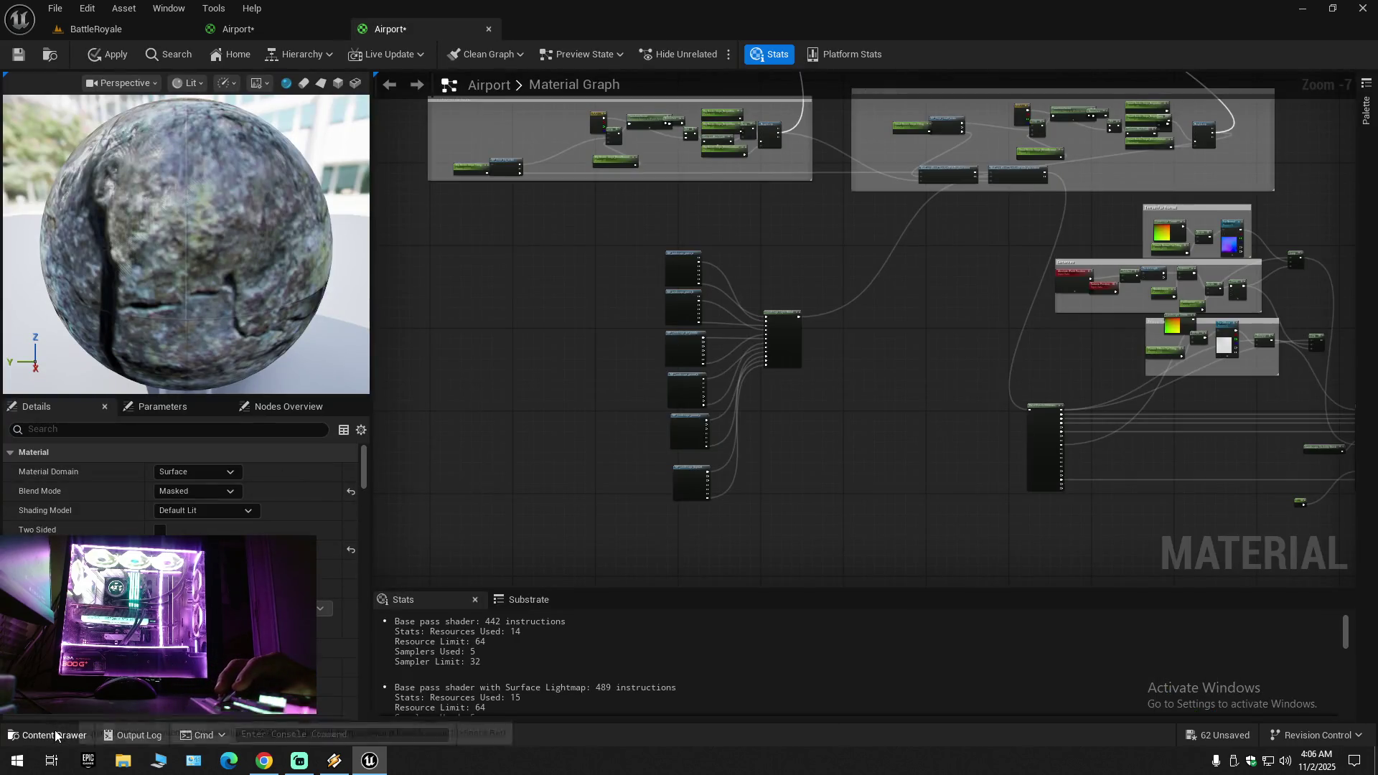
pyautogui.click(48, 735)
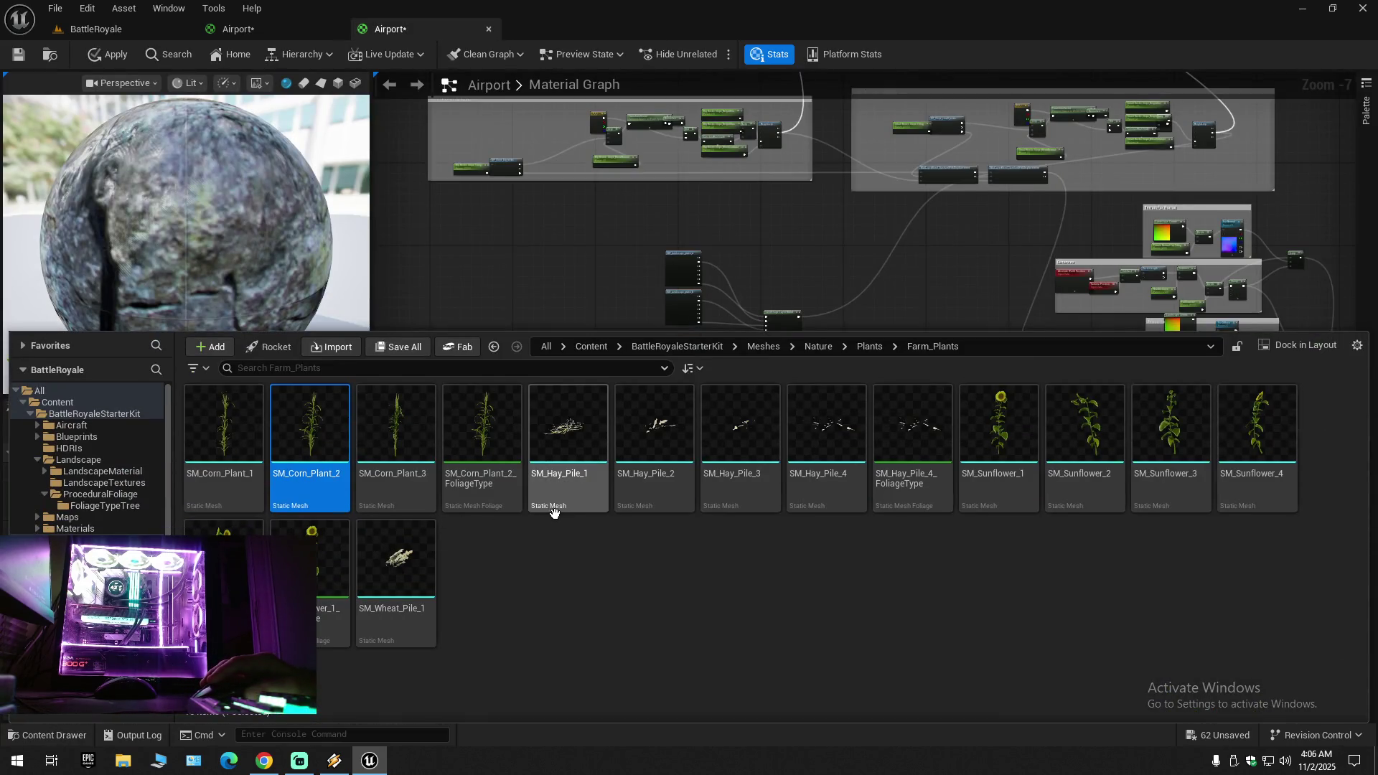
pyautogui.hotkey('alt', 'Left')
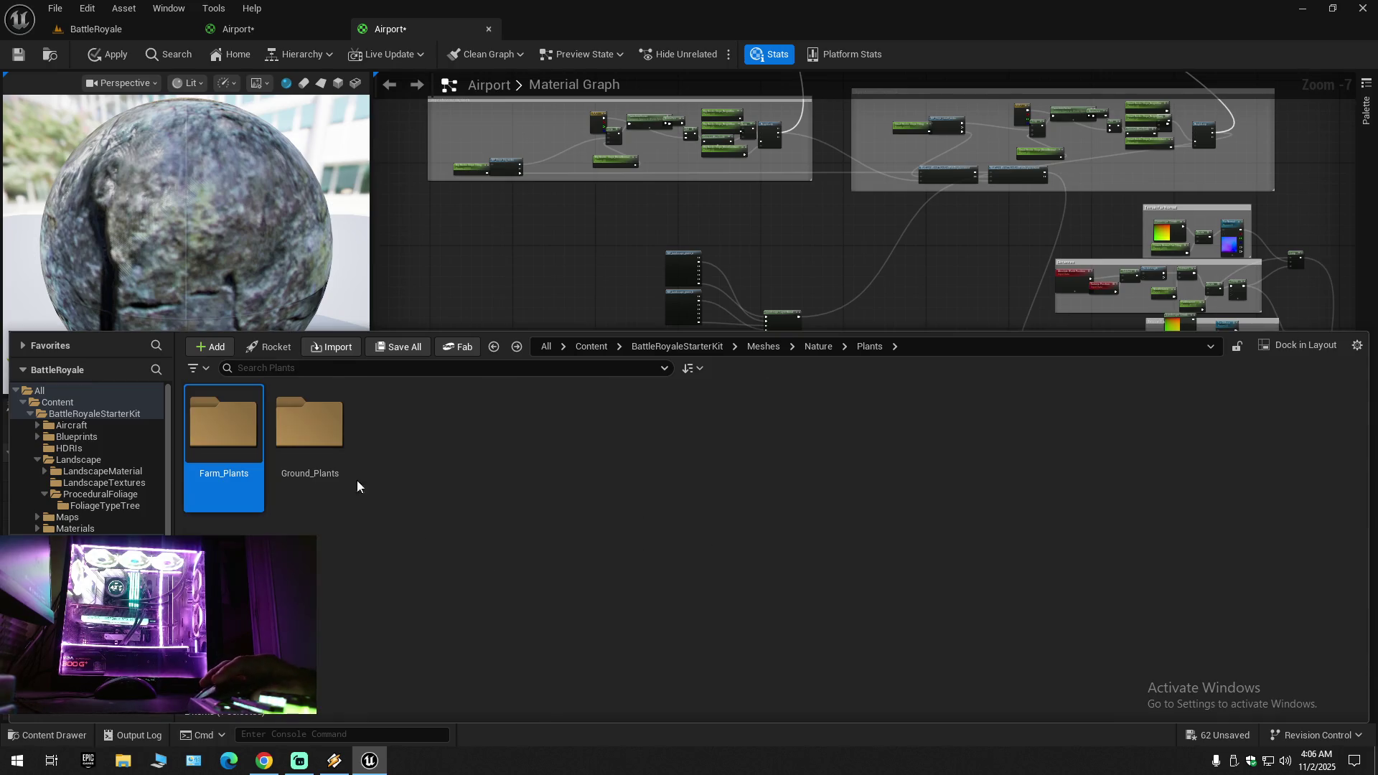
pyautogui.click(324, 436)
pyautogui.doubleClick(324, 436)
pyautogui.click(232, 429)
pyautogui.hotkey('ctrl', 'a')
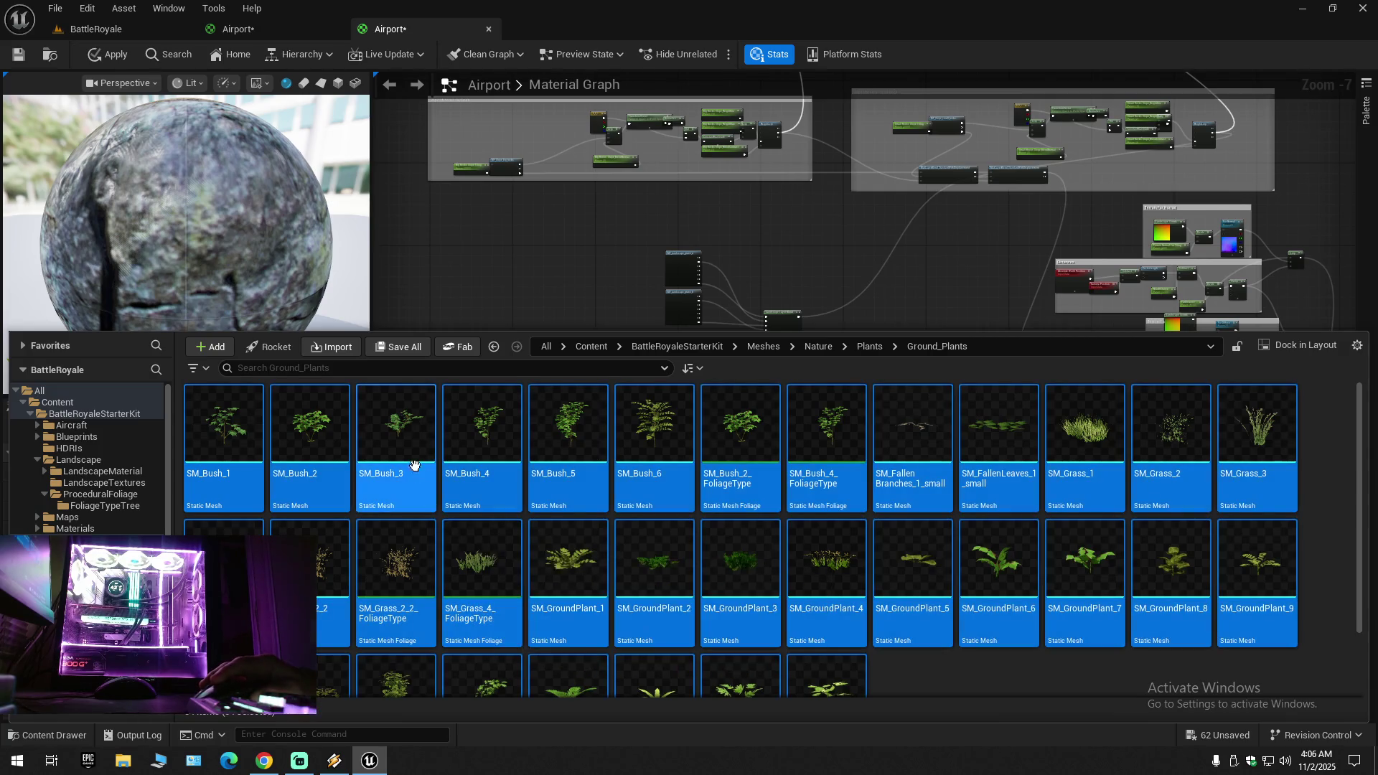
pyautogui.rightClick(424, 459)
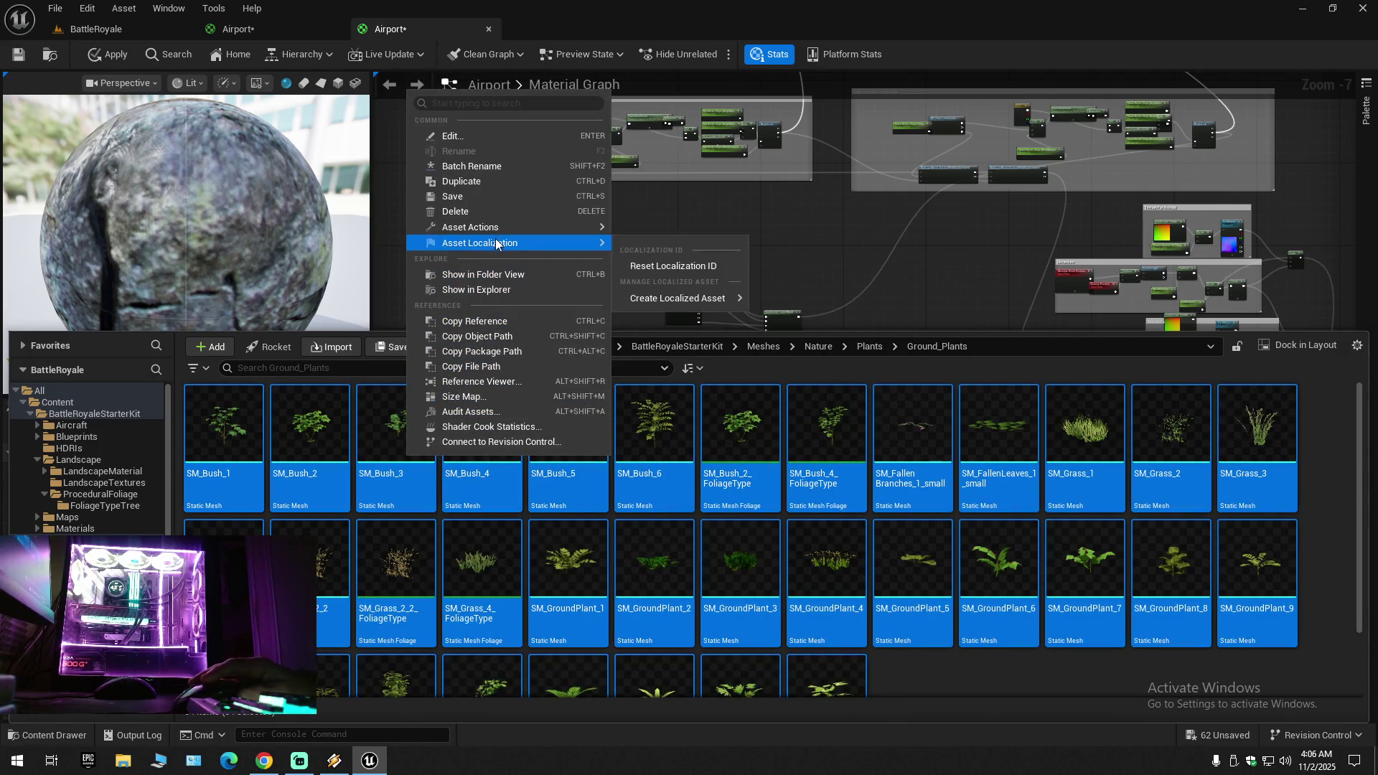
pyautogui.moveTo(496, 232)
pyautogui.click(673, 424)
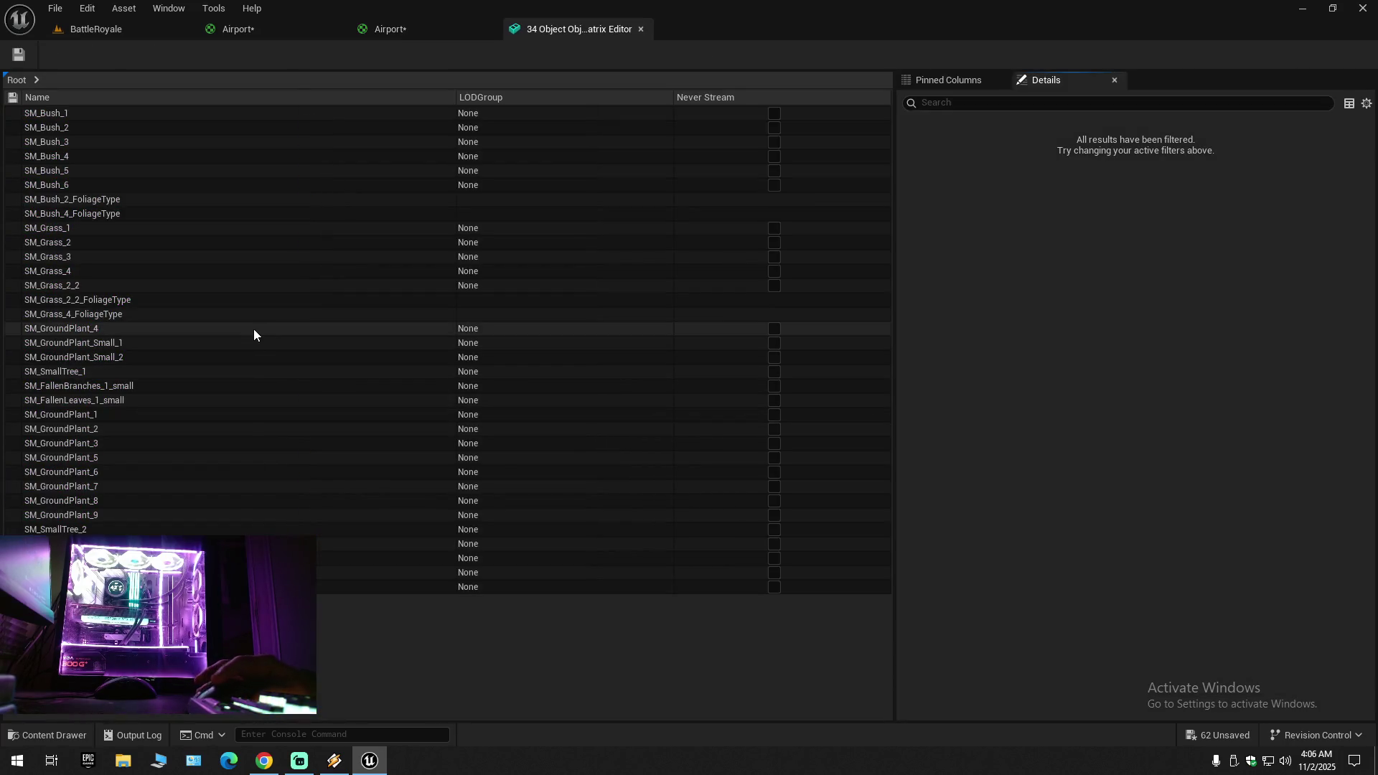
pyautogui.click(253, 332)
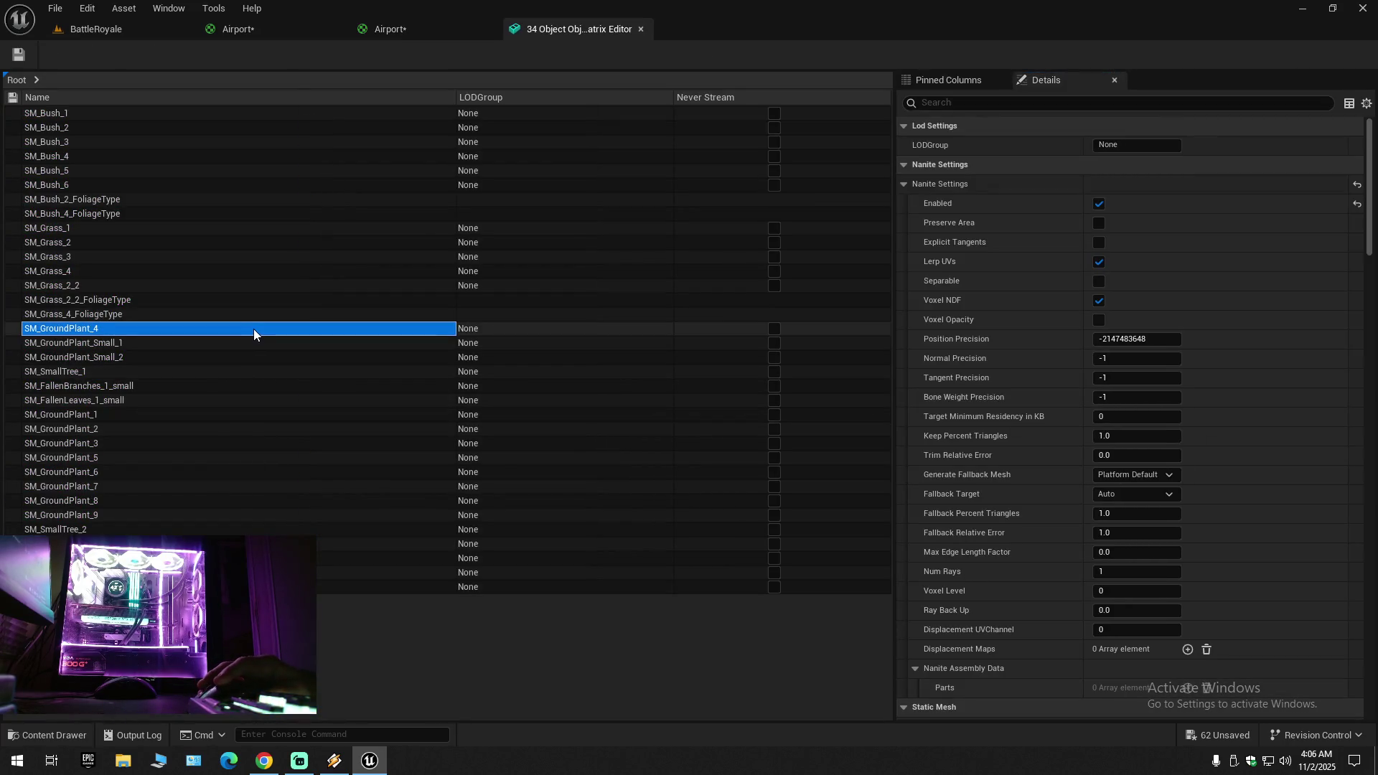
pyautogui.hotkey('ctrl', 'a')
pyautogui.keyDown('ctrl'); pyautogui.click(125, 202); pyautogui.keyUp('ctrl')
pyautogui.keyDown('ctrl'); pyautogui.click(114, 214); pyautogui.keyUp('ctrl')
pyautogui.keyDown('ctrl'); pyautogui.click(114, 300); pyautogui.keyUp('ctrl')
pyautogui.keyDown('ctrl'); pyautogui.click(115, 314); pyautogui.keyUp('ctrl')
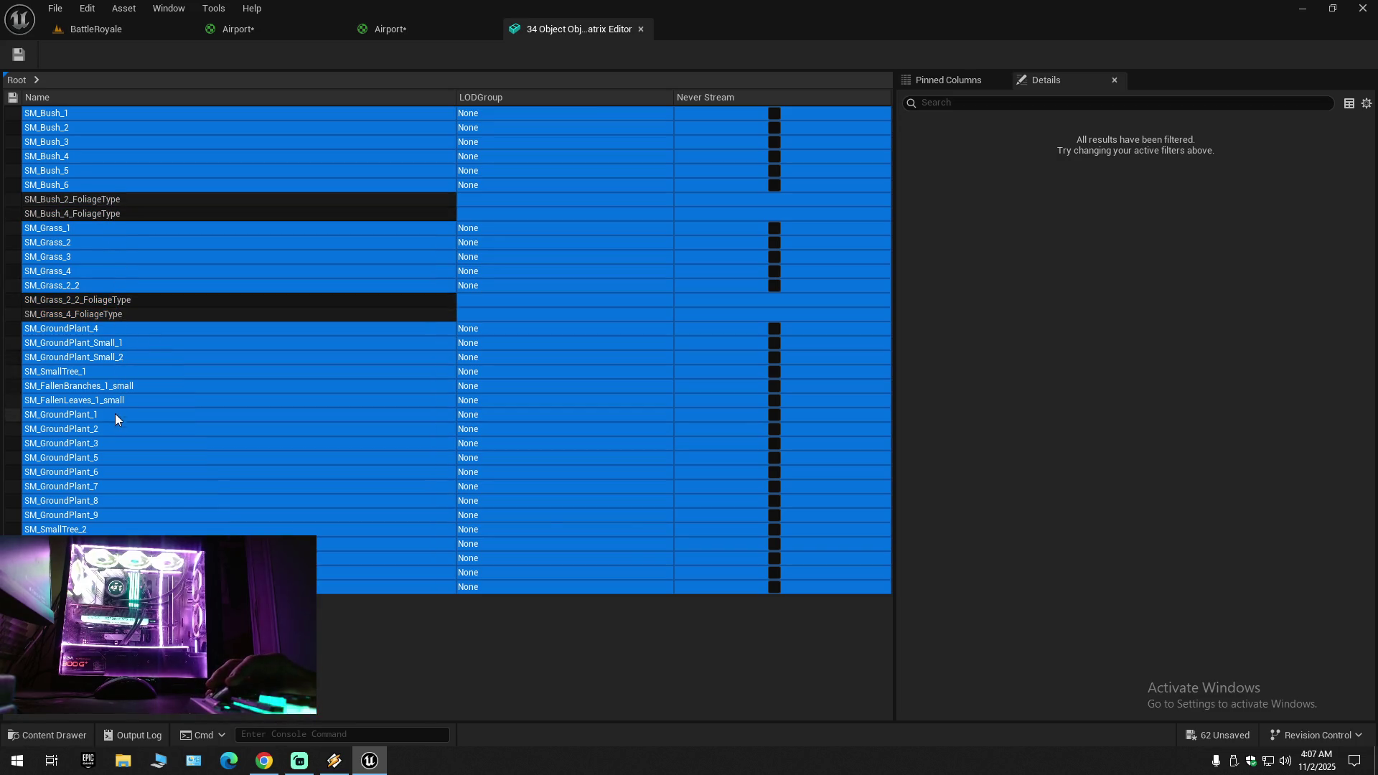
pyautogui.click(97, 371)
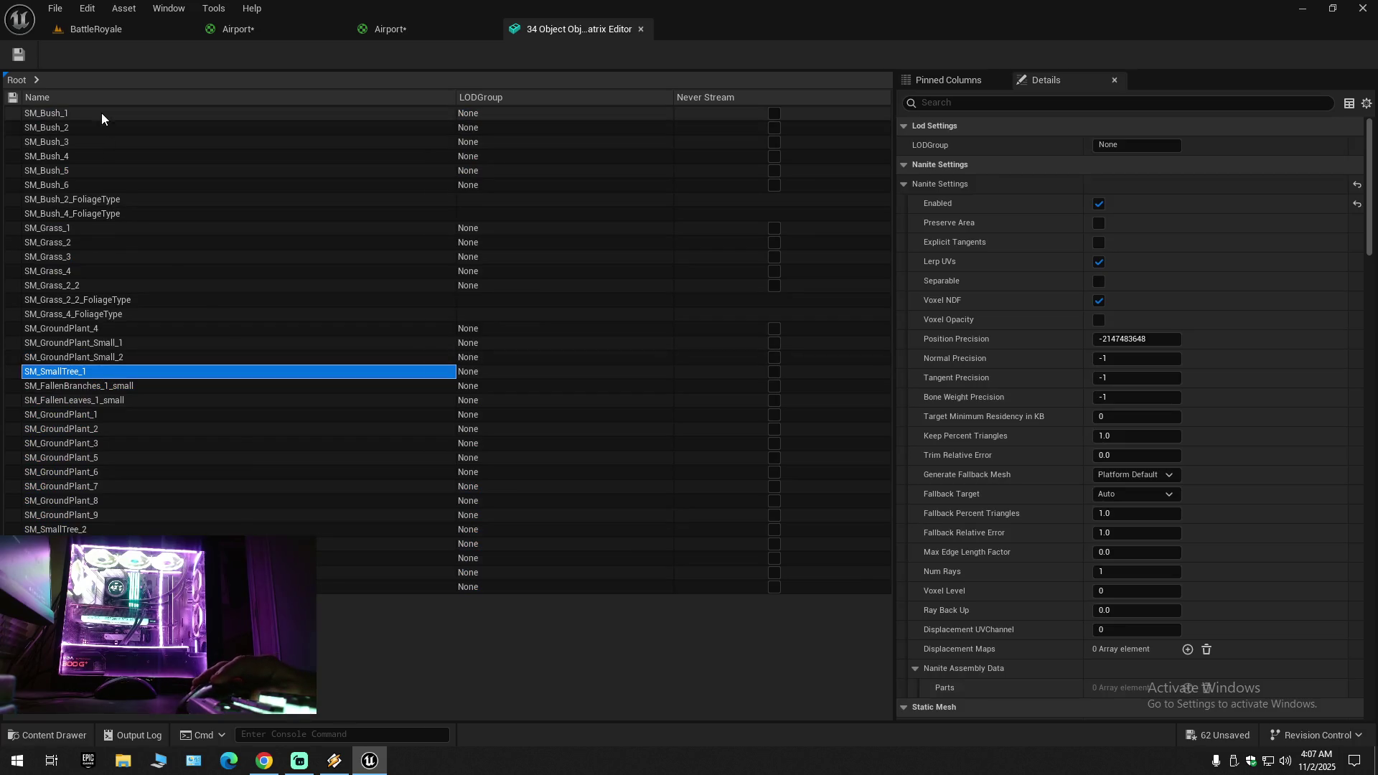
pyautogui.keyDown('shift'); pyautogui.click(102, 114); pyautogui.keyUp('shift')
pyautogui.keyDown('ctrl'); pyautogui.click(93, 199); pyautogui.keyUp('ctrl')
pyautogui.keyDown('ctrl'); pyautogui.click(93, 213); pyautogui.keyUp('ctrl')
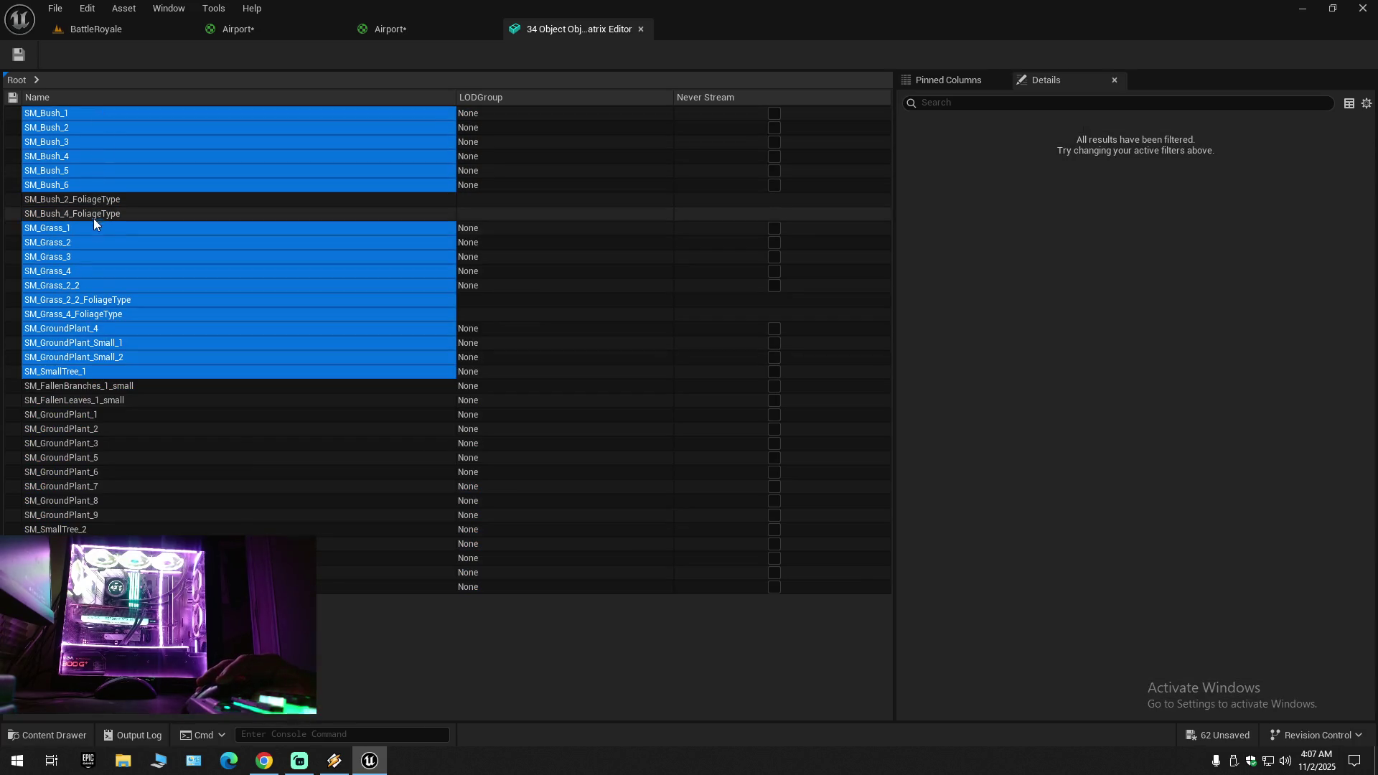
pyautogui.keyDown('ctrl'); pyautogui.click(90, 300); pyautogui.keyUp('ctrl')
pyautogui.keyDown('ctrl'); pyautogui.click(90, 314); pyautogui.keyUp('ctrl')
pyautogui.click(967, 104)
pyautogui.write('cu')
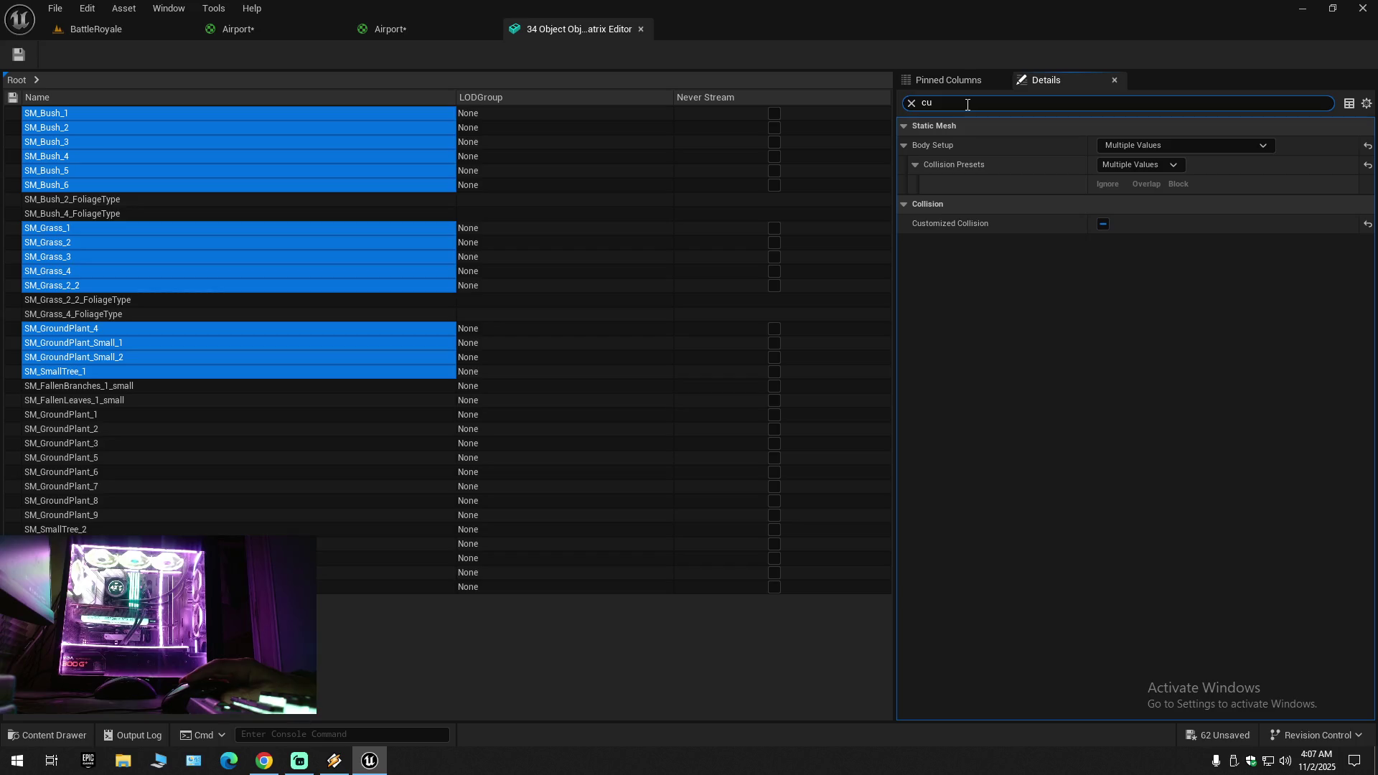
pyautogui.write('l')
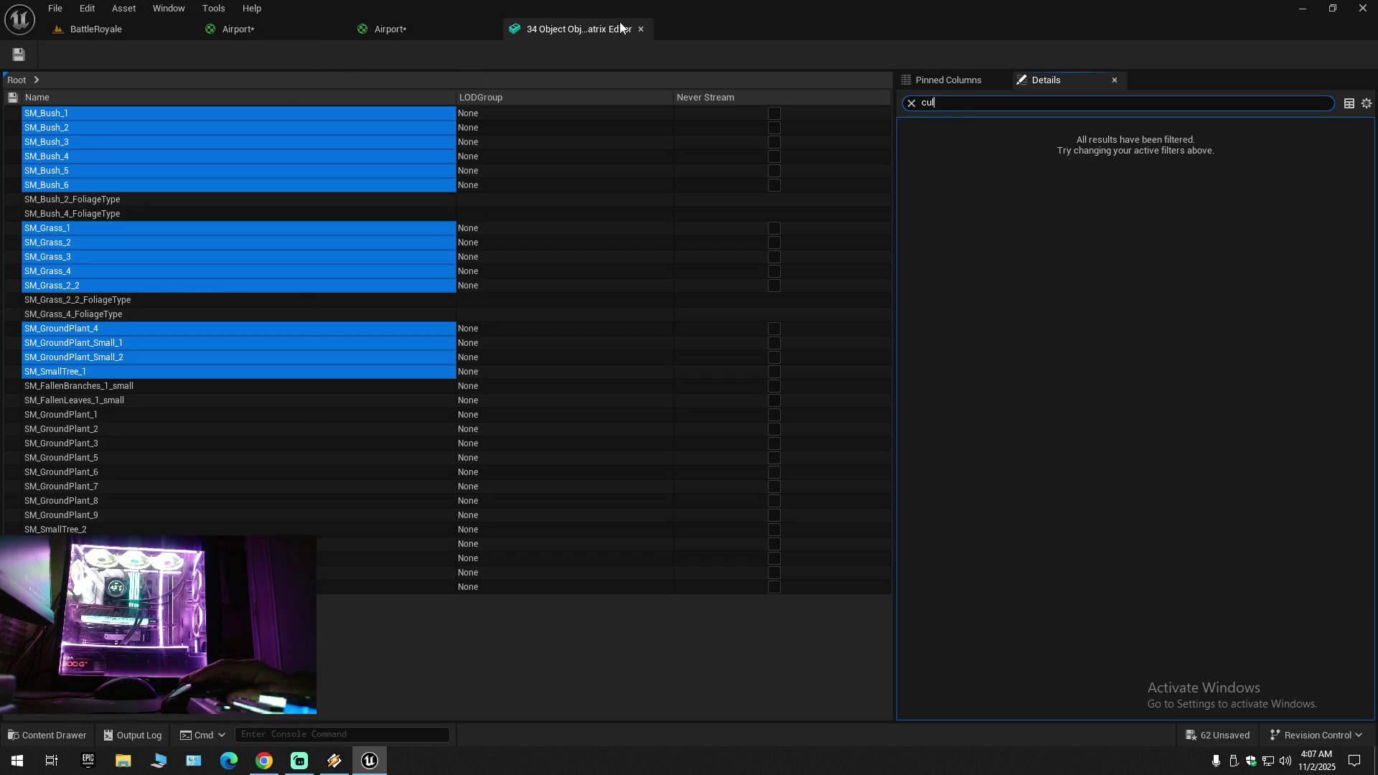
pyautogui.click(640, 29)
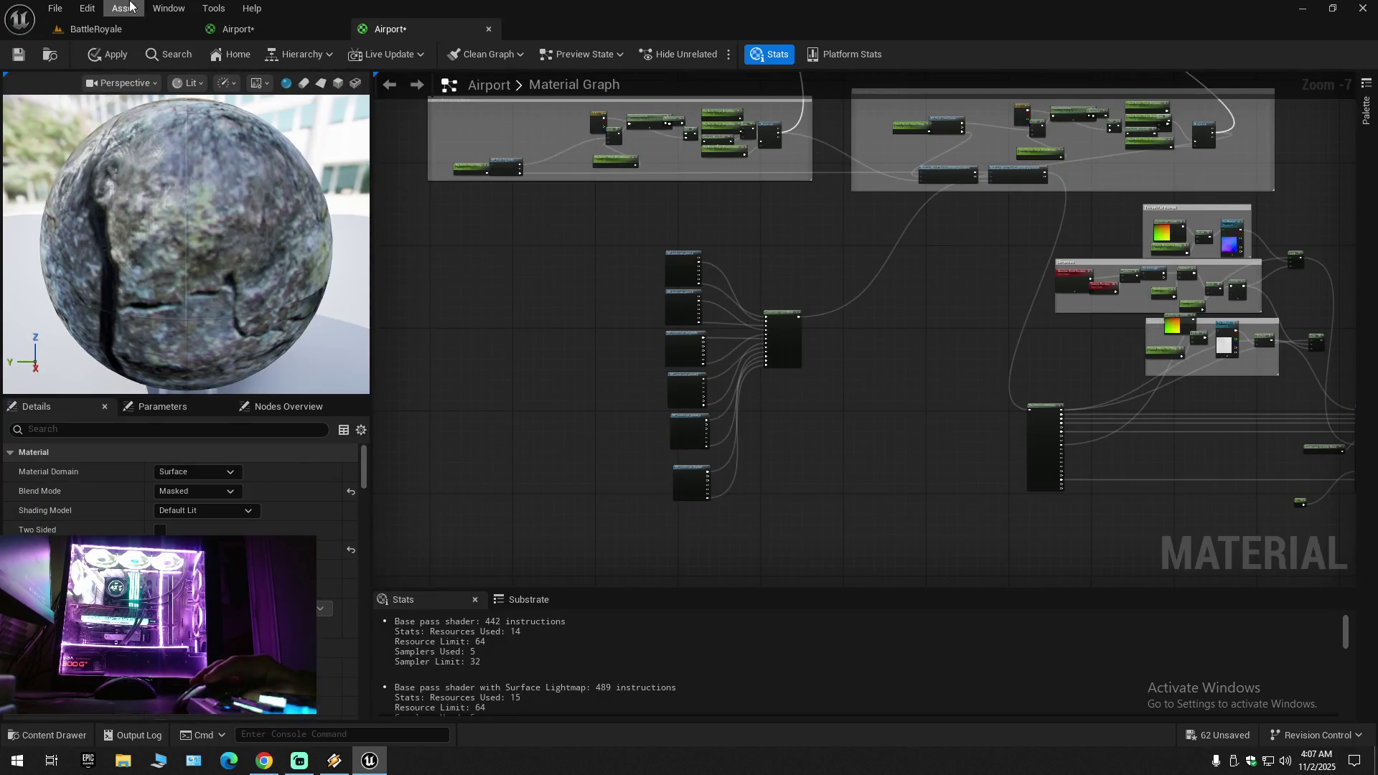
pyautogui.click(95, 29)
pyautogui.click(53, 733)
pyautogui.hotkey('alt', 'Left')
pyautogui.click(407, 601)
pyautogui.hotkey('alt', 'Left')
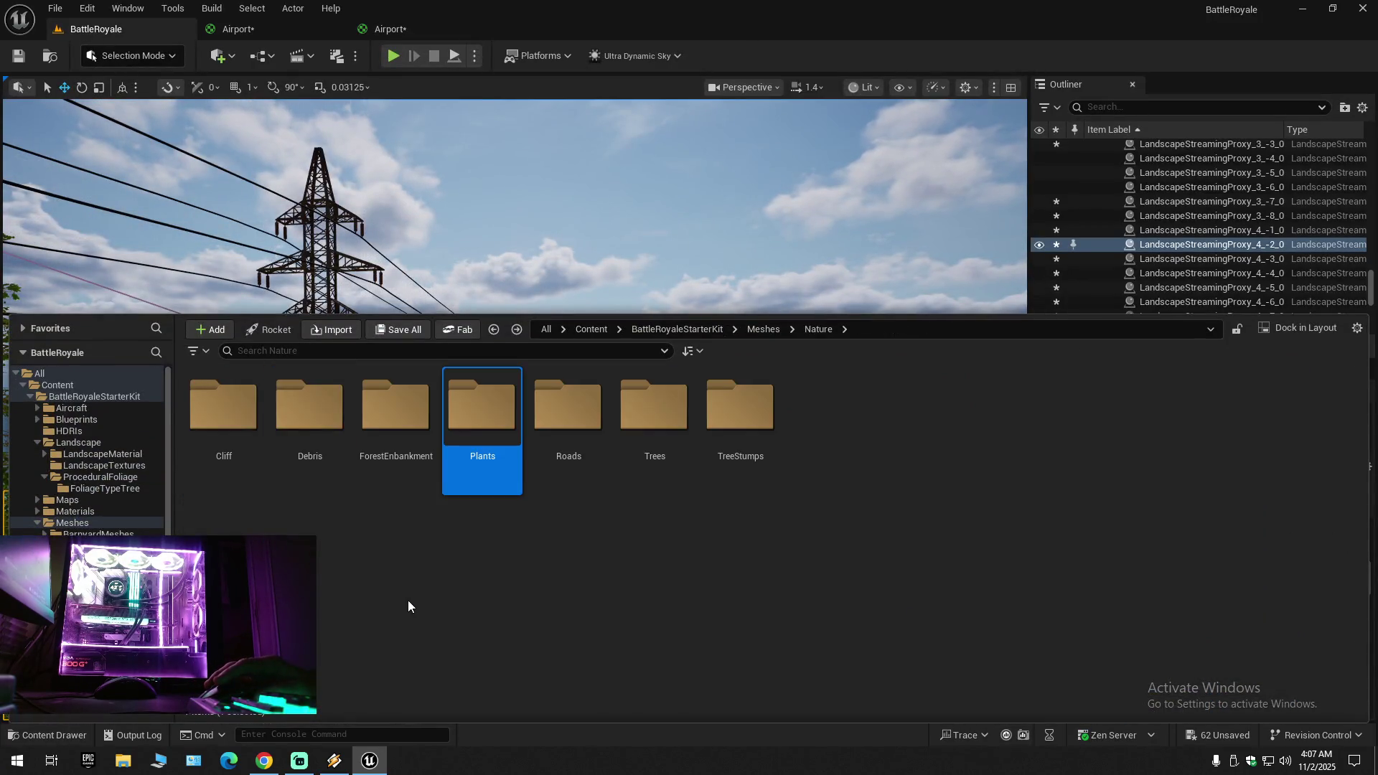
pyautogui.click(581, 428)
pyautogui.doubleClick(582, 427)
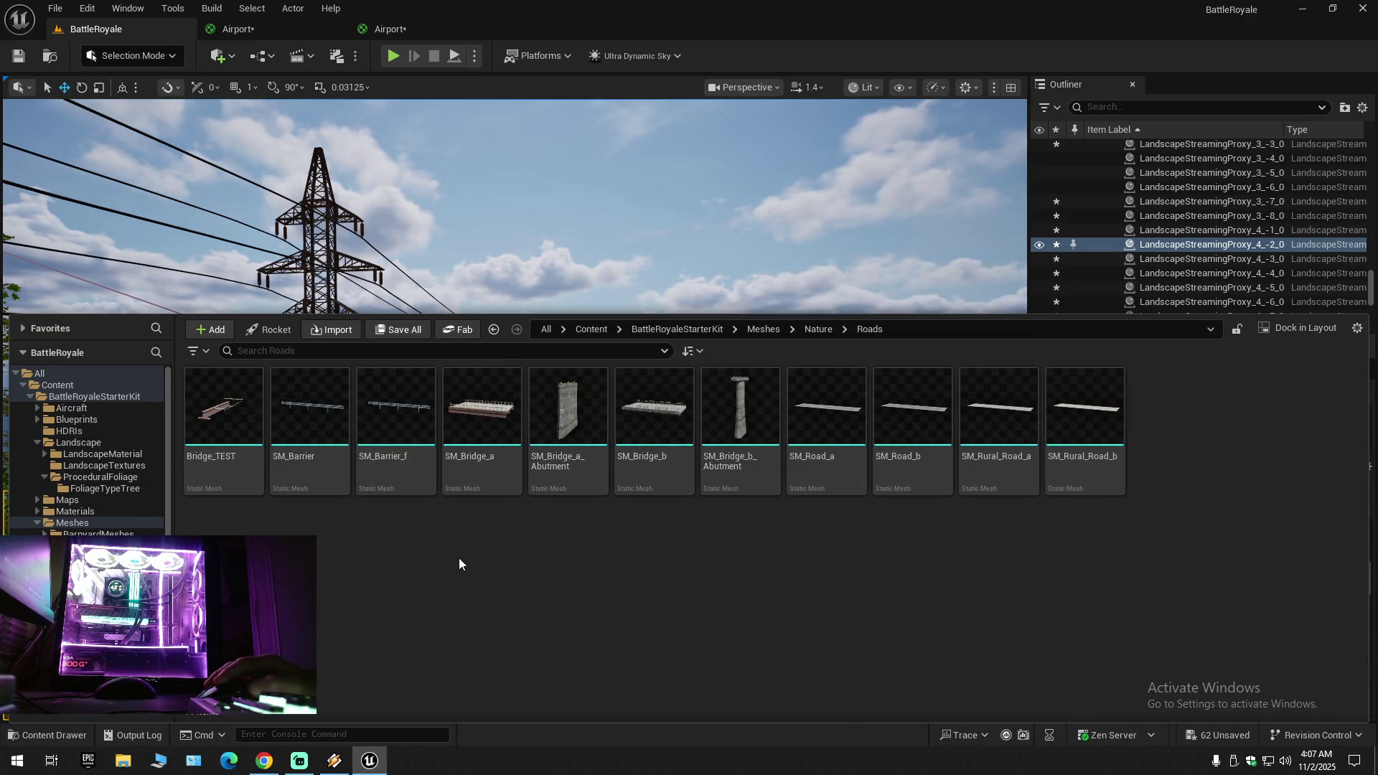
pyautogui.hotkey('alt', 'Left')
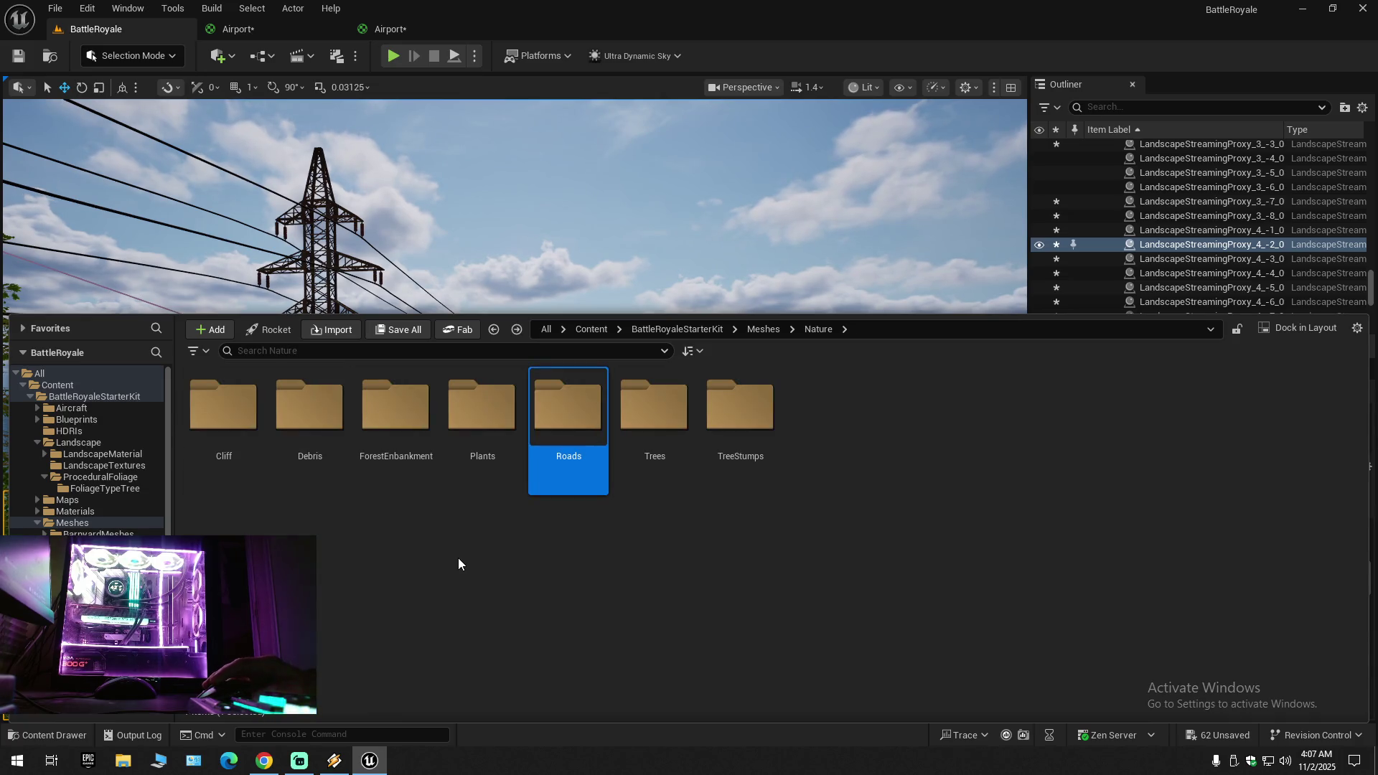
pyautogui.click(658, 419)
pyautogui.doubleClick(658, 419)
pyautogui.click(240, 439)
pyautogui.doubleClick(240, 440)
pyautogui.hotkey('alt', 'Left')
pyautogui.click(307, 415)
pyautogui.doubleClick(307, 415)
pyautogui.hotkey('alt', 'Left')
pyautogui.hotkey('alt', 'Left')
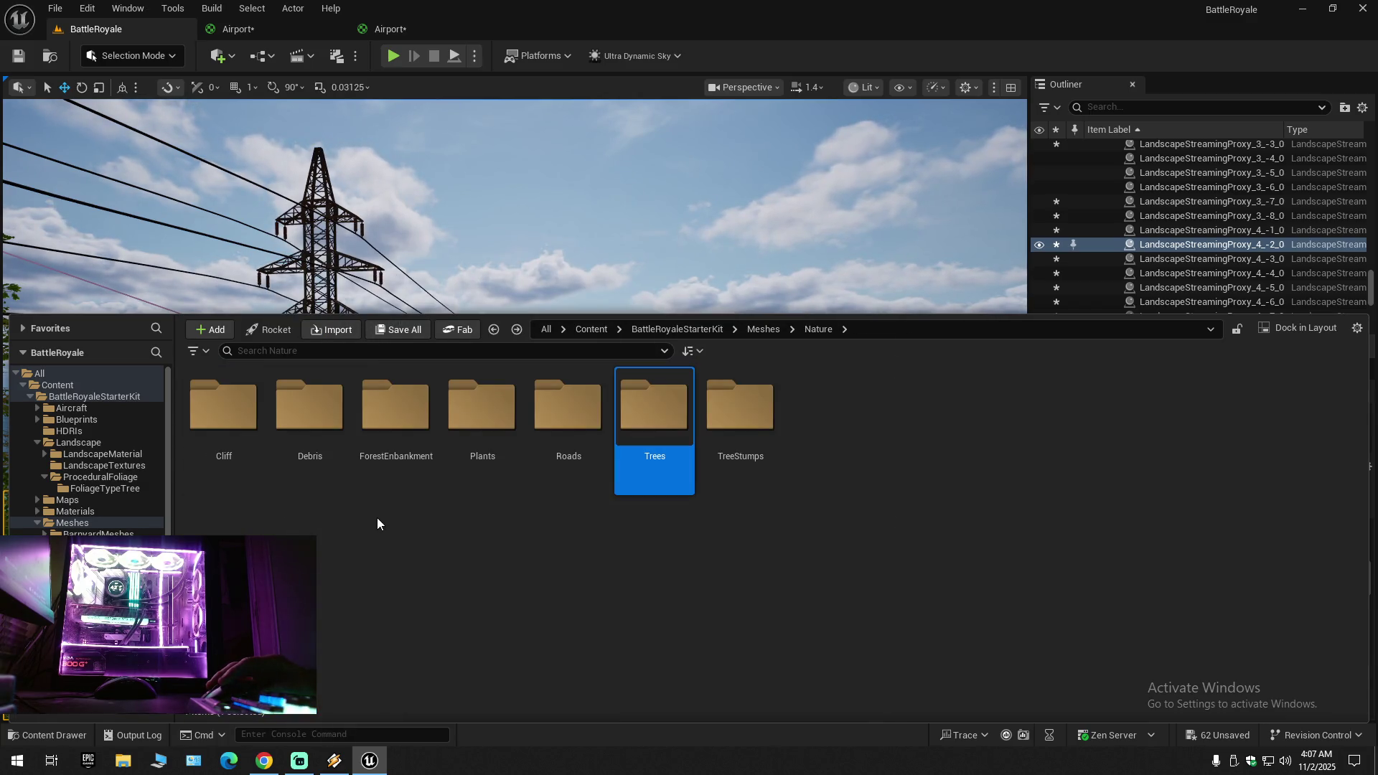
pyautogui.hotkey('alt', 'Left')
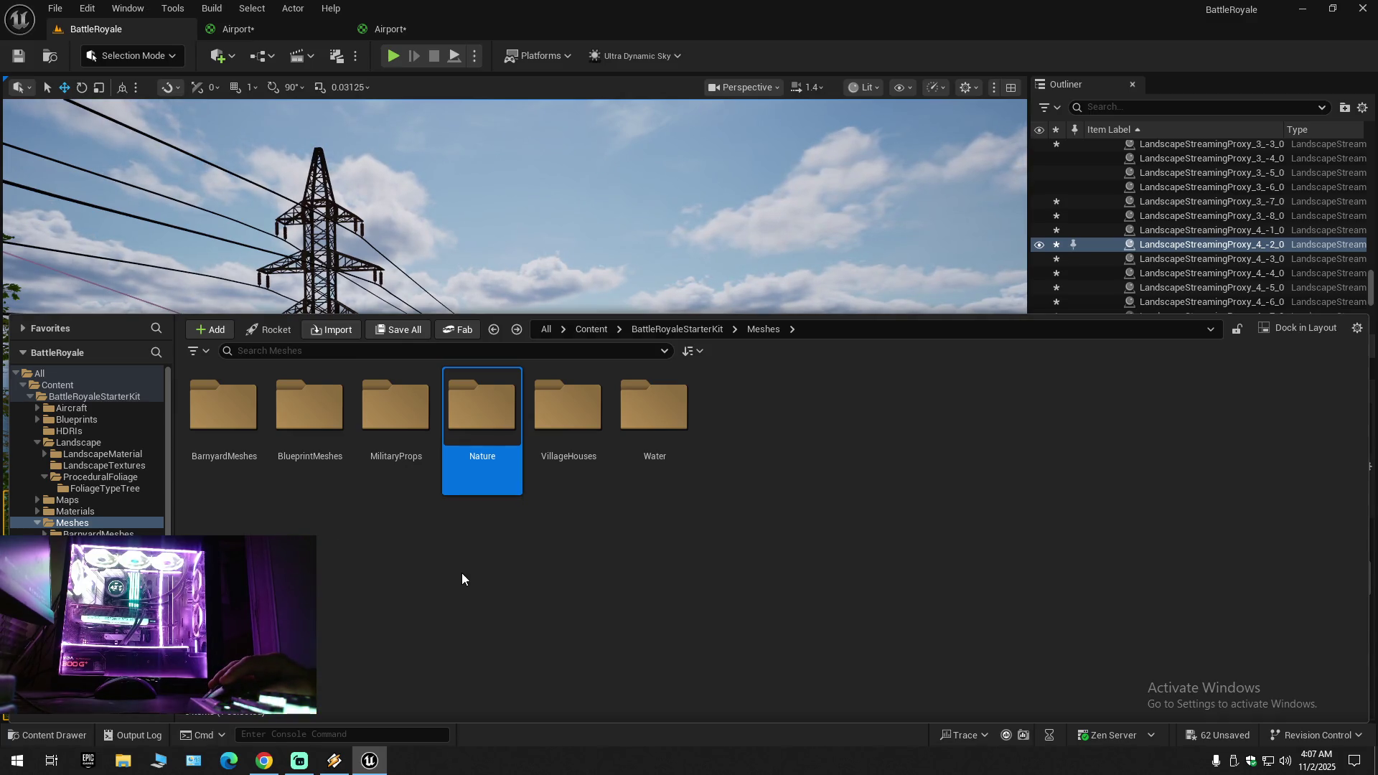
pyautogui.doubleClick(655, 429)
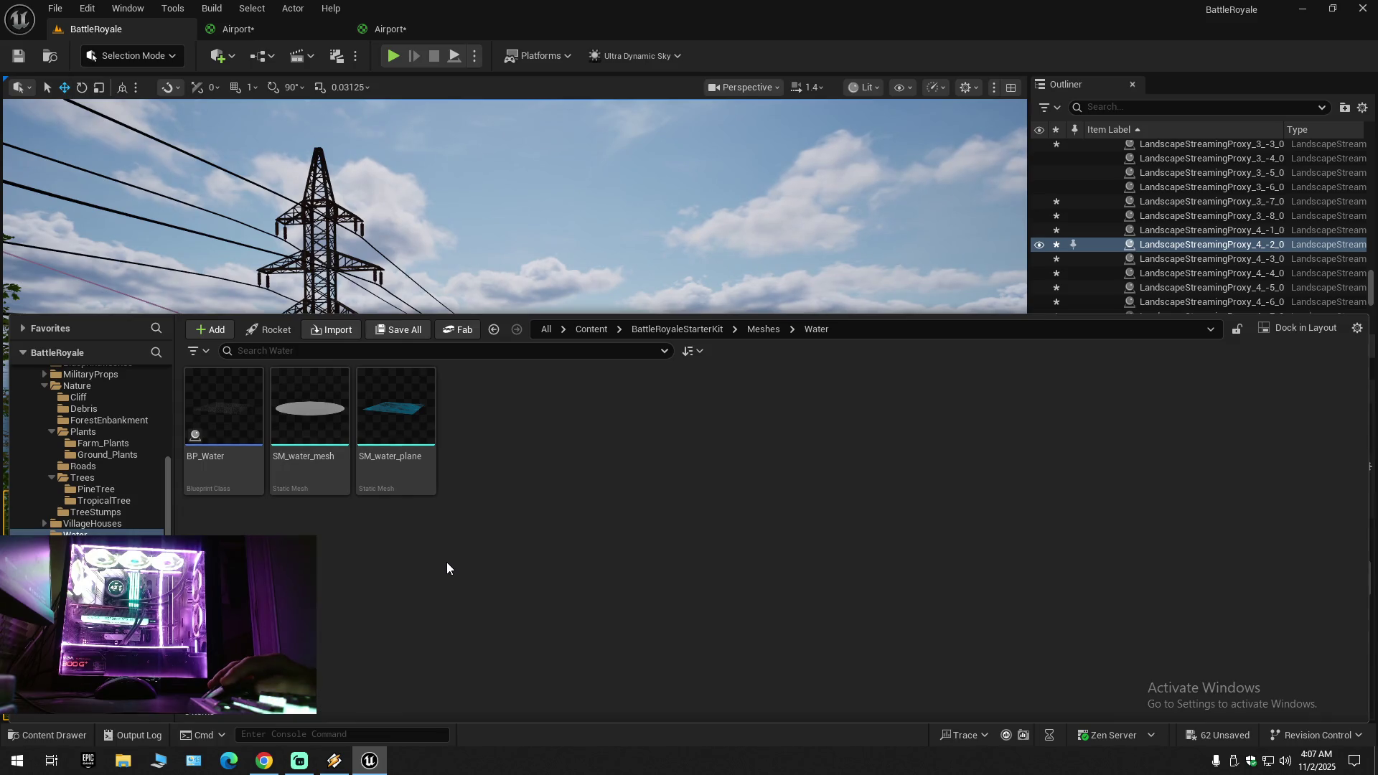
pyautogui.hotkey('alt', 'Left')
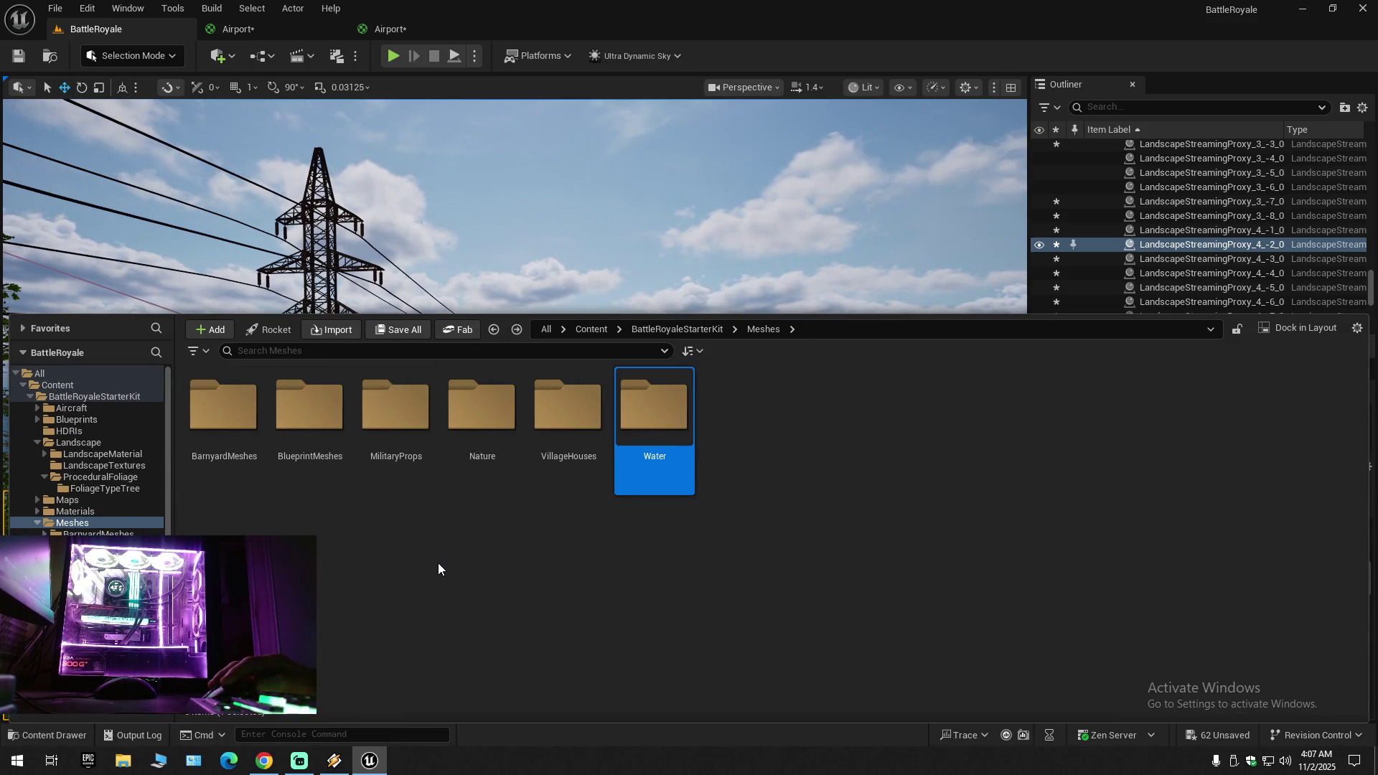
pyautogui.hotkey('alt', 'Left')
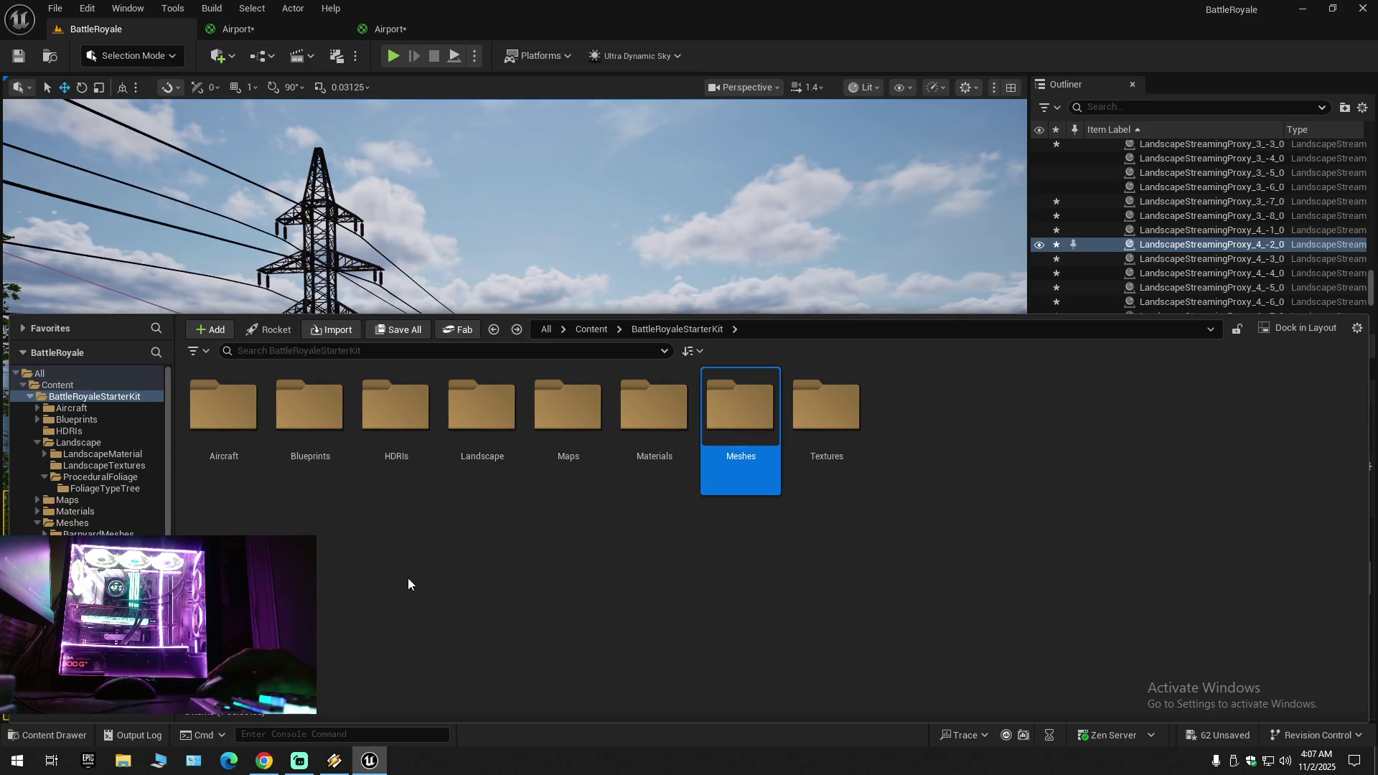
pyautogui.doubleClick(237, 437)
pyautogui.doubleClick(214, 424)
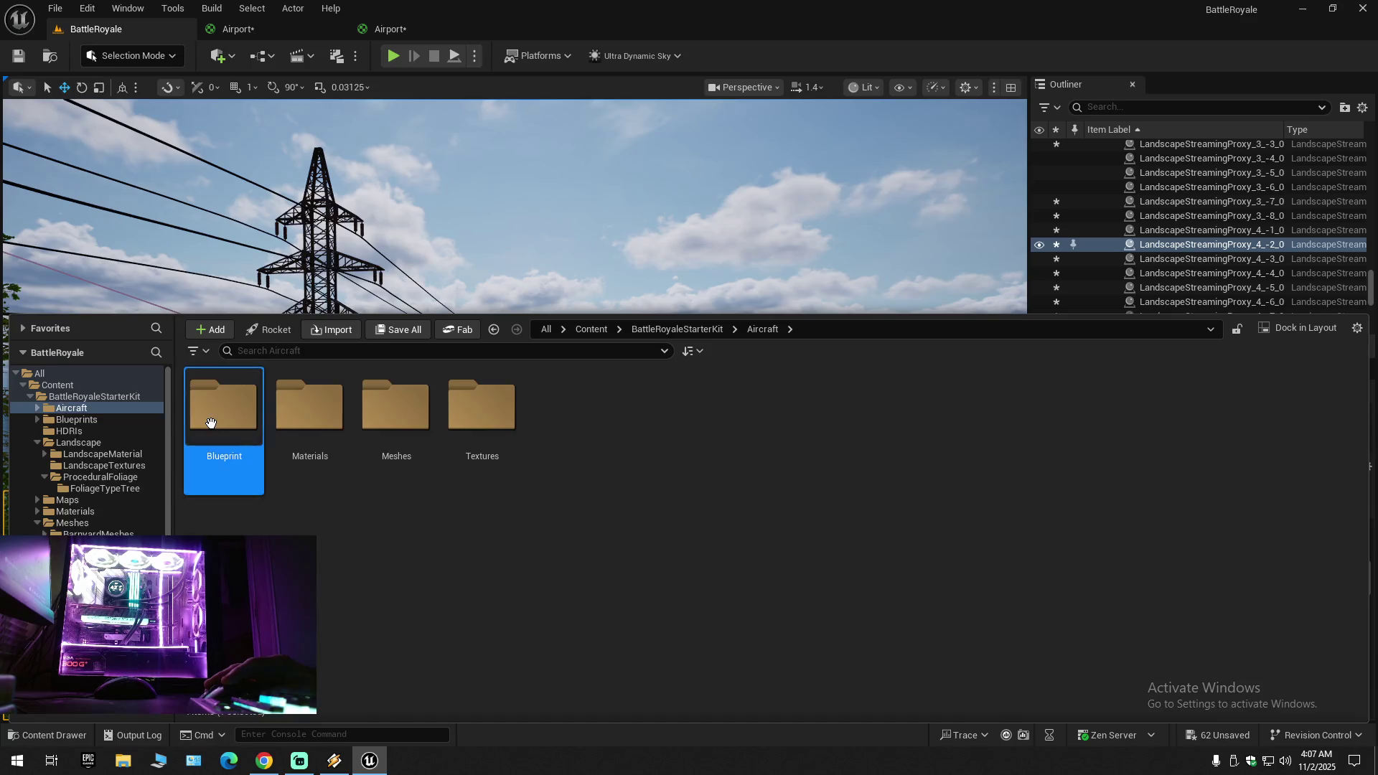
pyautogui.hotkey('alt', 'Left')
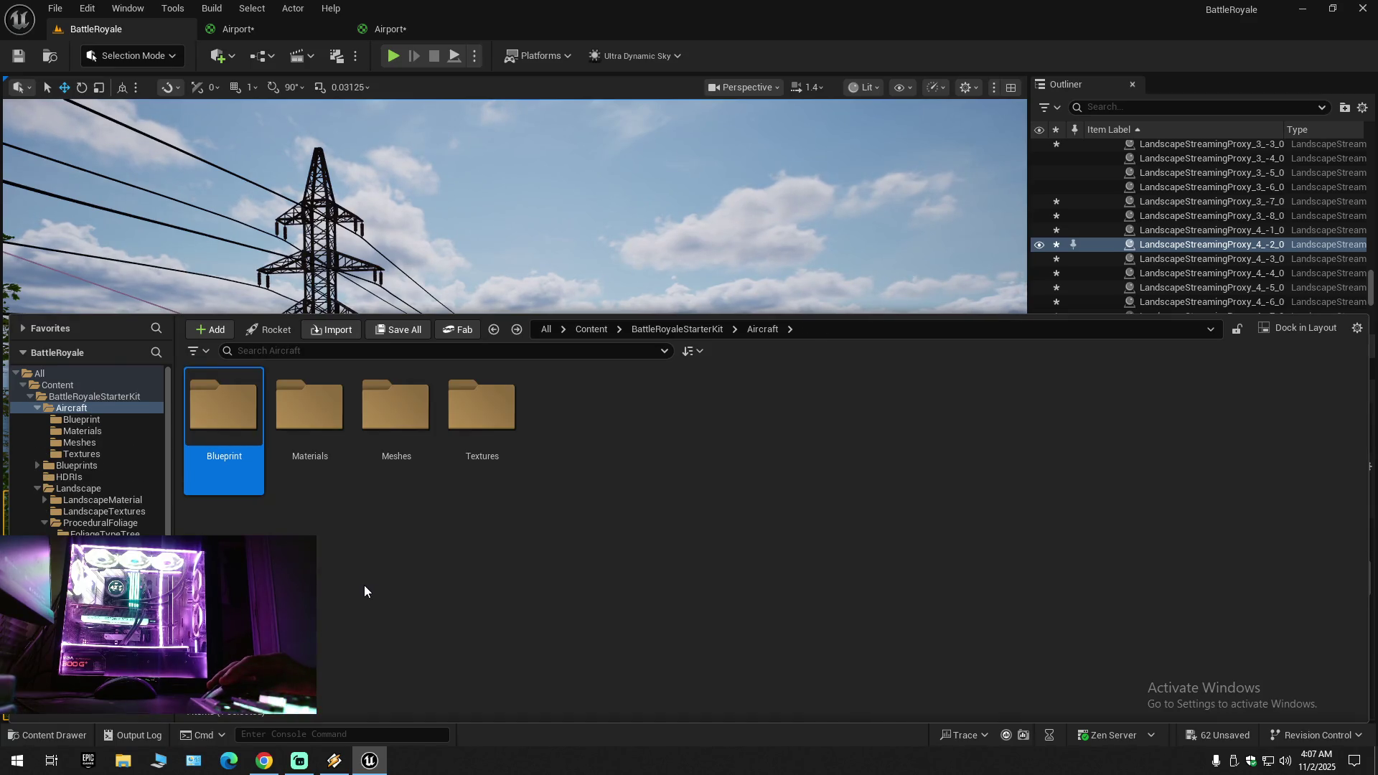
pyautogui.doubleClick(383, 421)
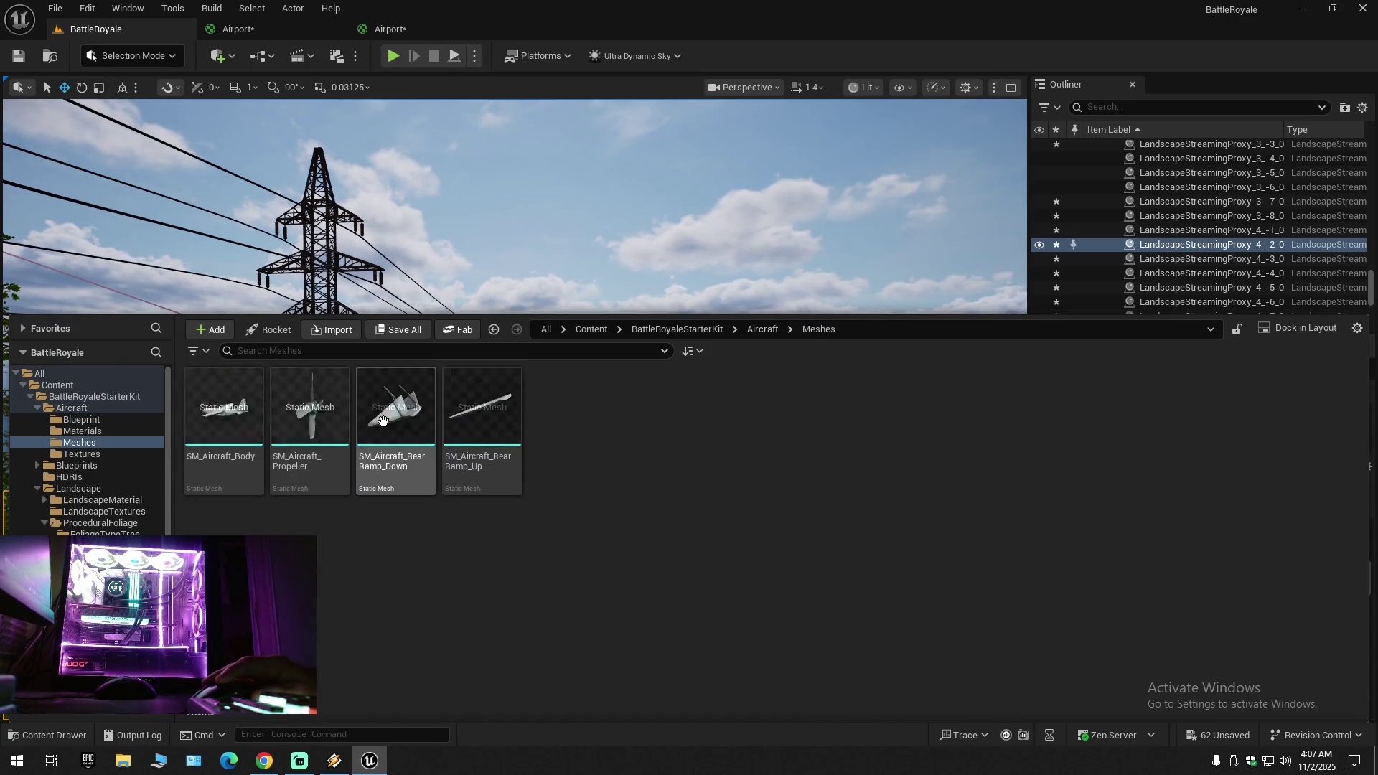
pyautogui.hotkey('alt', 'Left')
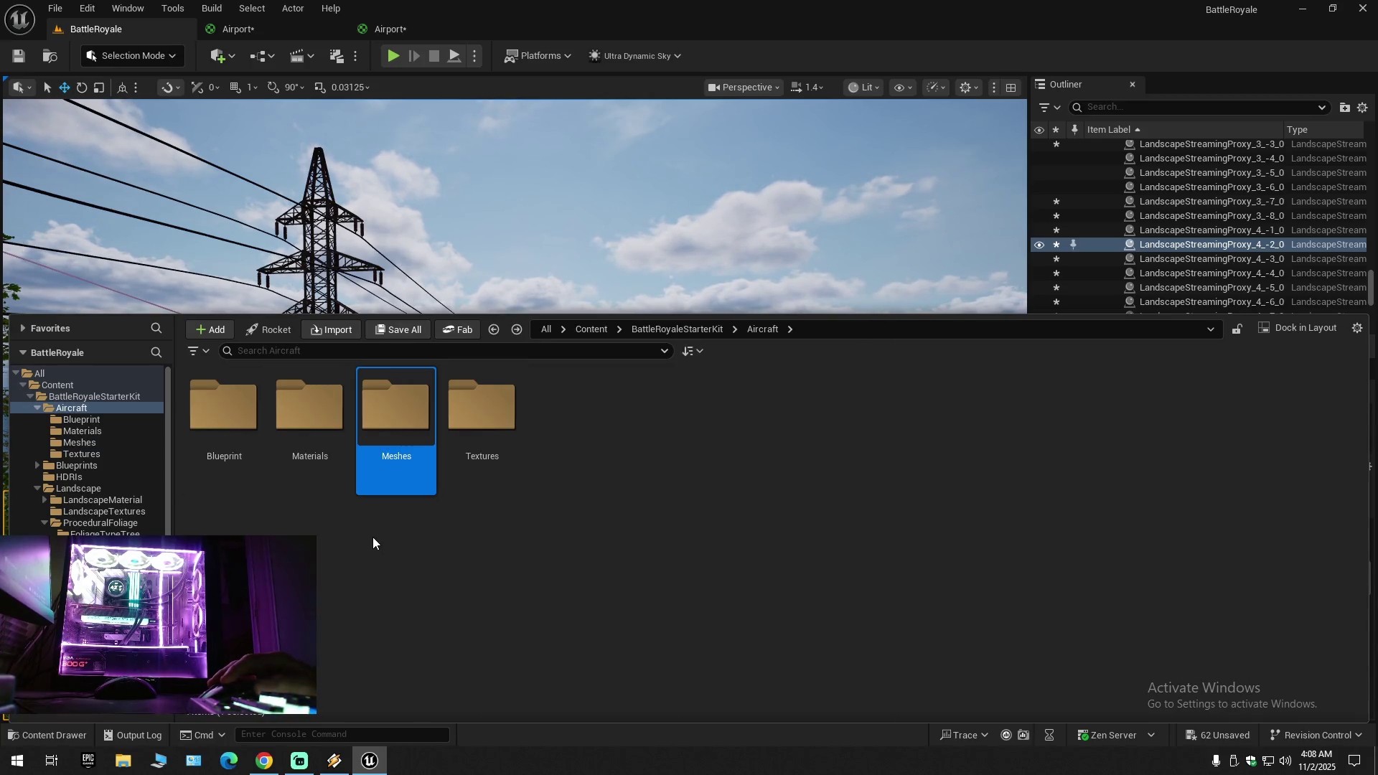
pyautogui.hotkey('alt', 'Left')
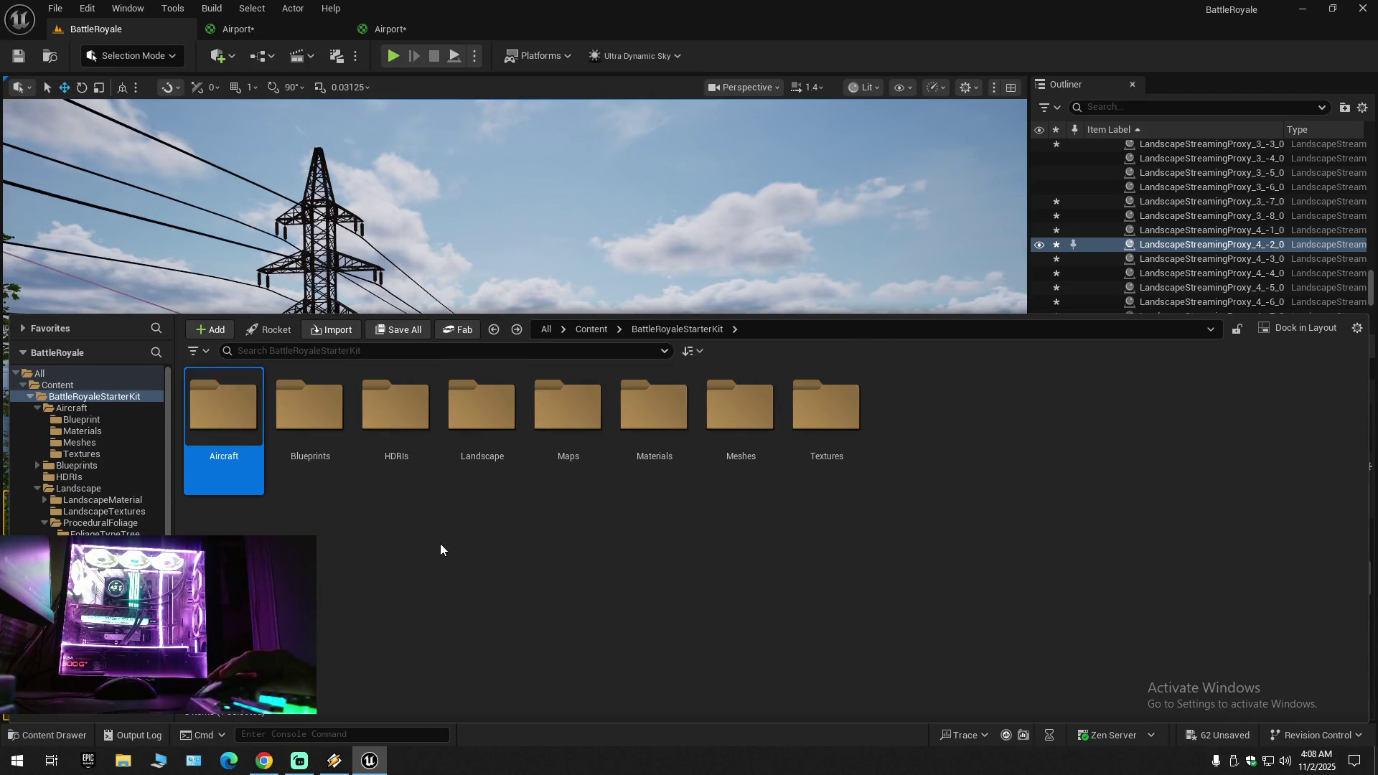
pyautogui.doubleClick(654, 436)
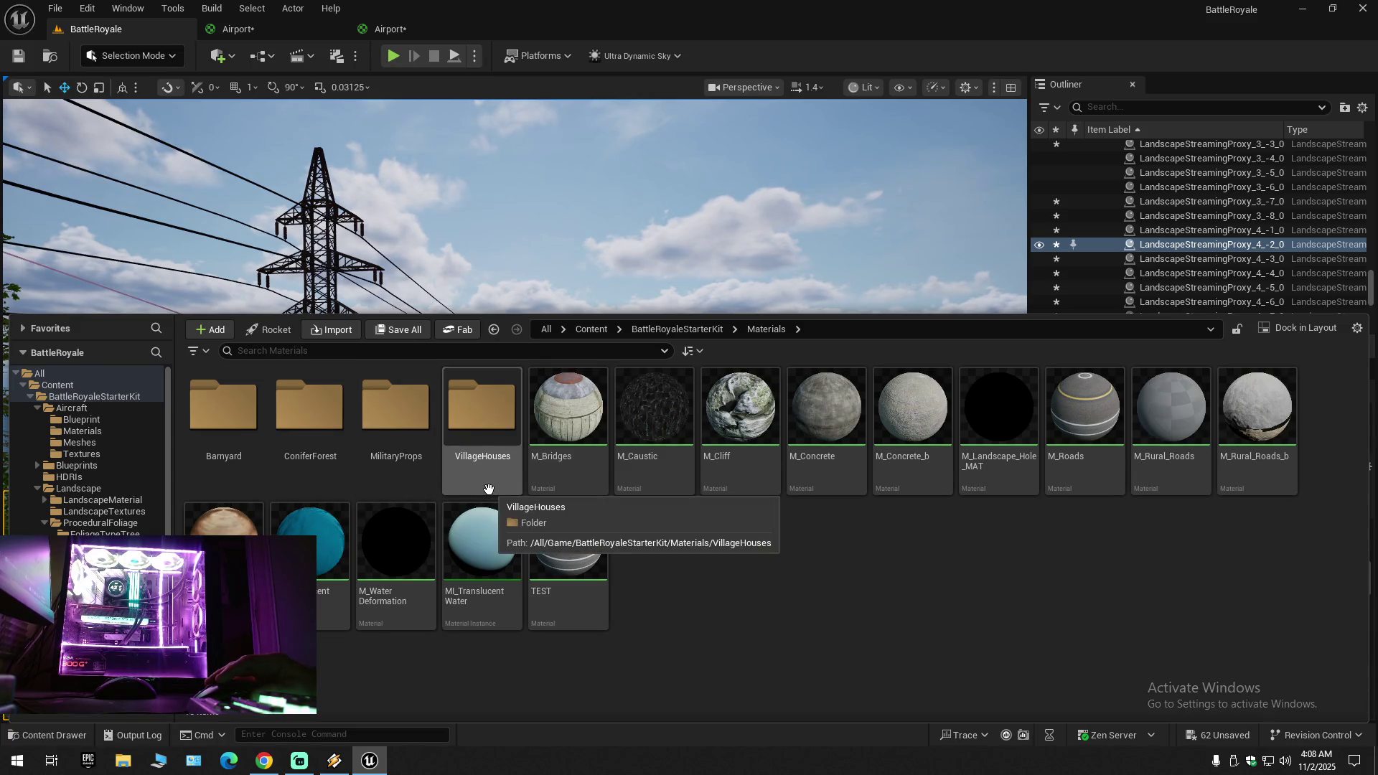
pyautogui.hotkey('alt', 'Left')
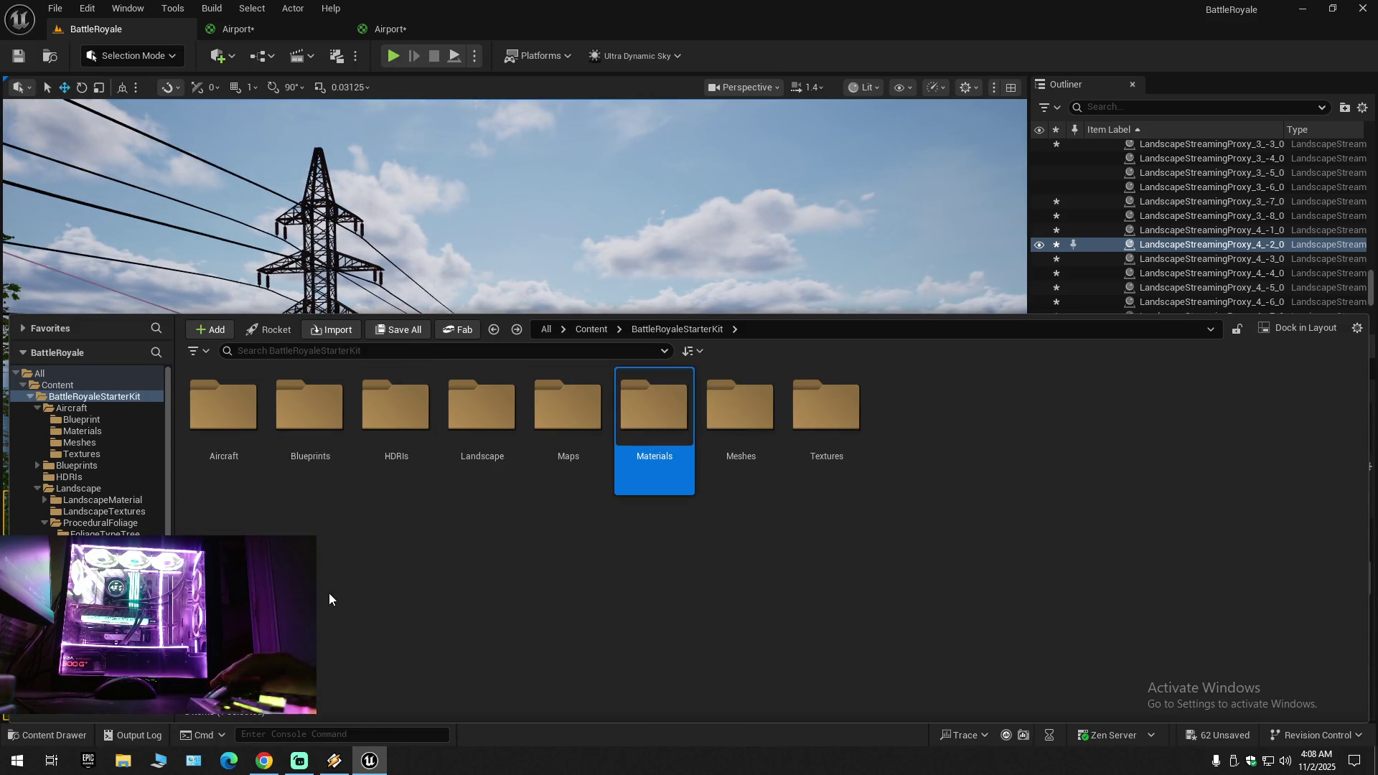
pyautogui.click(249, 506)
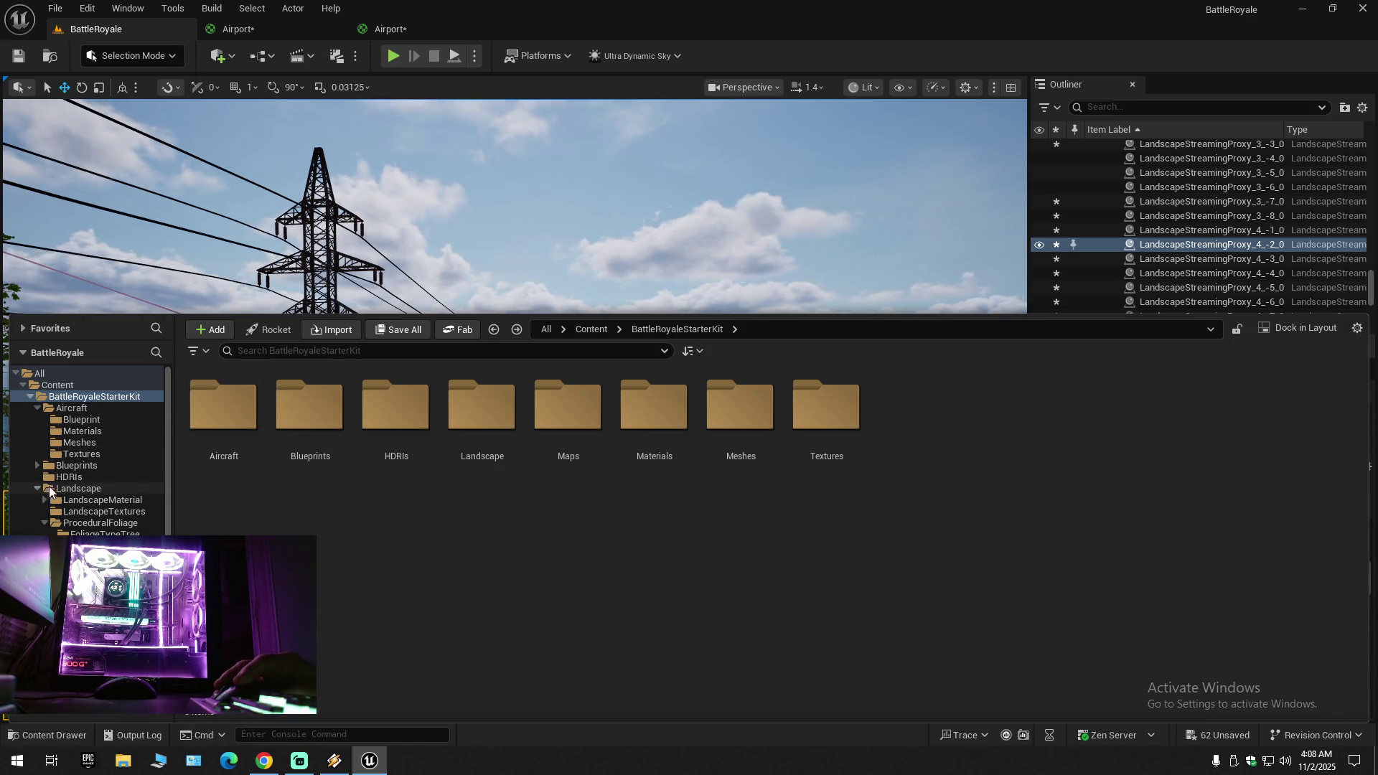
pyautogui.click(82, 491)
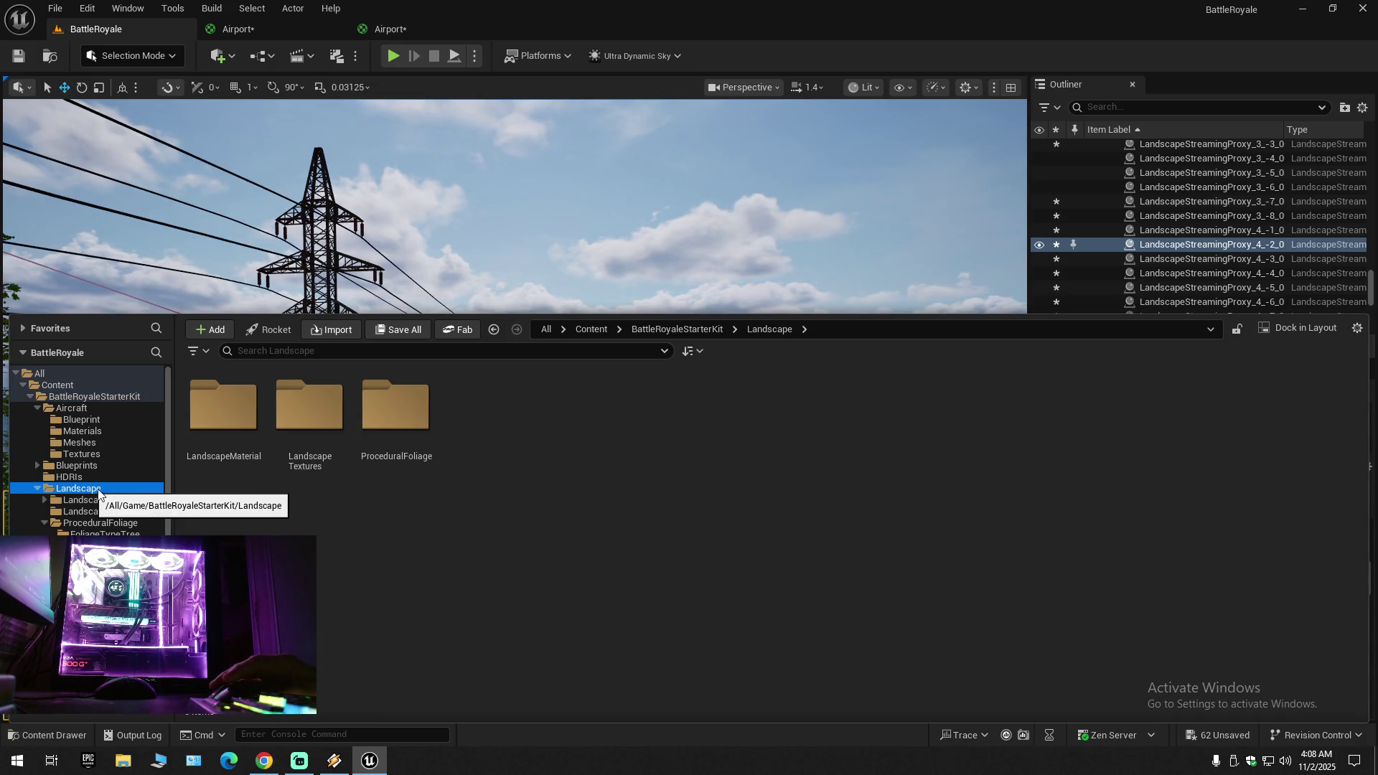
pyautogui.click(348, 580)
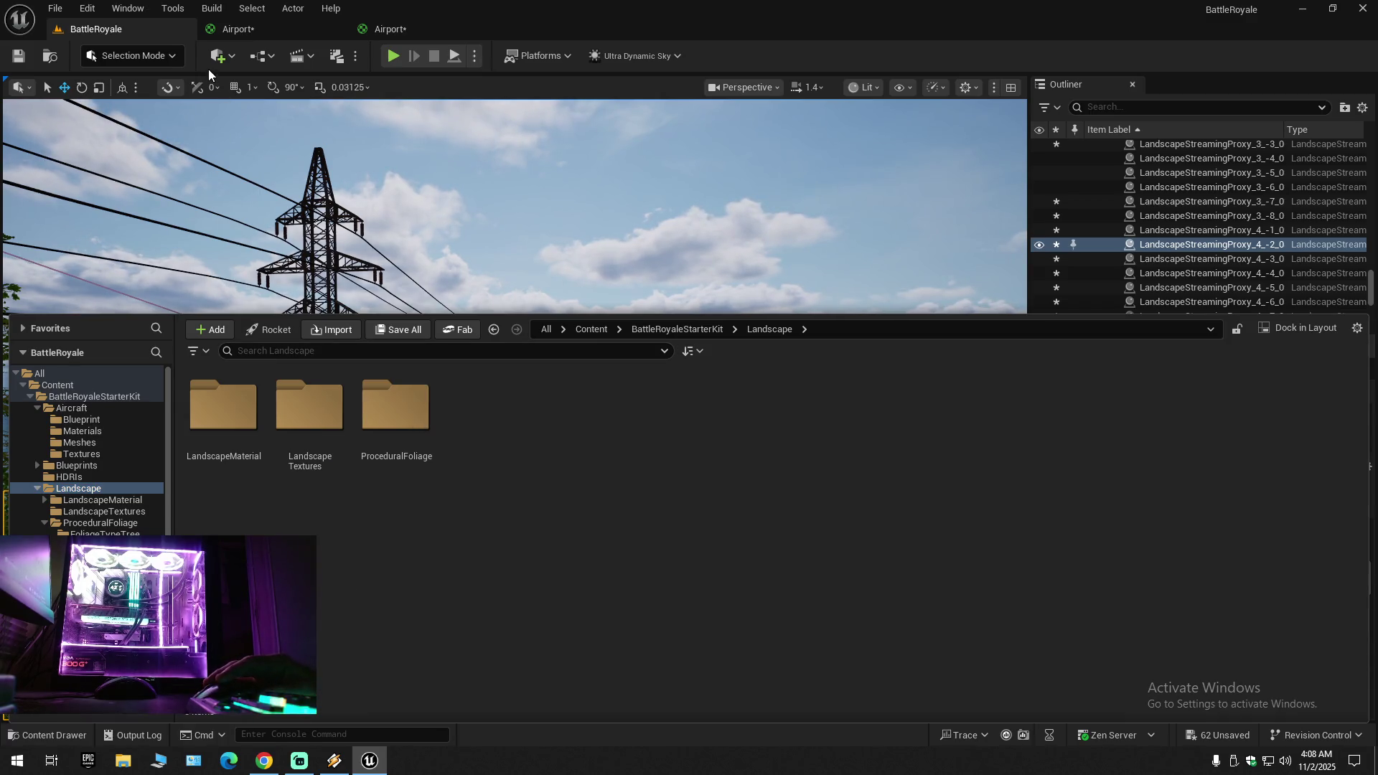
pyautogui.click(399, 31)
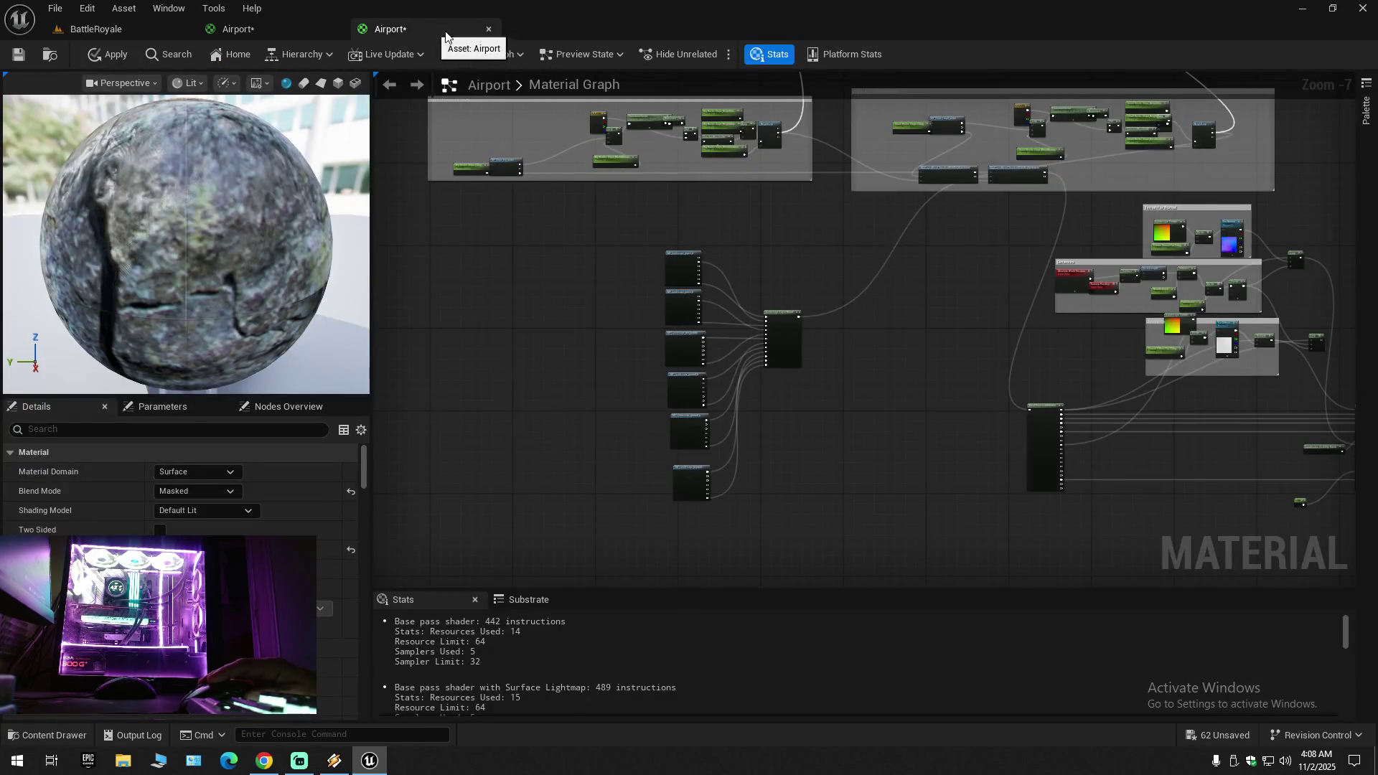
pyautogui.click(488, 29)
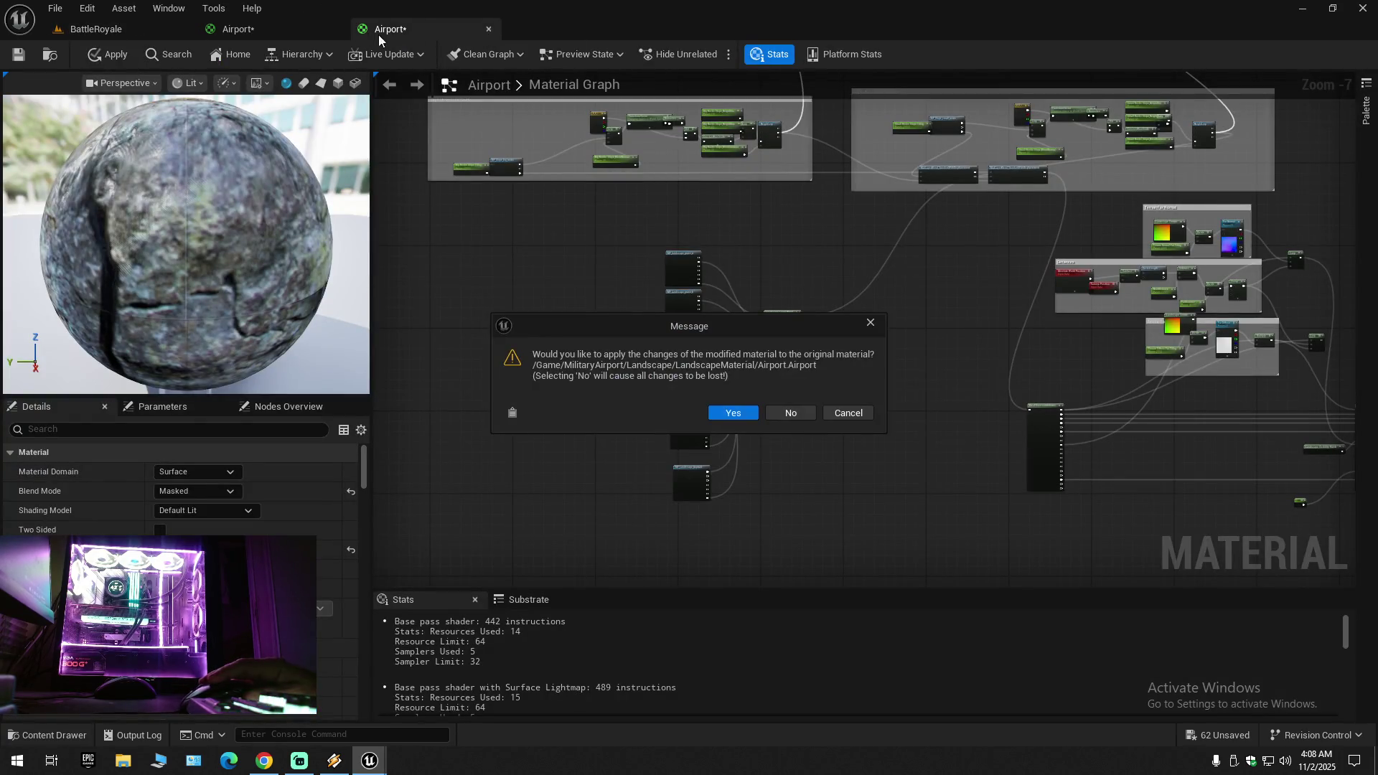
pyautogui.click(796, 412)
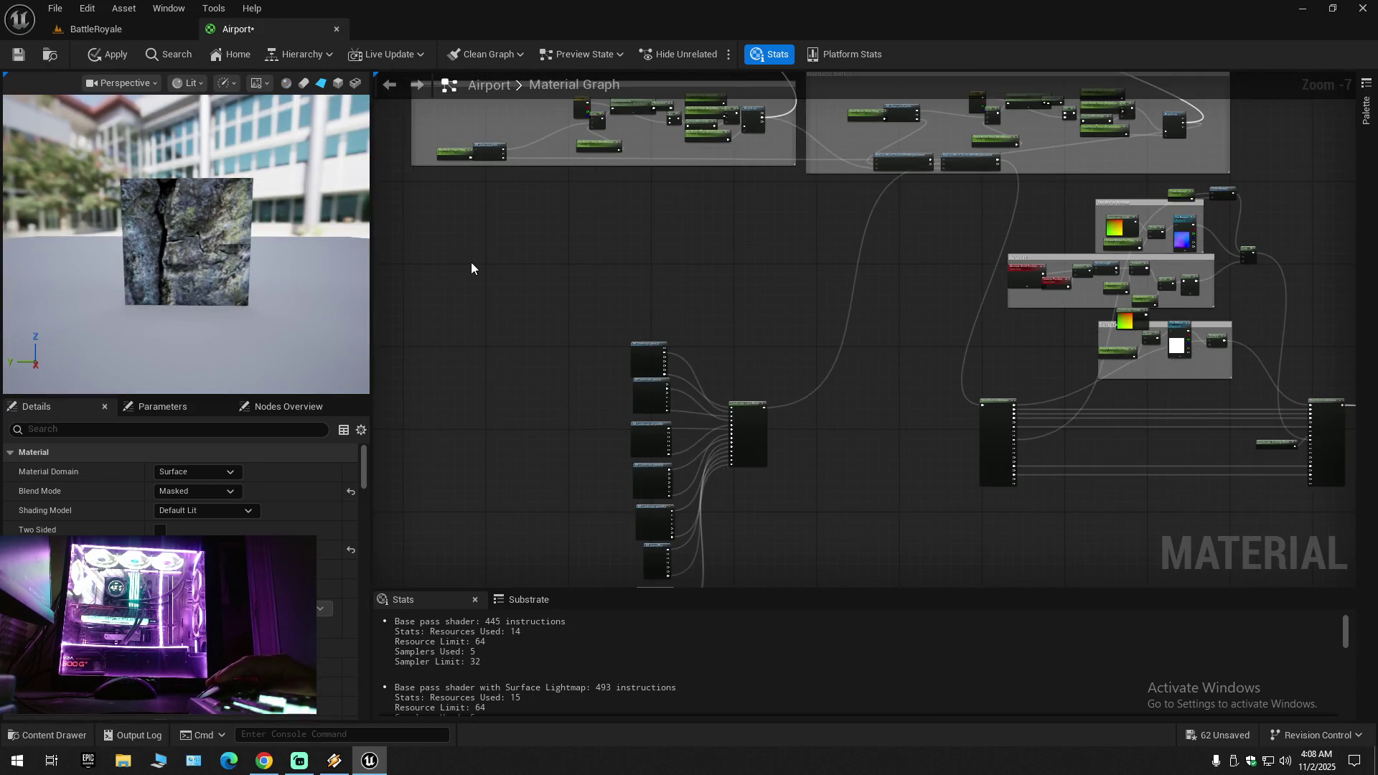
pyautogui.click(336, 29)
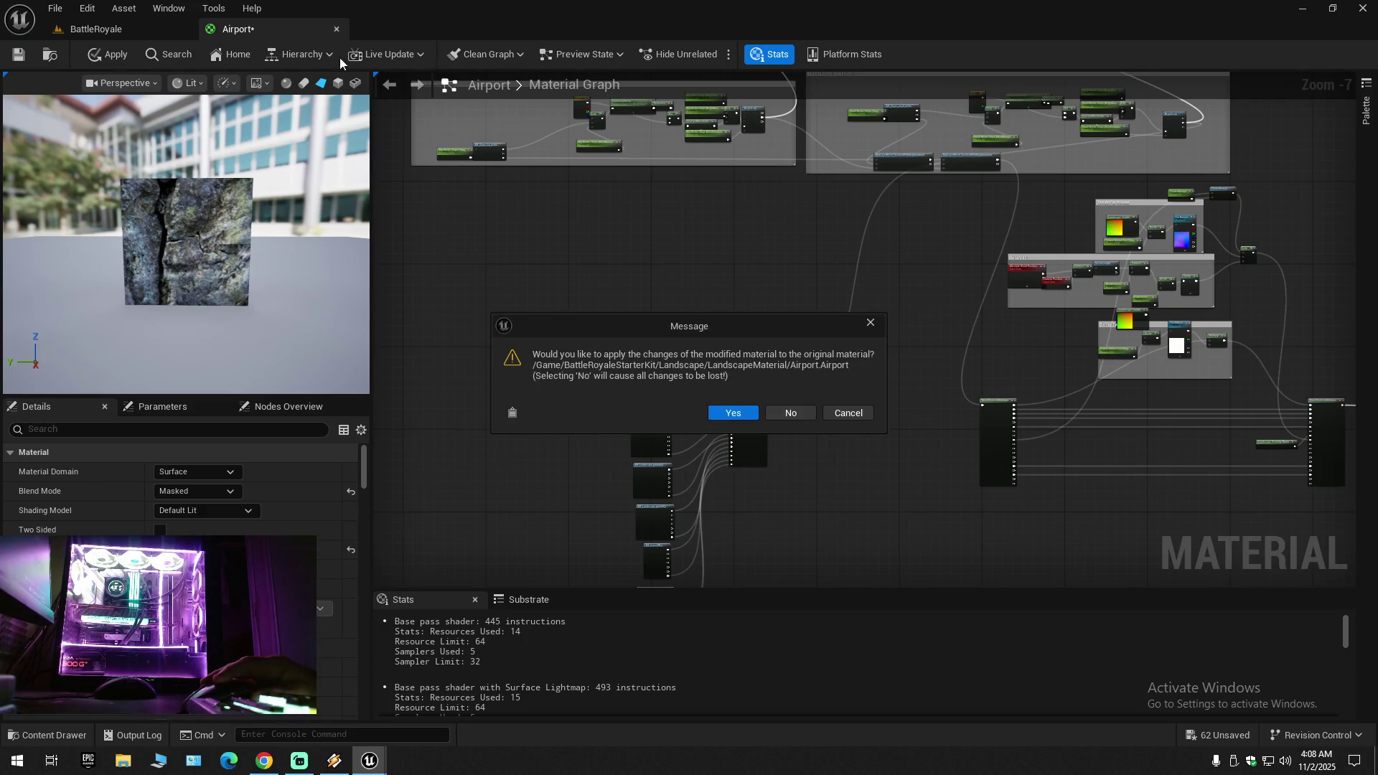
pyautogui.click(796, 412)
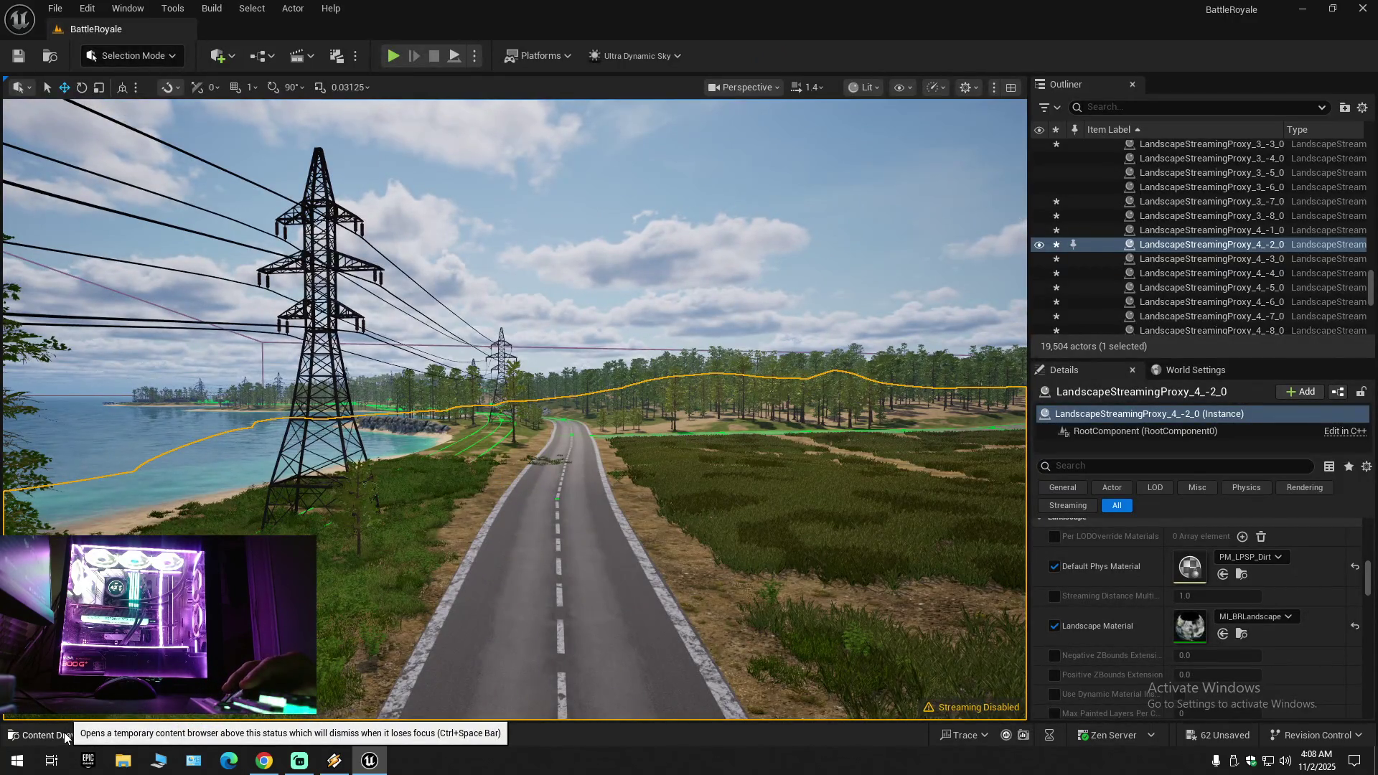
pyautogui.press('w')
pyautogui.scroll(-1, 514, 409)
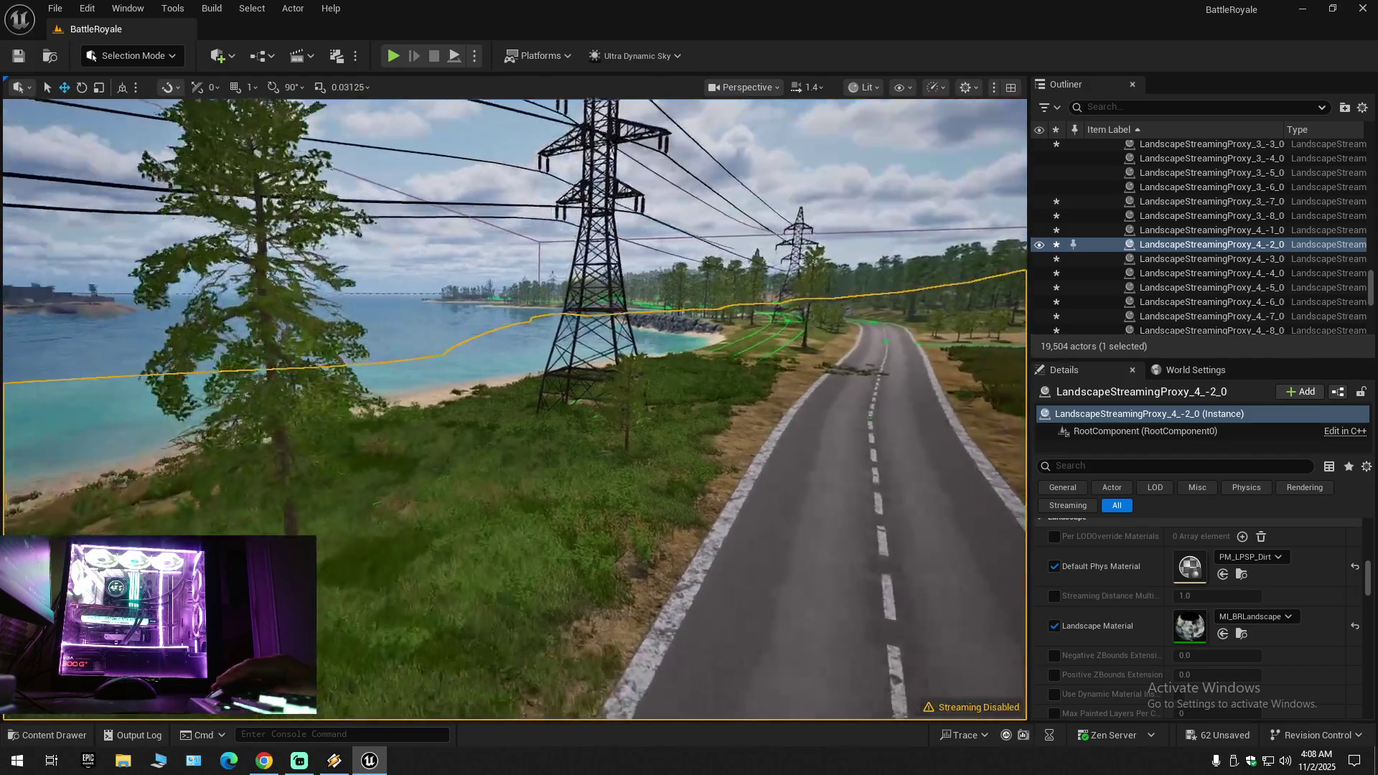
pyautogui.press('w')
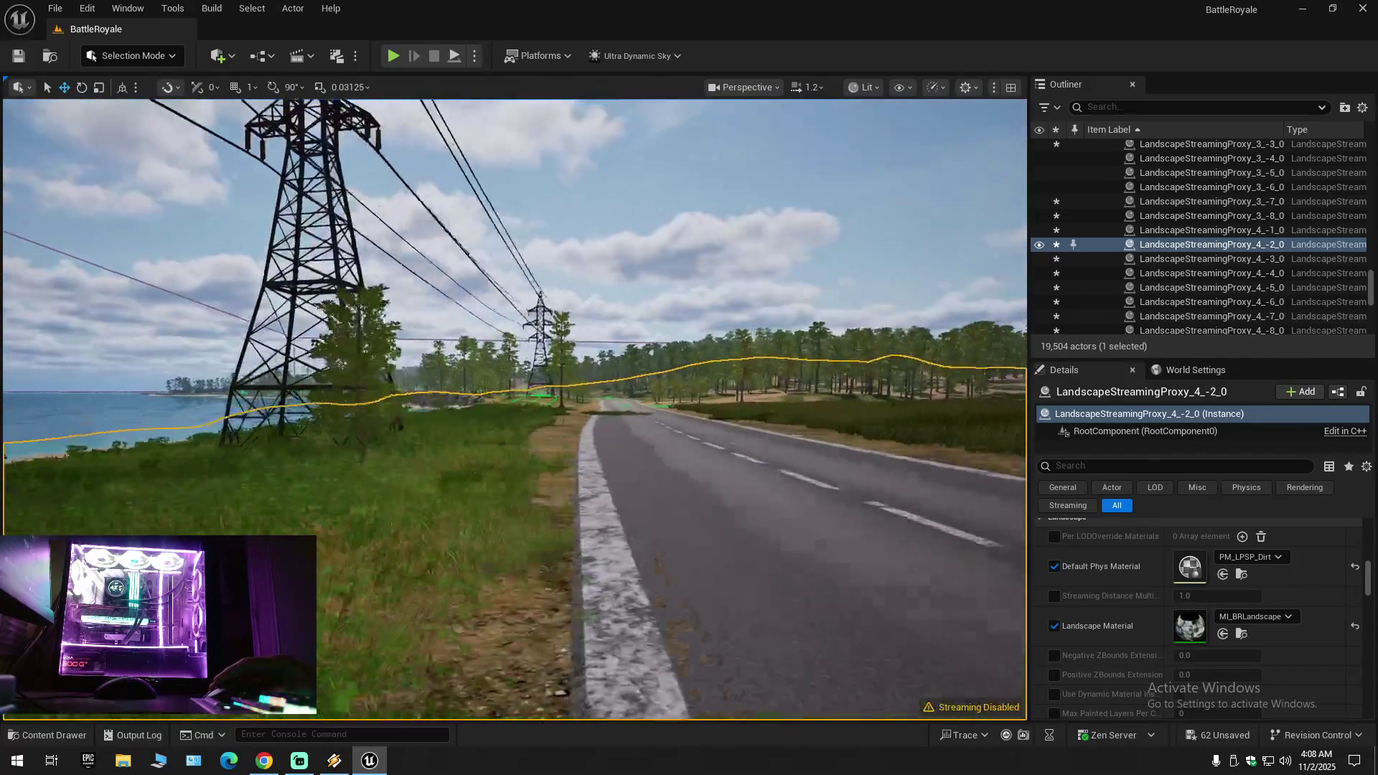
pyautogui.press('w')
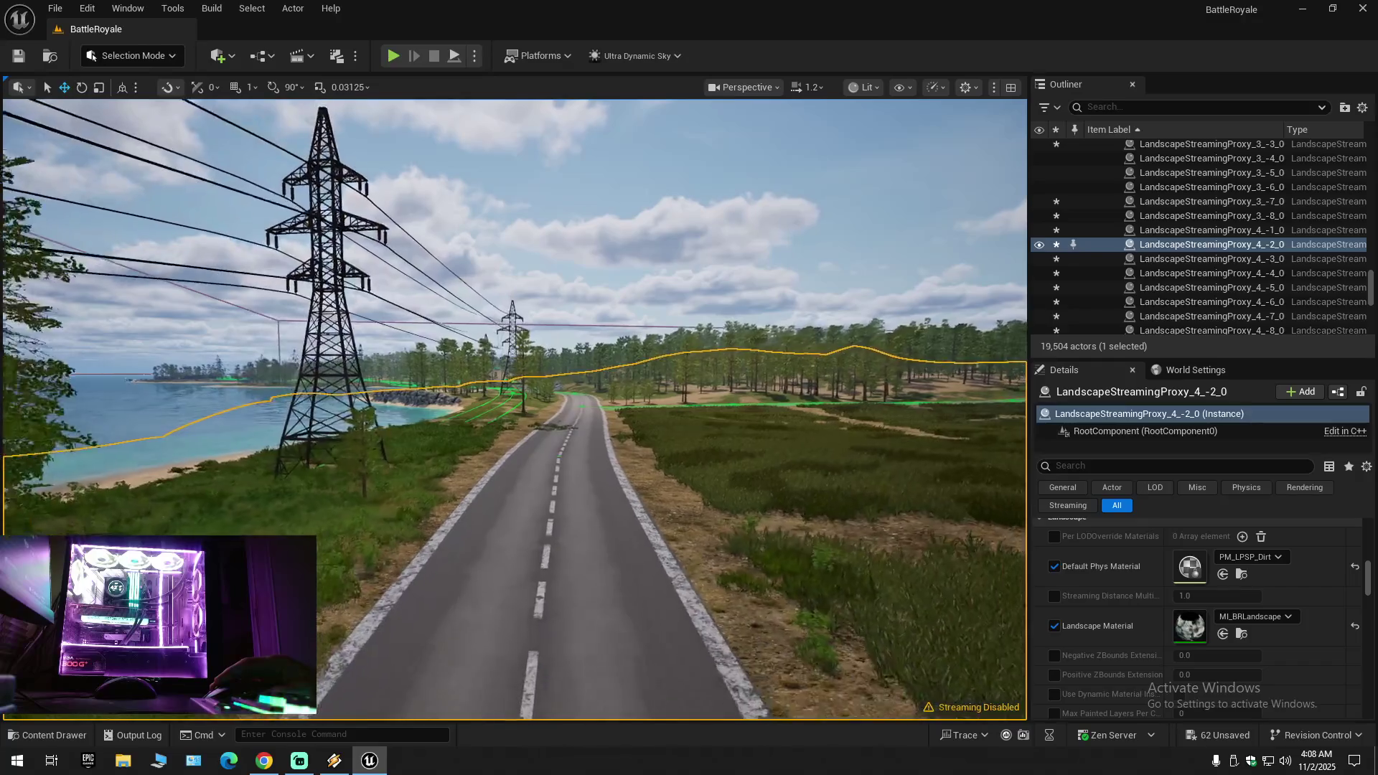
pyautogui.press('w')
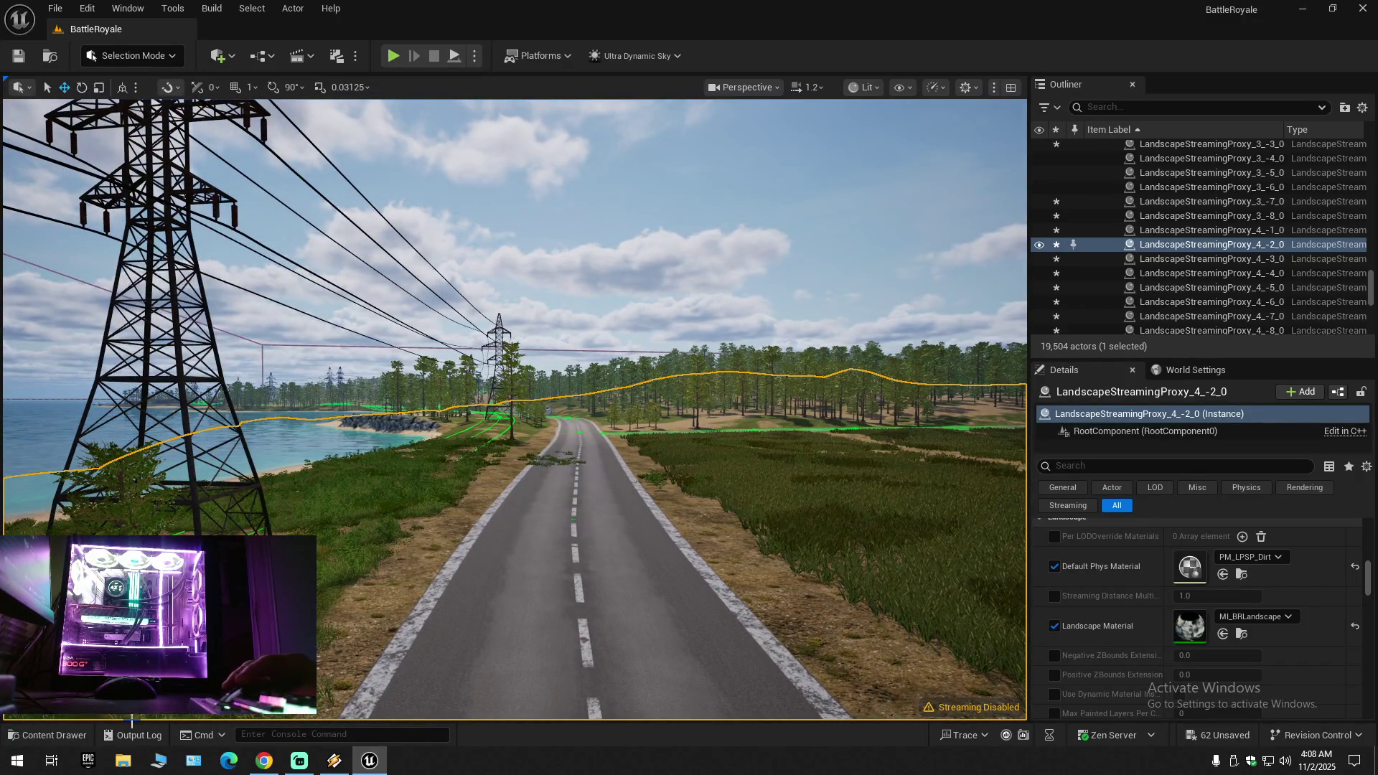
pyautogui.click(72, 732)
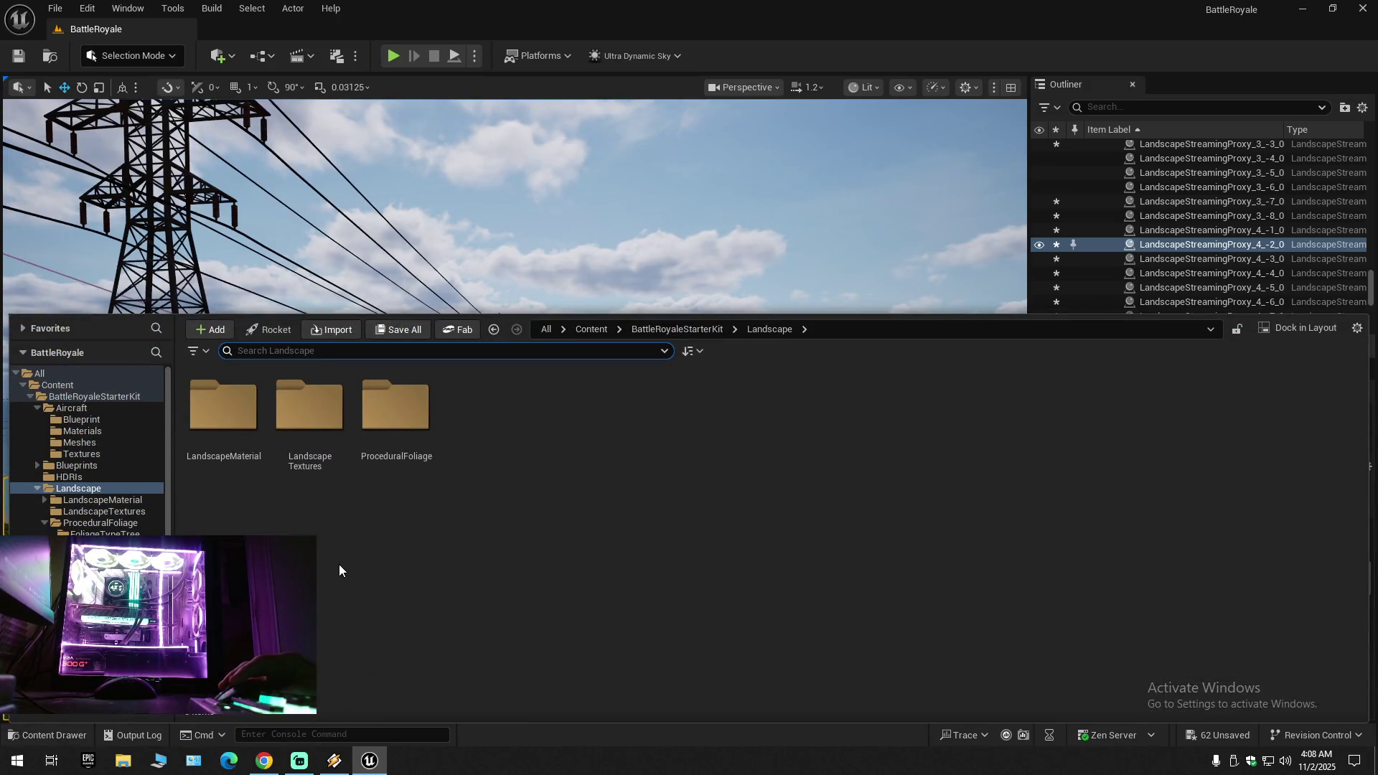
# Step: Open M_Master_BRLandscape from the LandscapeMaterial folder and briefly filter its properties for 'cul'
pyautogui.doubleClick(210, 423)
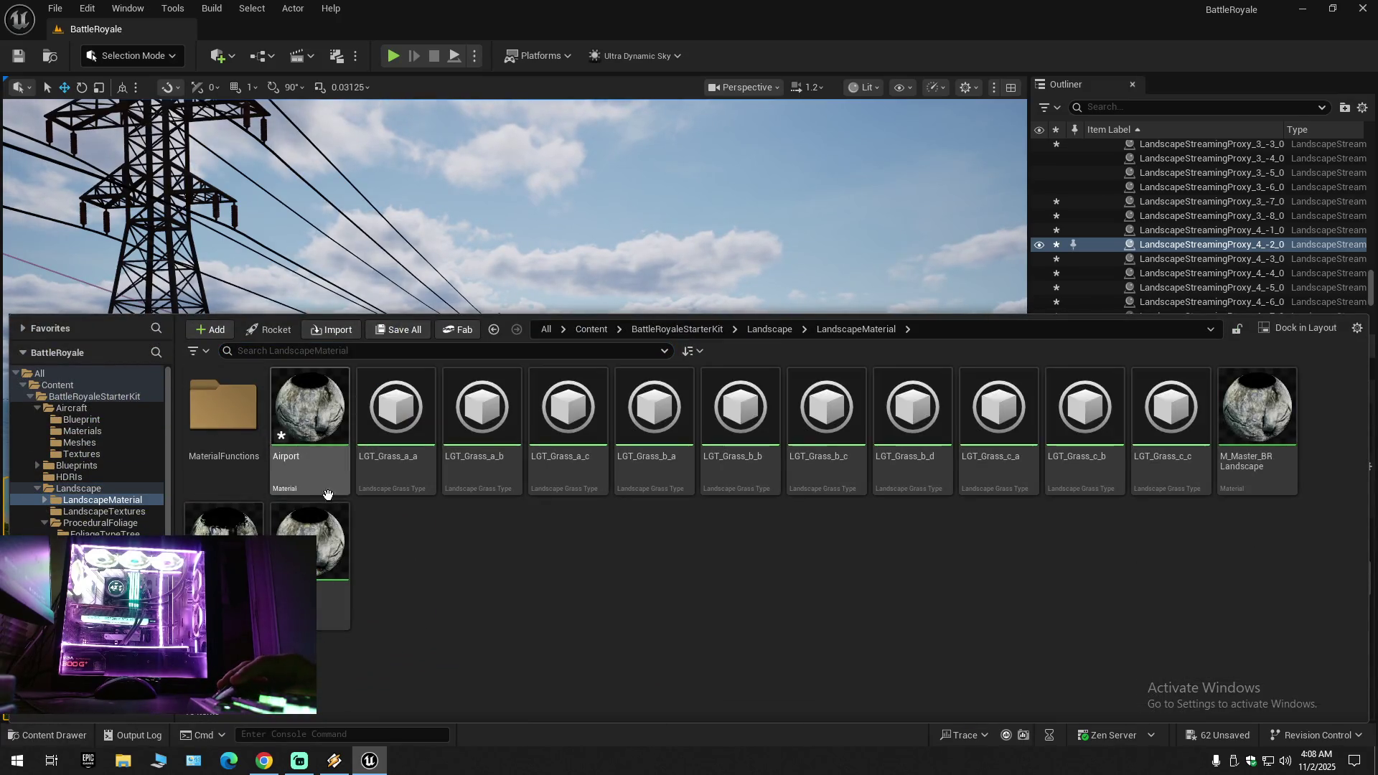
pyautogui.click(1250, 430)
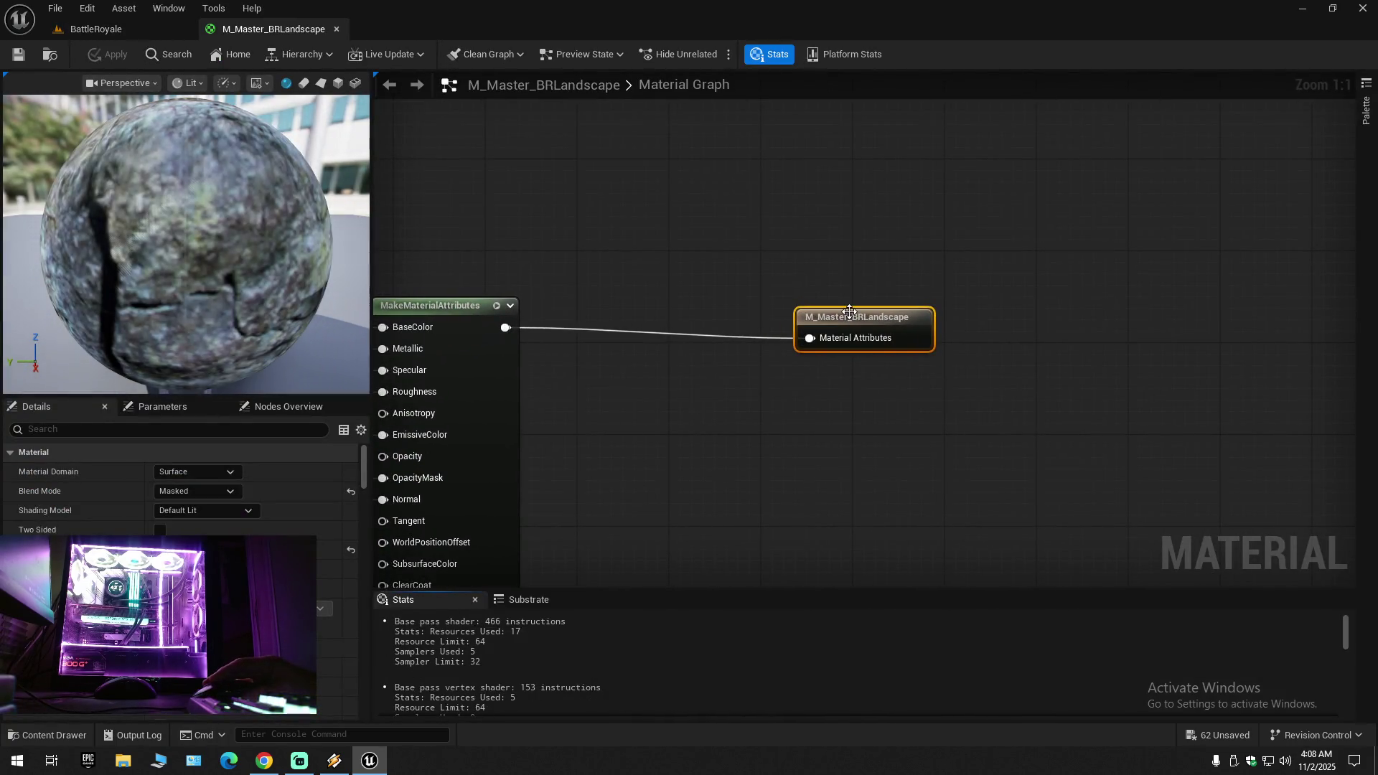
pyautogui.moveTo(582, 497); pyautogui.dragTo(1003, 357)
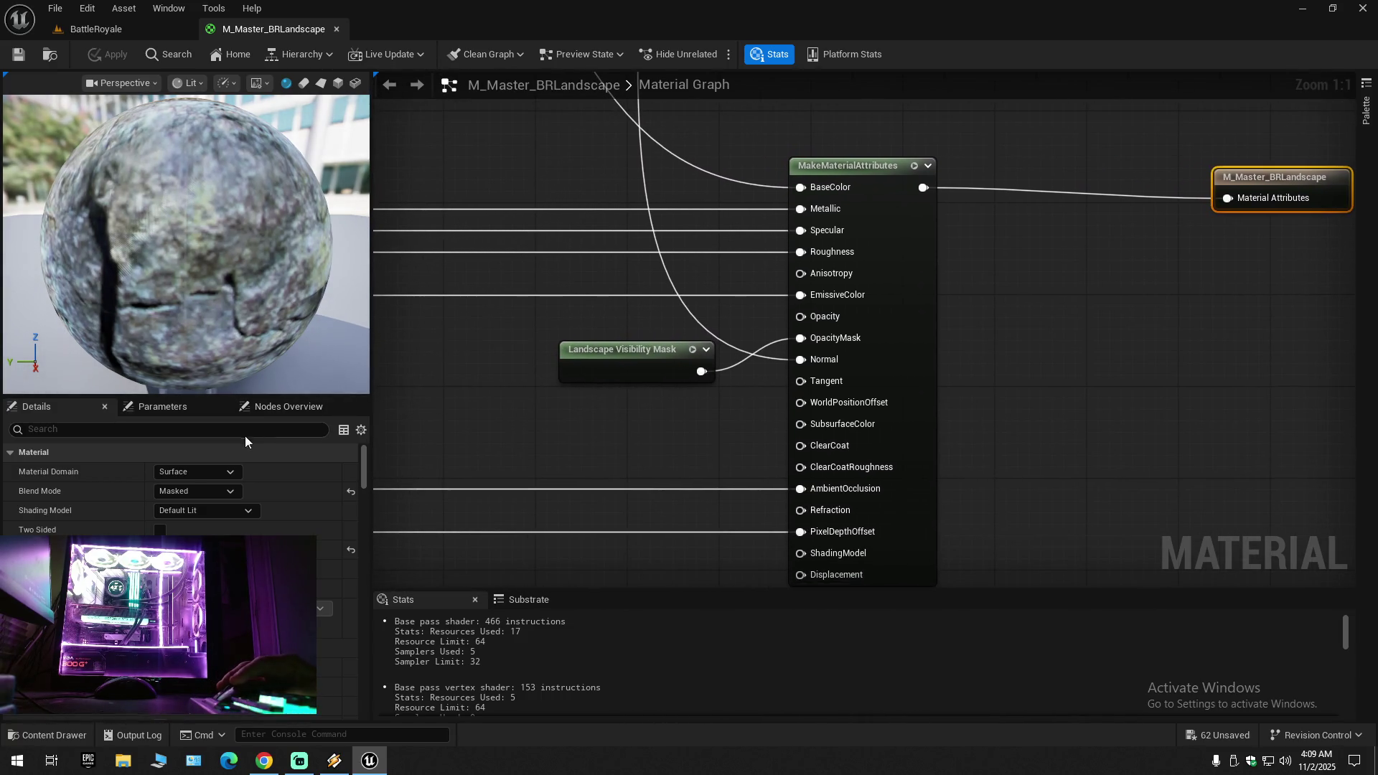
pyautogui.click(134, 434)
pyautogui.write('cul')
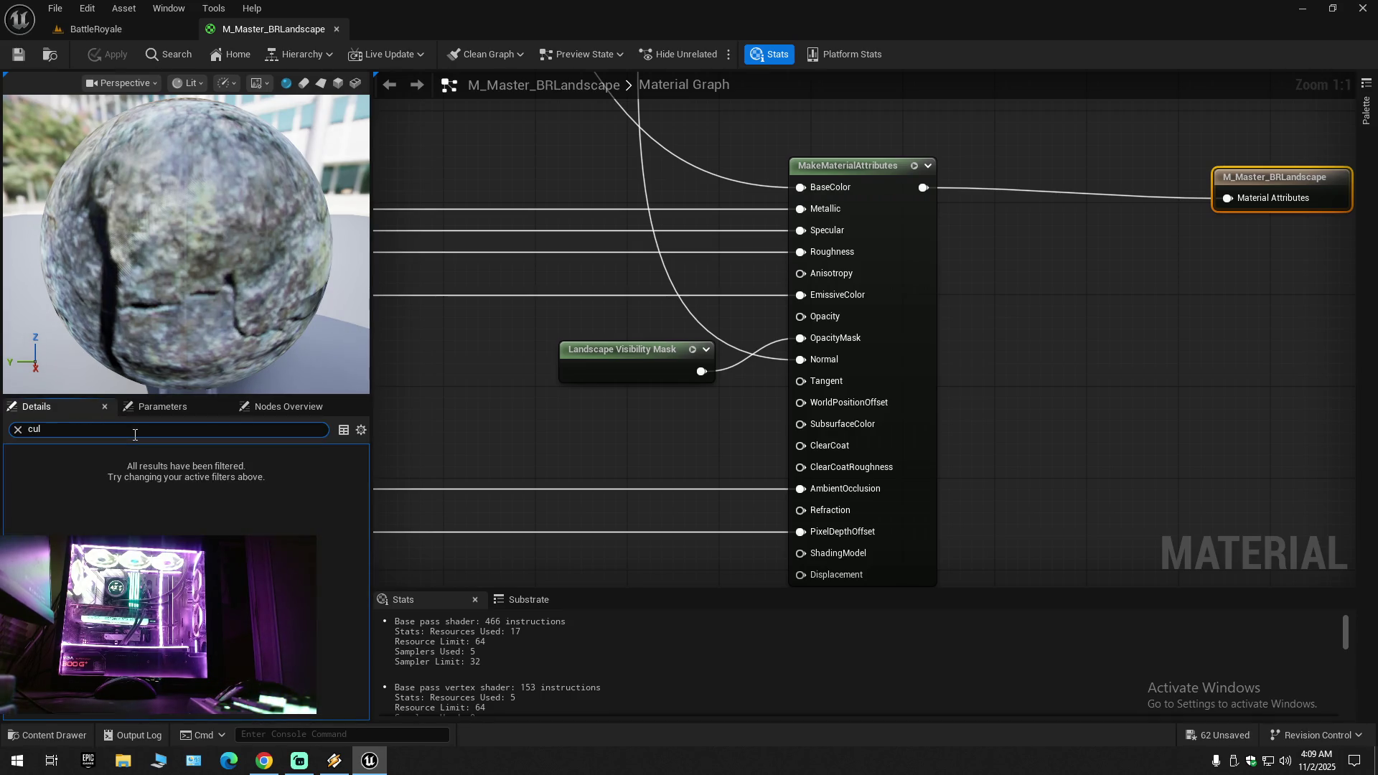
pyautogui.click(18, 430)
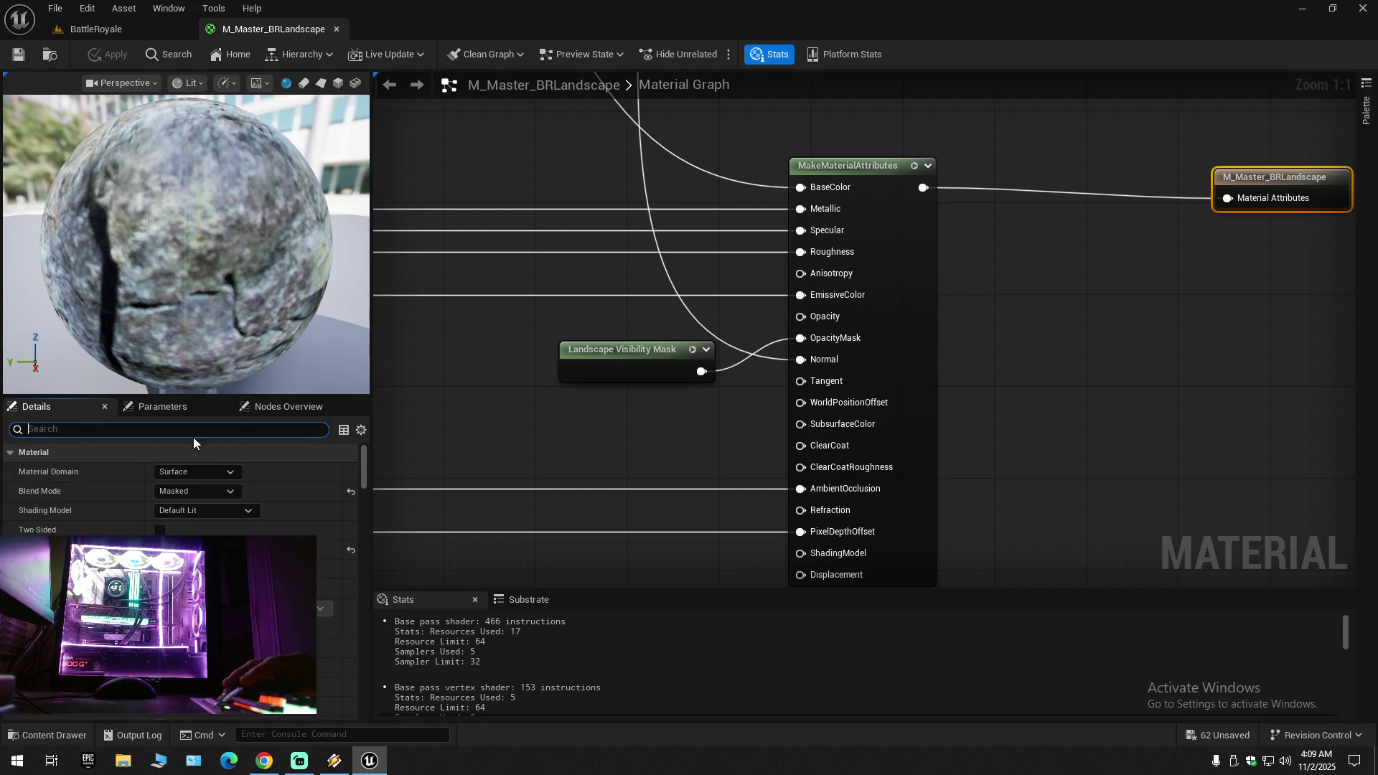
# Step: Frame the NearDistance, FarDistance and Clamp nodes in the graph and select NearDistance's default value
pyautogui.moveTo(500, 439)
pyautogui.mouseDown()
pyautogui.moveTo(580, 441)
pyautogui.moveTo(899, 530)
pyautogui.mouseUp()
pyautogui.scroll(-5, 583, 440)
pyautogui.scroll(-1, 773, 521)
pyautogui.scroll(4, 748, 443)
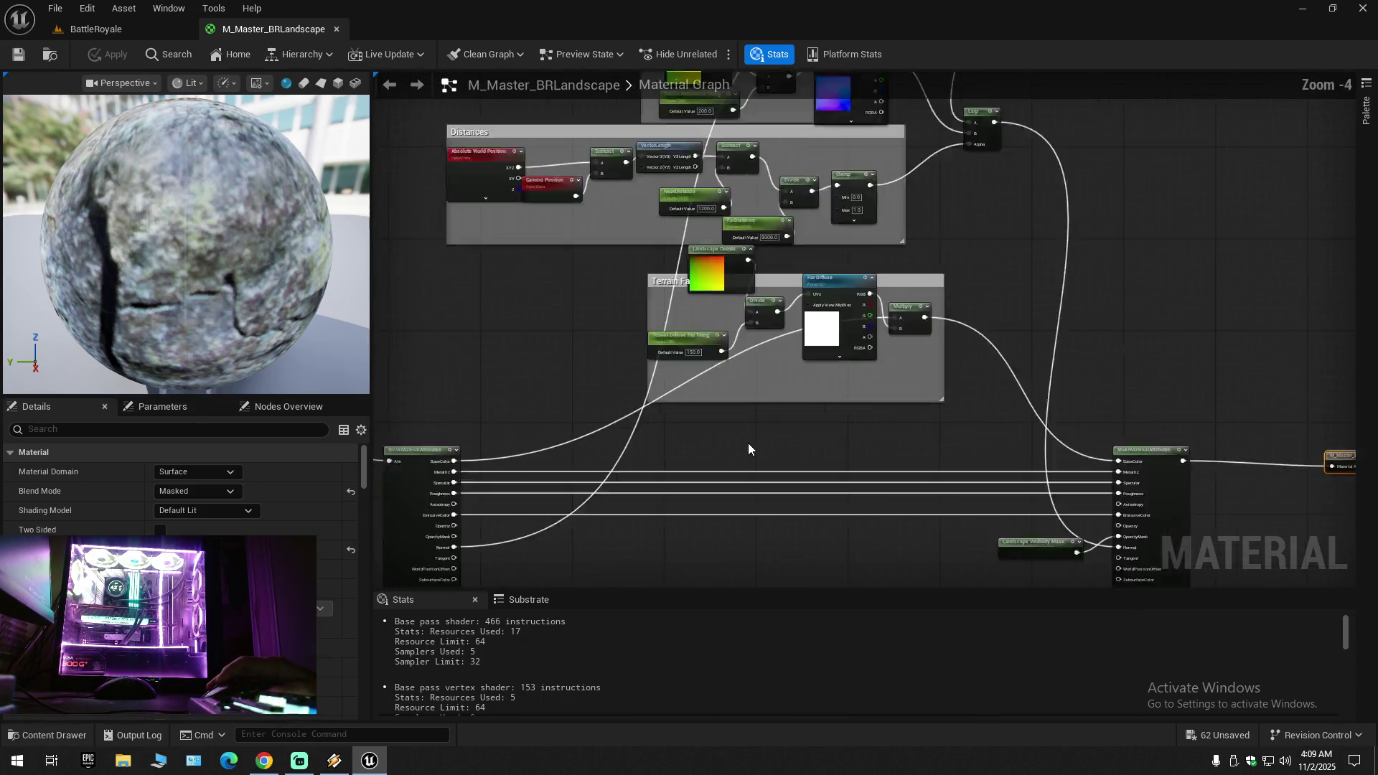
pyautogui.moveTo(723, 430); pyautogui.dragTo(585, 555)
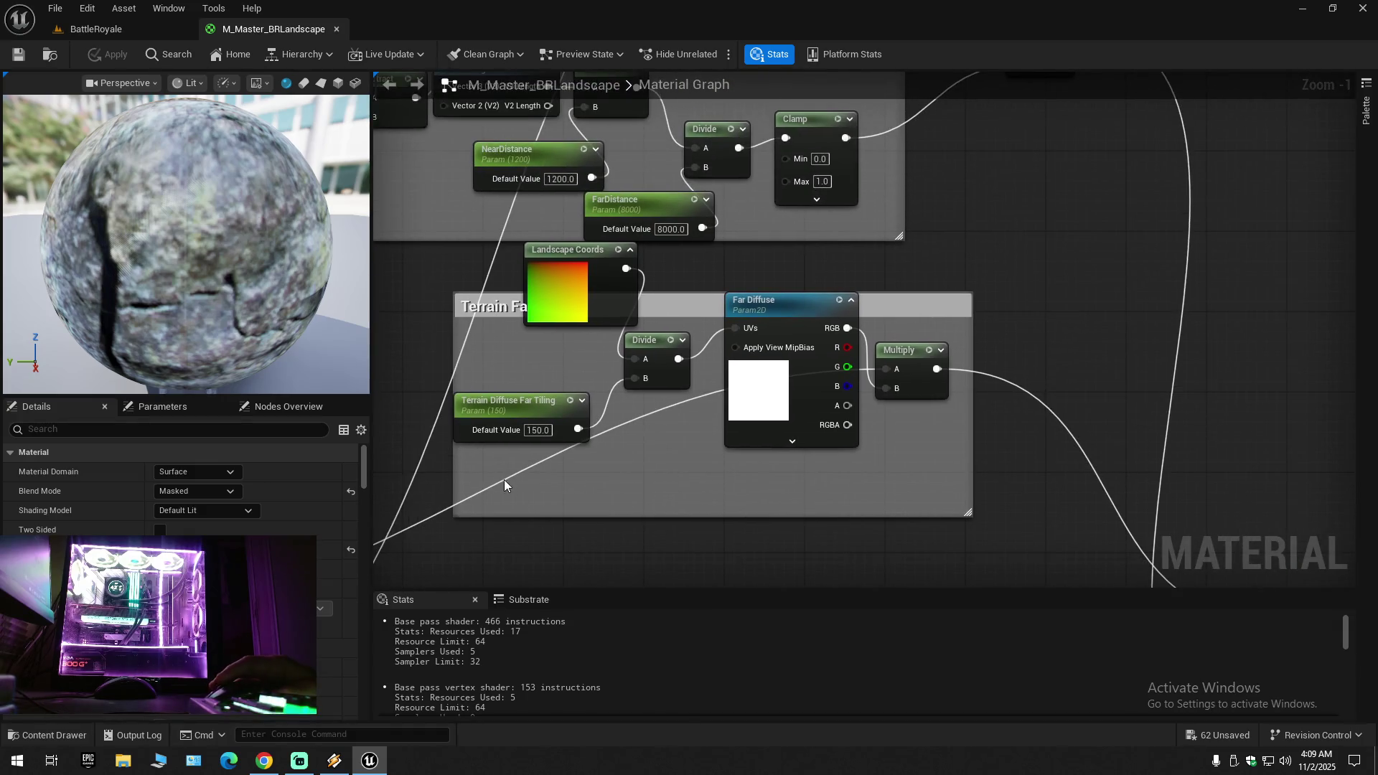
pyautogui.moveTo(889, 278)
pyautogui.mouseDown()
pyautogui.moveTo(926, 542)
pyautogui.moveTo(1013, 517)
pyautogui.mouseUp()
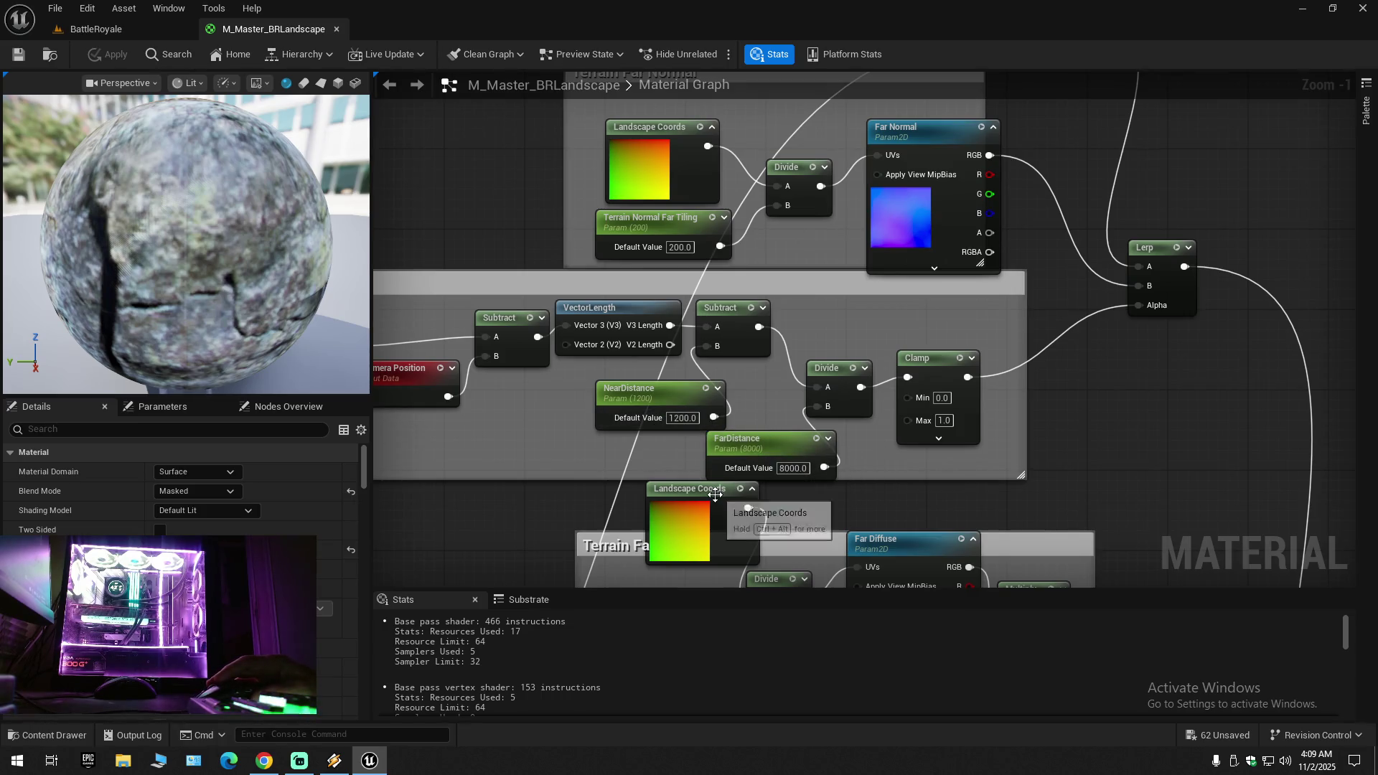
pyautogui.click(674, 418)
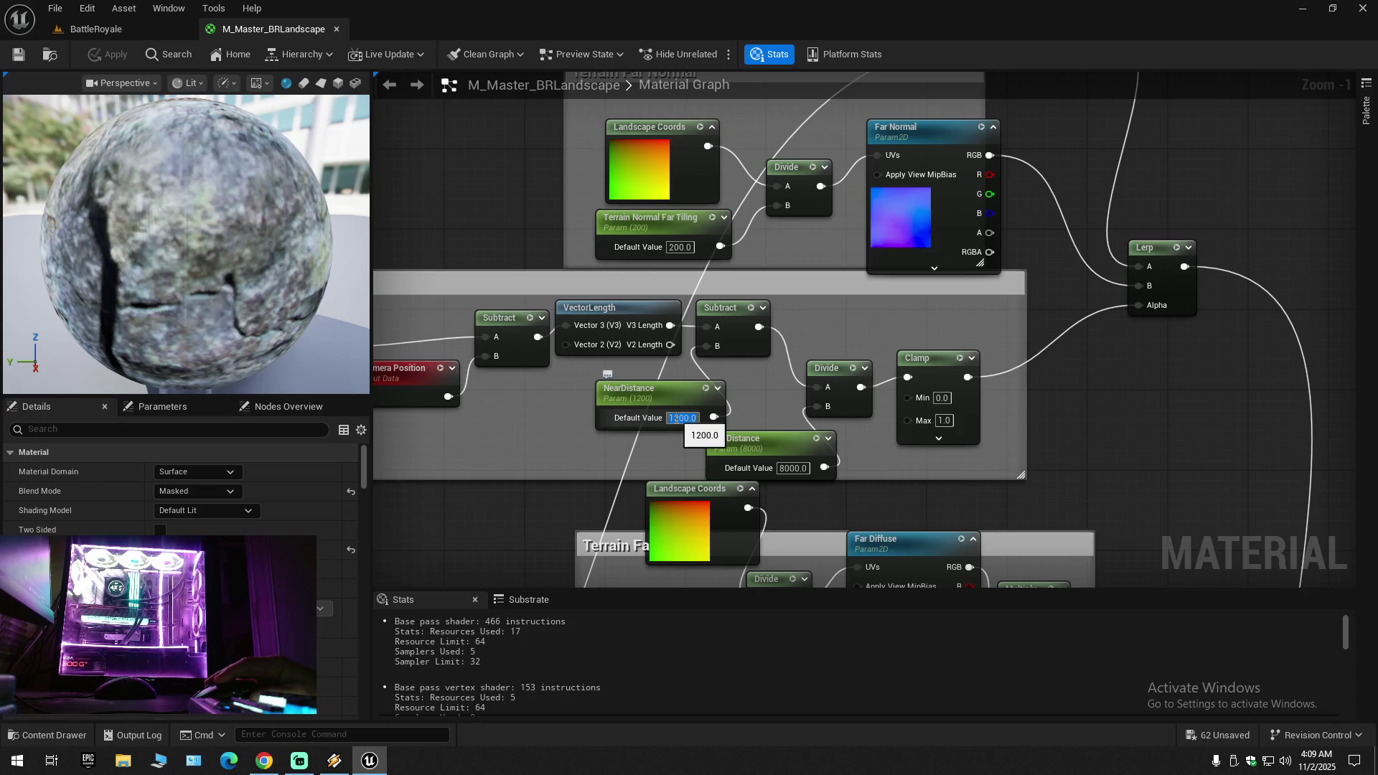
# Step: Change NearDistance's default value from 1200 to 8000
pyautogui.write('800')
pyautogui.press('Return')
pyautogui.write('0')
pyautogui.press('Return')
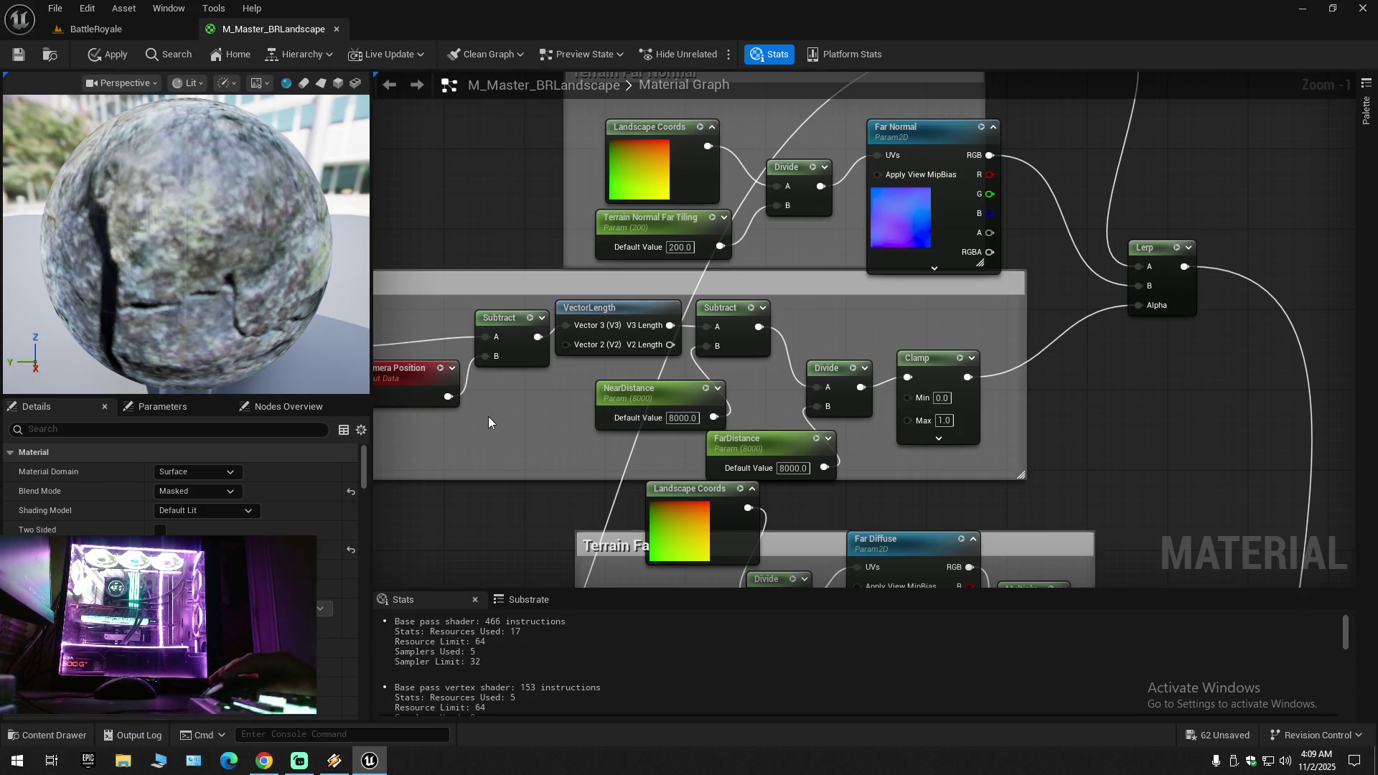
pyautogui.click(637, 390)
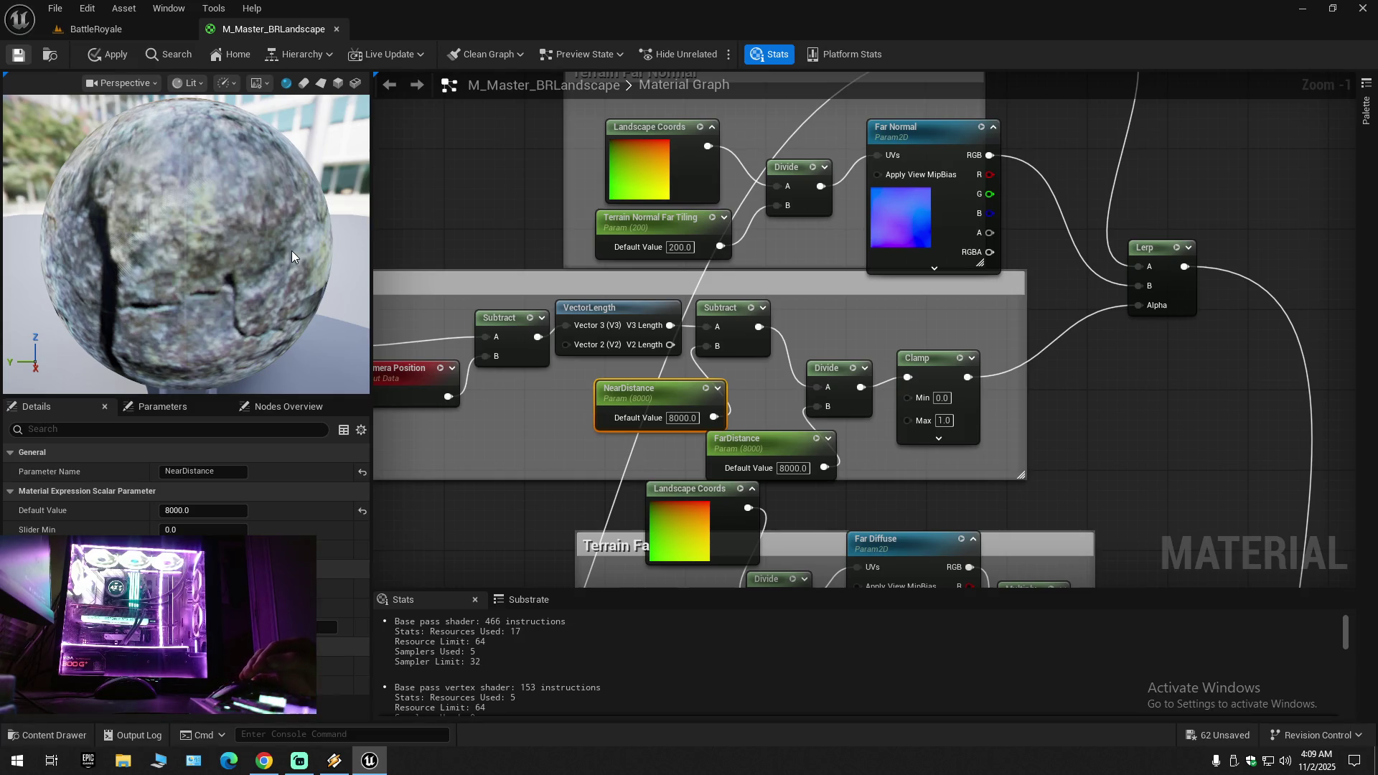
# Step: Apply the material changes and switch back to the BattleRoyale level
pyautogui.hotkey('ctrl', 's')
pyautogui.click(139, 32)
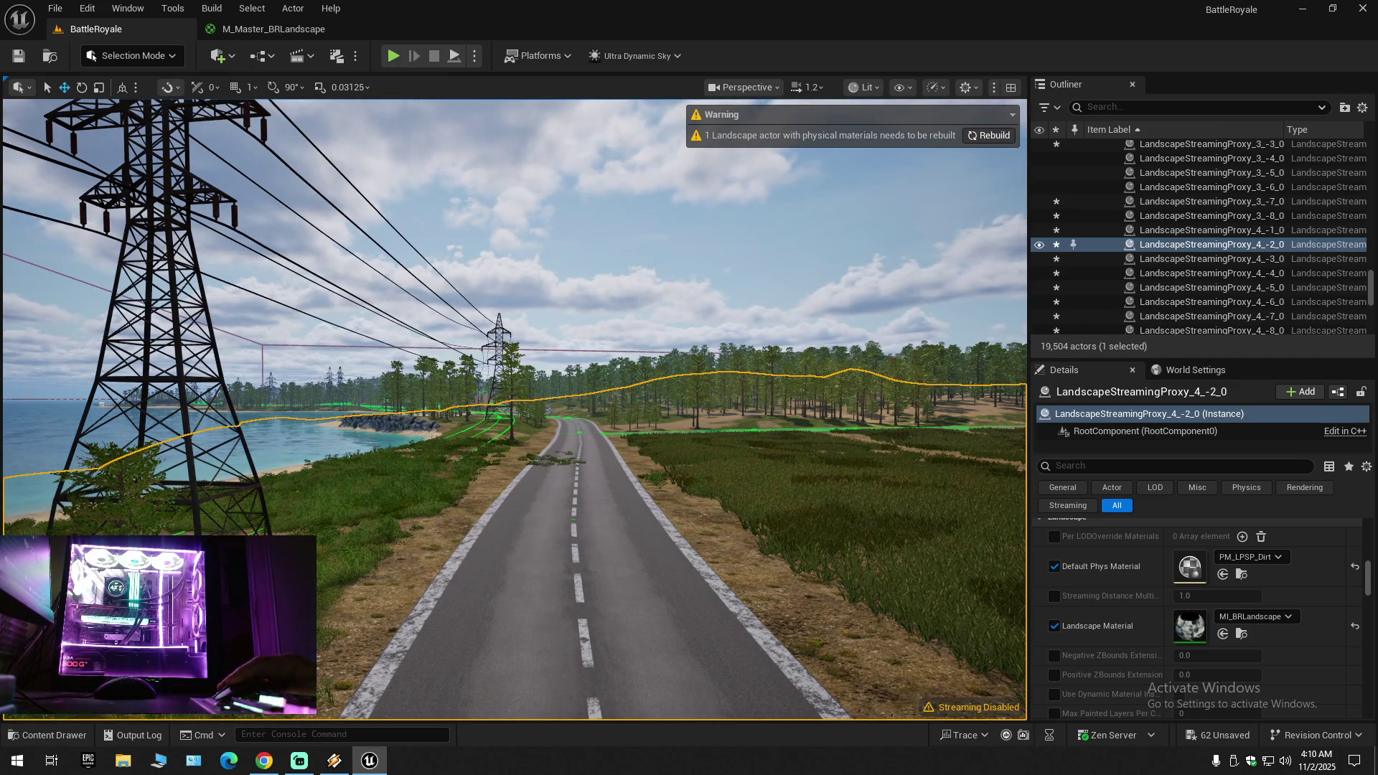
pyautogui.scroll(5, 590, 530)
pyautogui.scroll(-5, 590, 530)
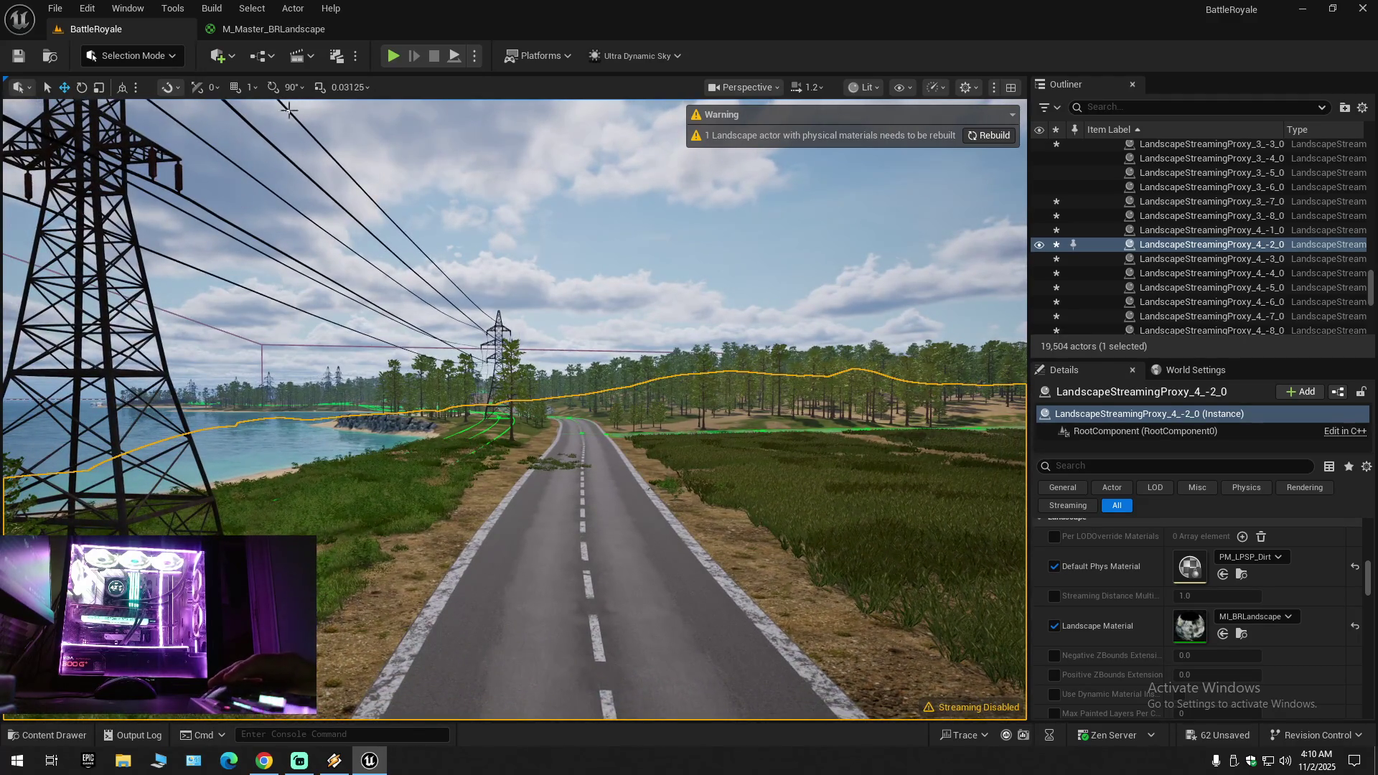
# Step: Raise NearDistance to 80000 in M_Master_BRLandscape and apply the material
pyautogui.click(284, 36)
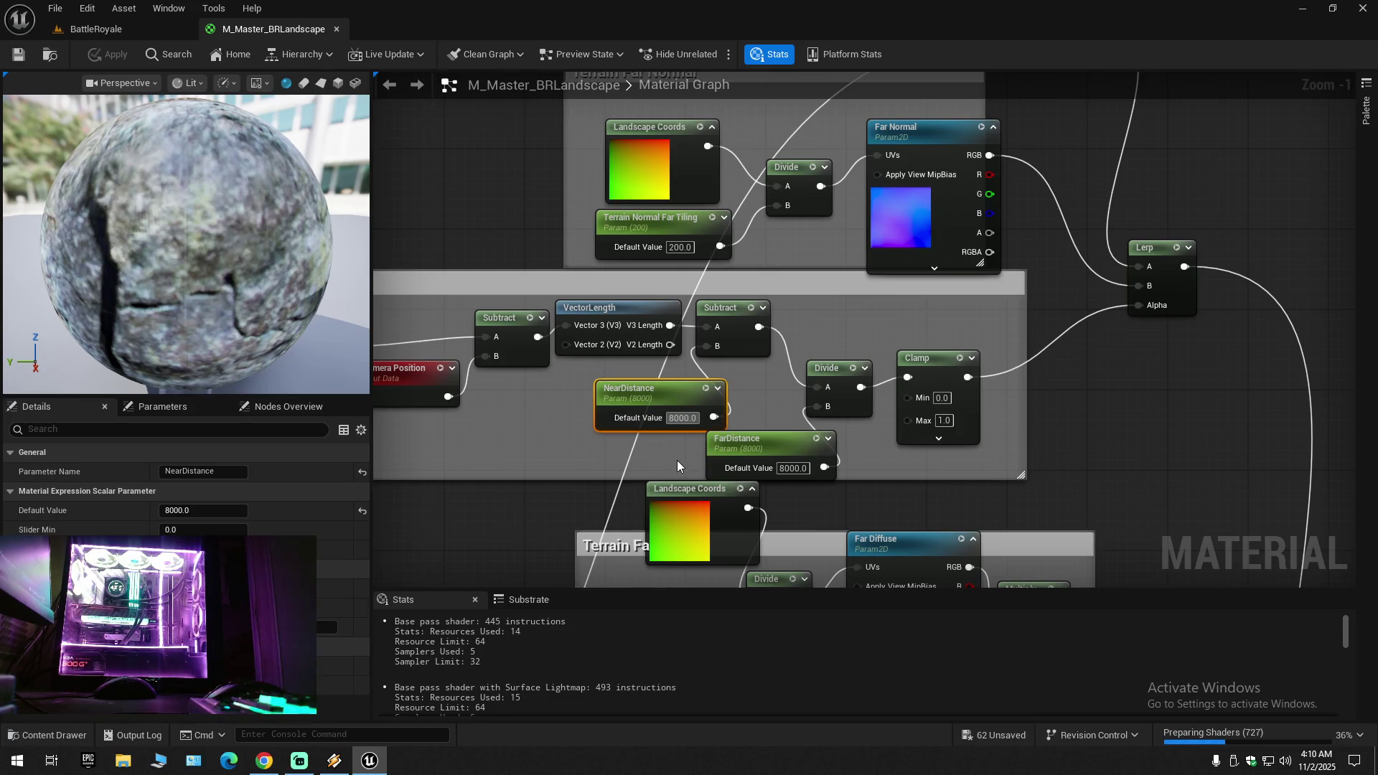
pyautogui.write('0')
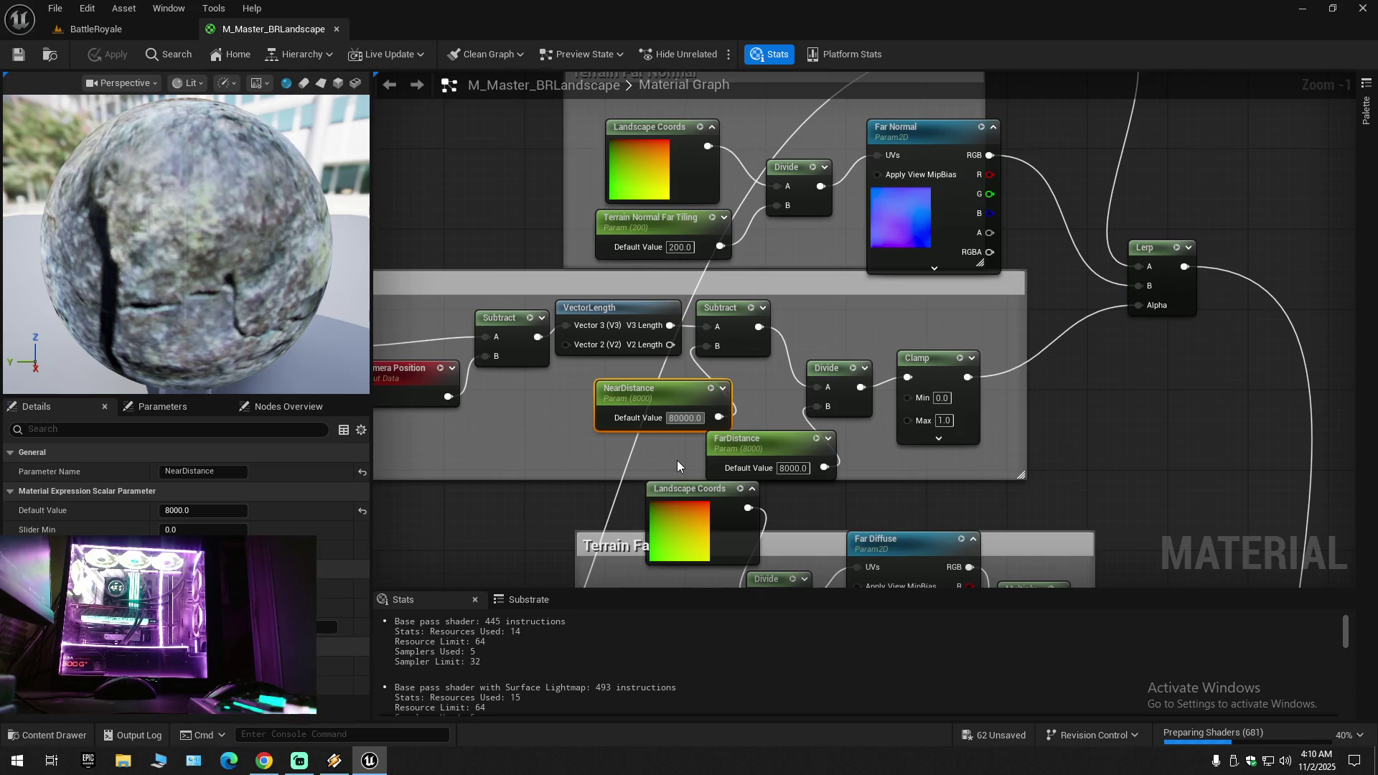
pyautogui.click(520, 409)
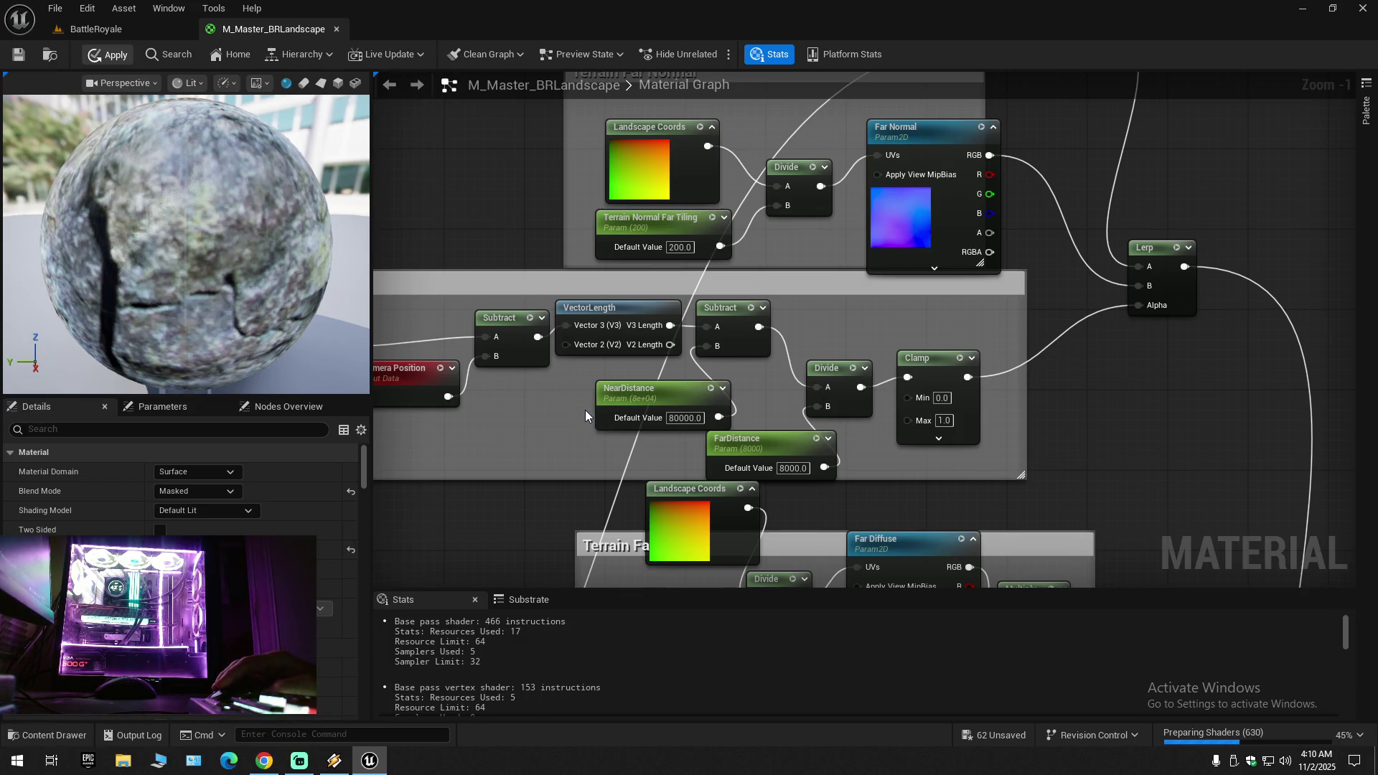
pyautogui.click(112, 54)
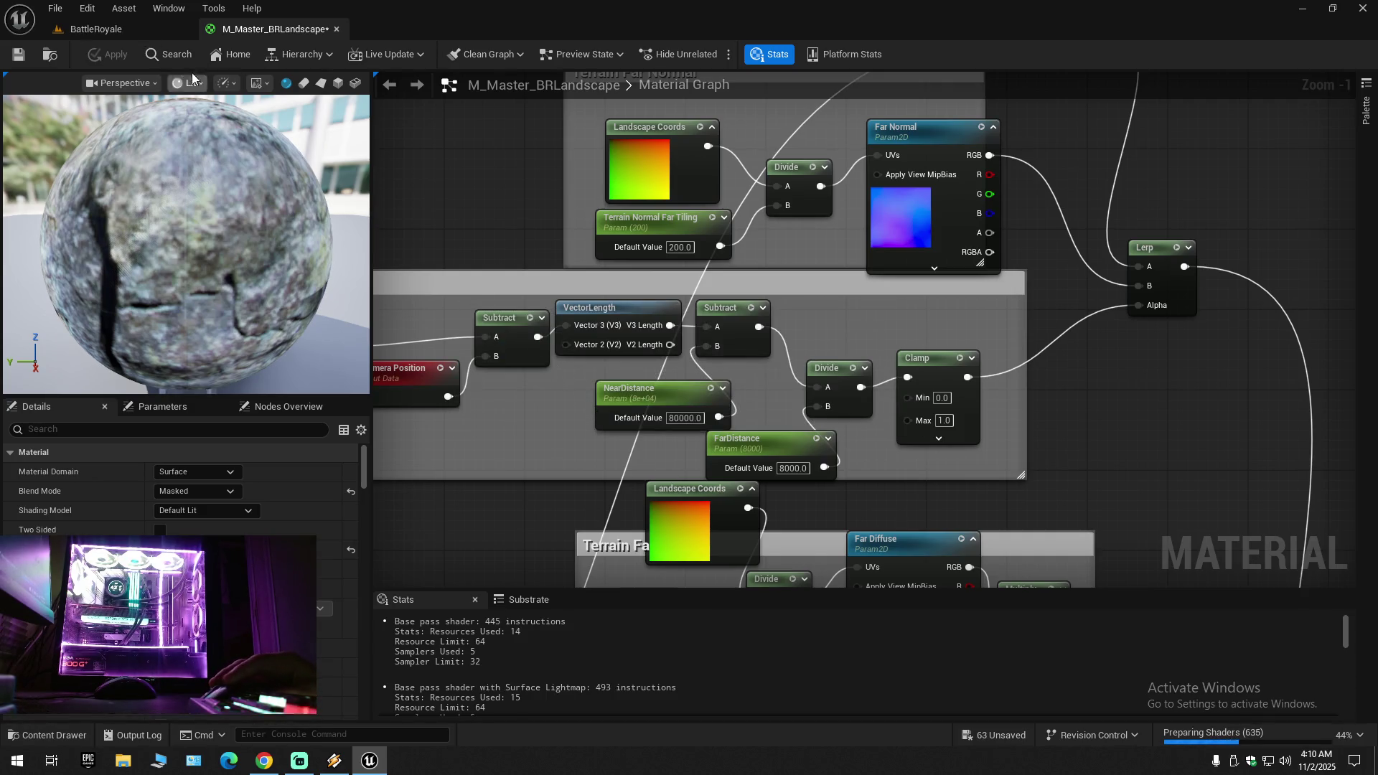
# Step: Check the BattleRoyale level, then go back to the M_Master_BRLandscape graph
pyautogui.click(114, 16)
pyautogui.click(115, 16)
pyautogui.click(115, 29)
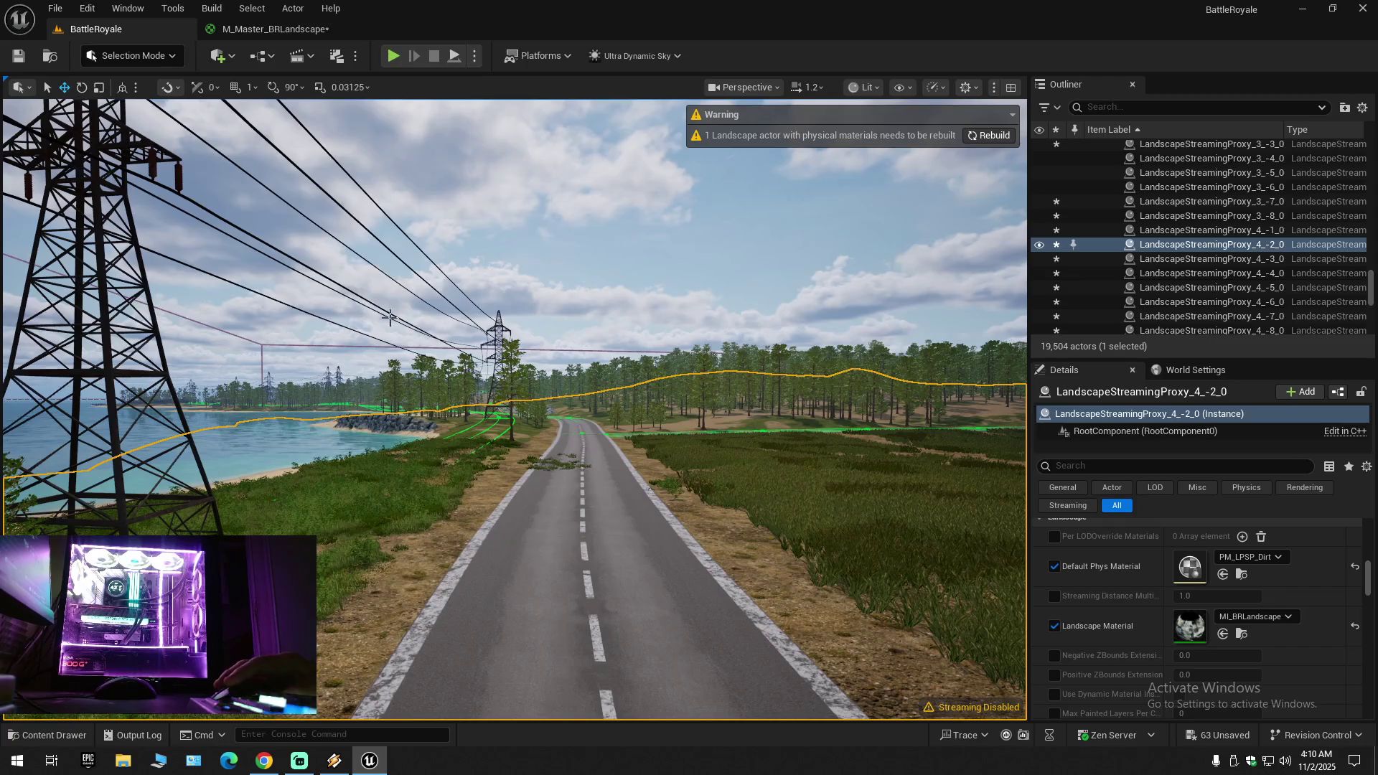
pyautogui.click(253, 32)
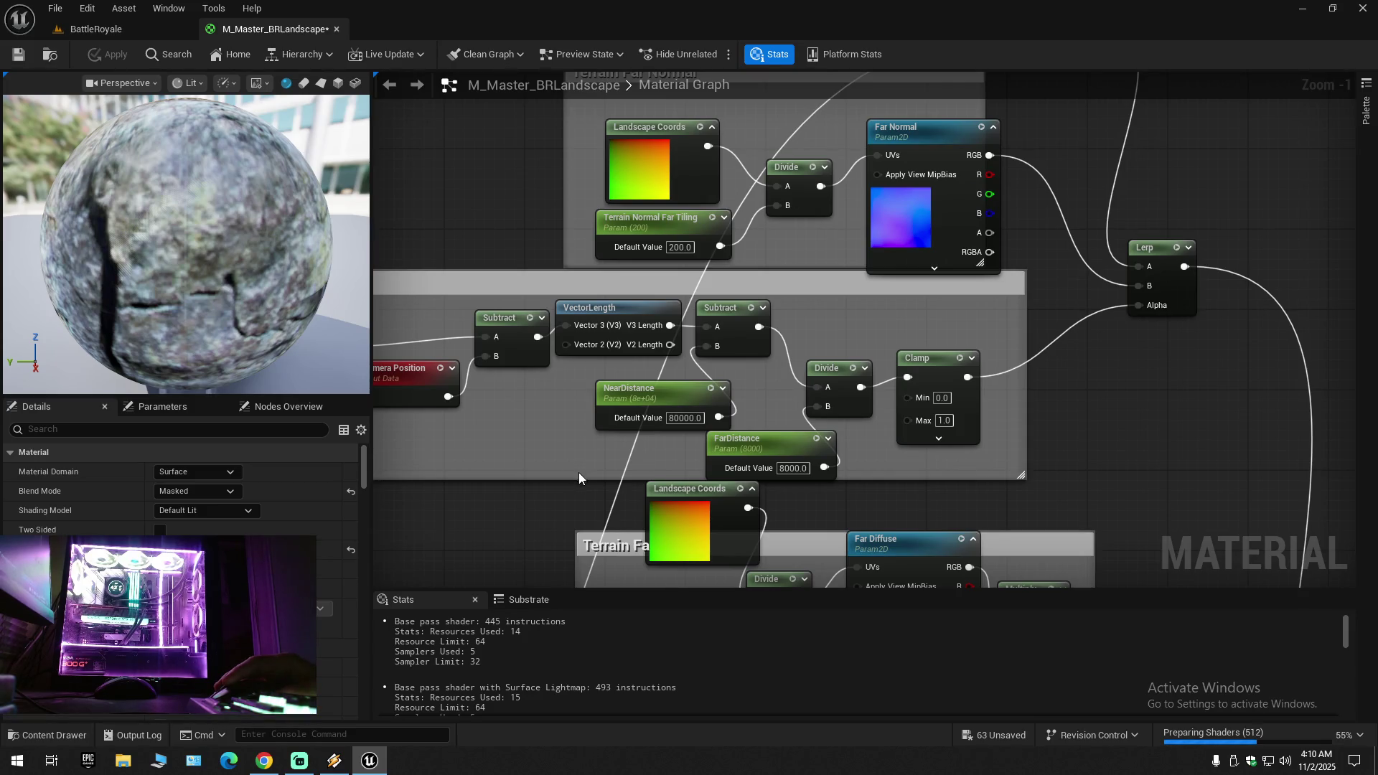
# Step: Correct NearDistance from 80000 back to 8000
pyautogui.click(685, 418)
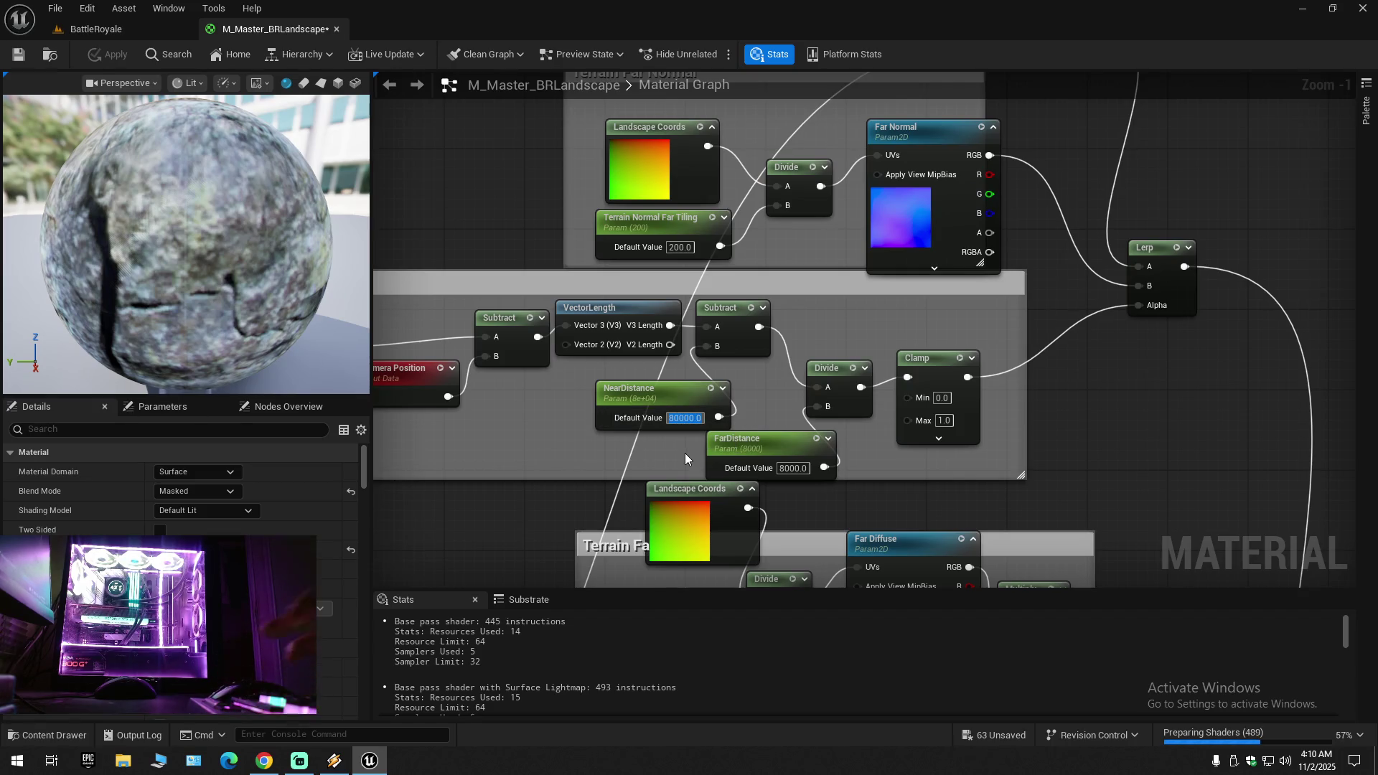
pyautogui.click(674, 431)
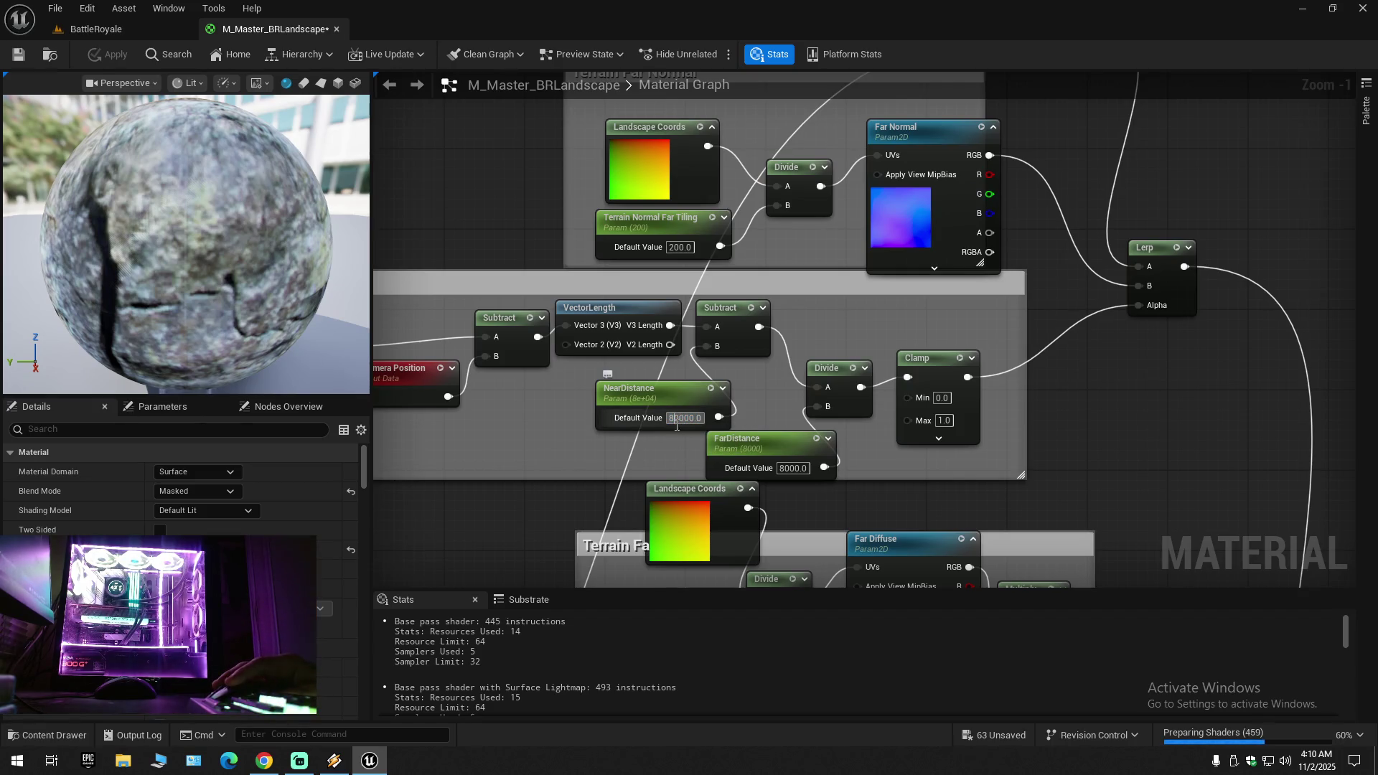
pyautogui.click(679, 425)
pyautogui.press('BackSpace')
pyautogui.press('Return')
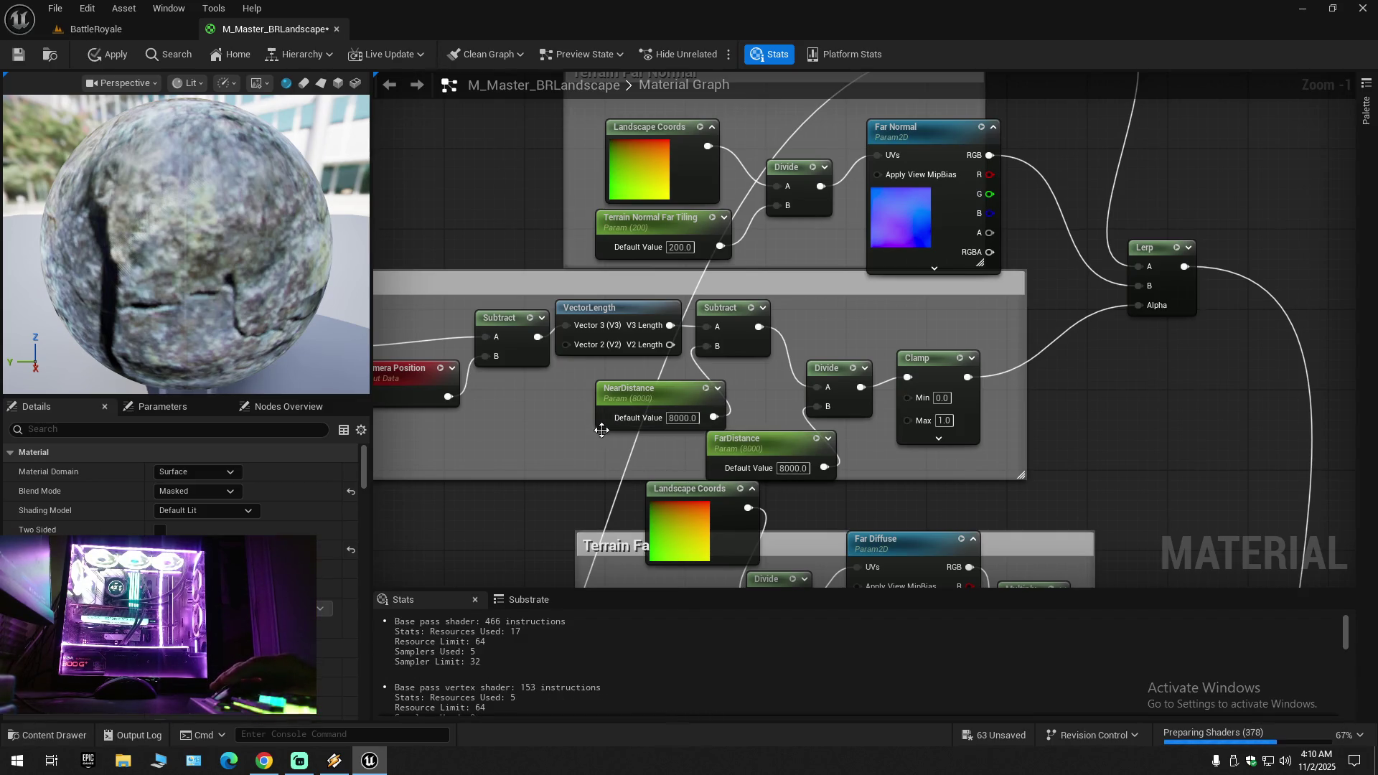
# Step: Raise Terrain Normal Far Tiling's default value from 200 to 8000
pyautogui.click(679, 247)
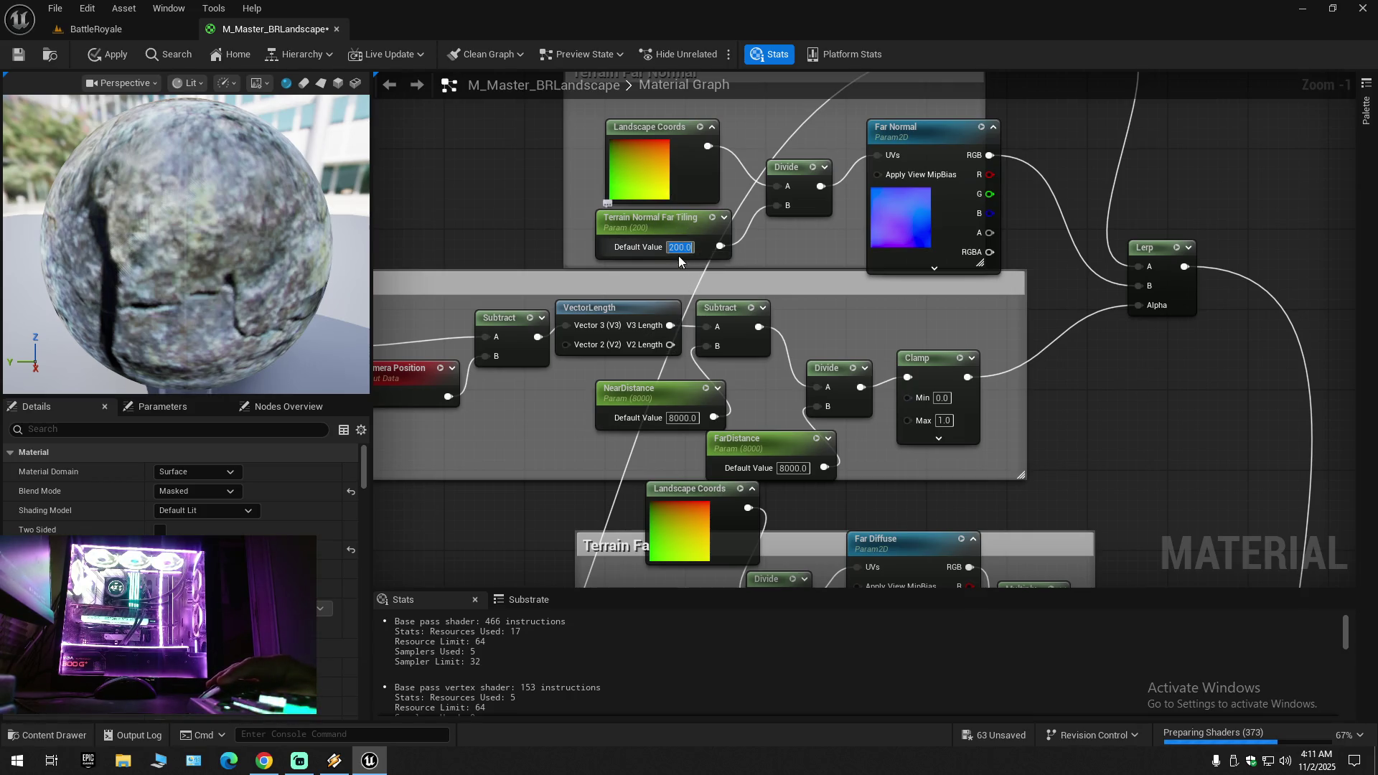
pyautogui.moveTo(678, 247); pyautogui.dragTo(673, 247)
pyautogui.doubleClick(674, 247)
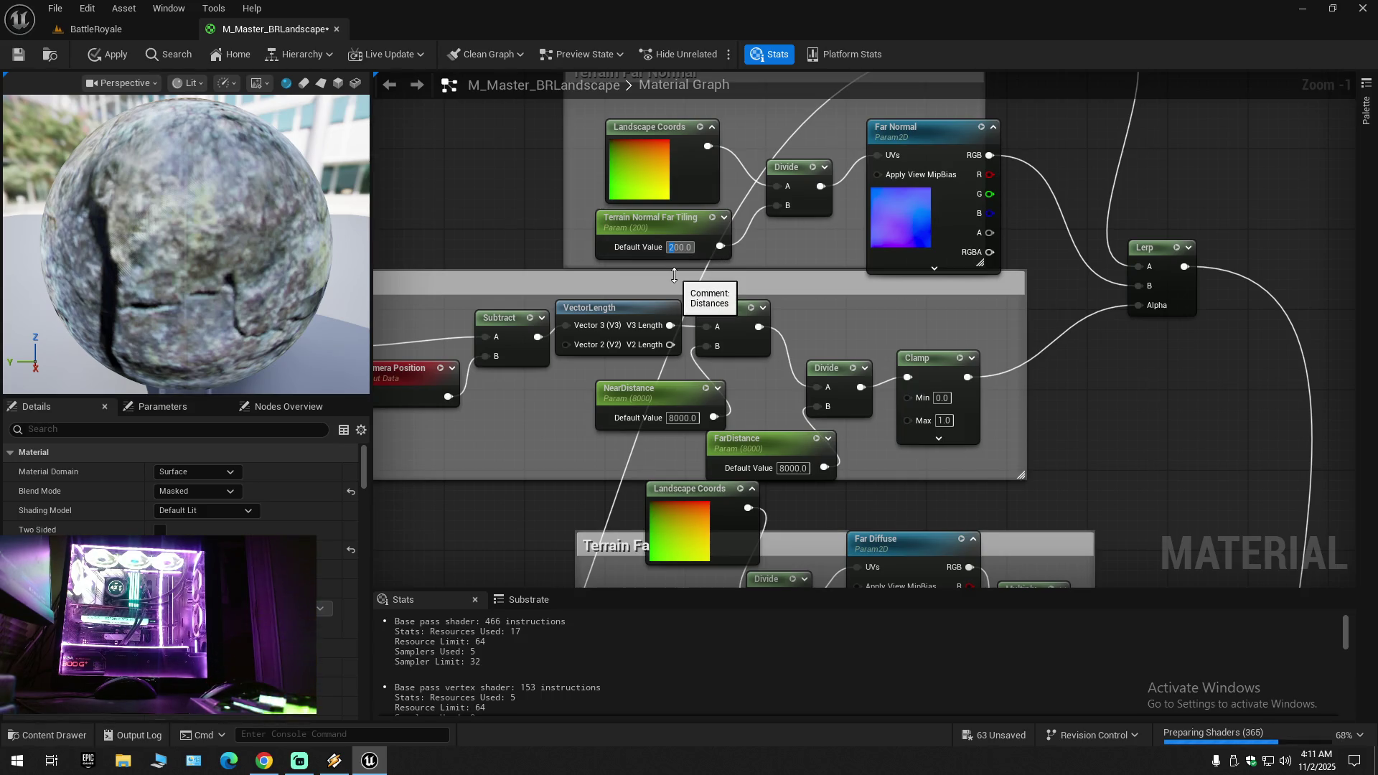
pyautogui.write('800')
pyautogui.press('Return')
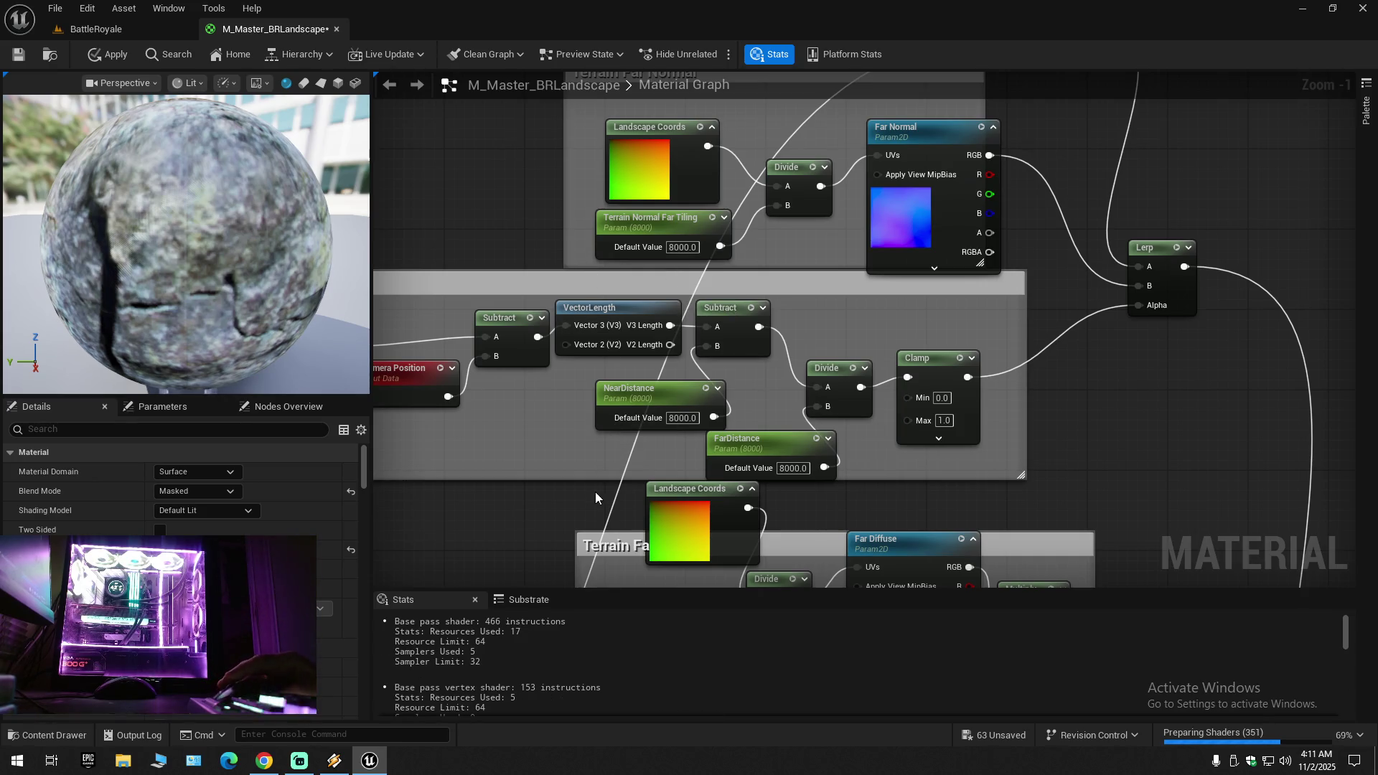
pyautogui.moveTo(564, 485)
pyautogui.mouseDown()
pyautogui.moveTo(512, 336)
pyautogui.moveTo(539, 304)
pyautogui.mouseUp()
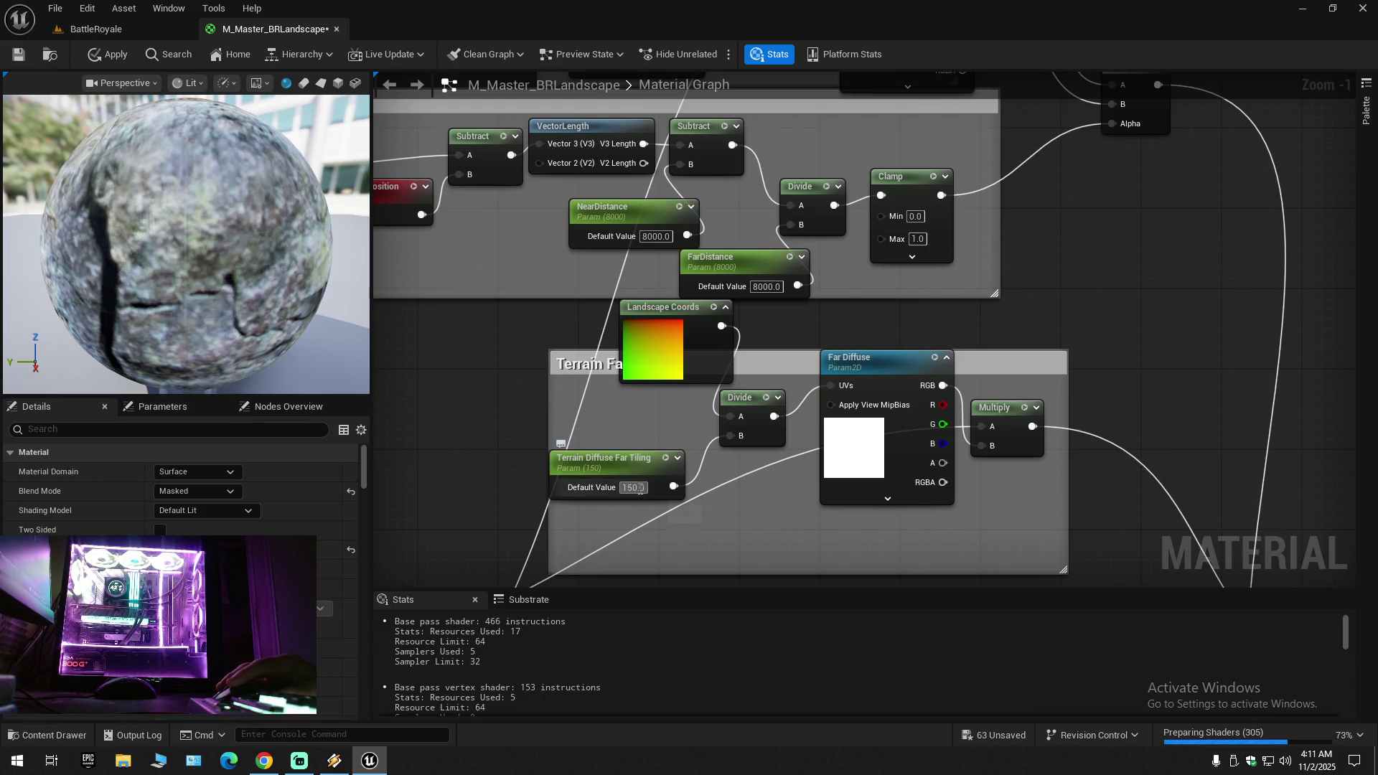
# Step: Set Terrain Diffuse Far Tiling from 150 to 8000, then glance at the BattleRoyale level and return
pyautogui.click(624, 489)
pyautogui.write('8000')
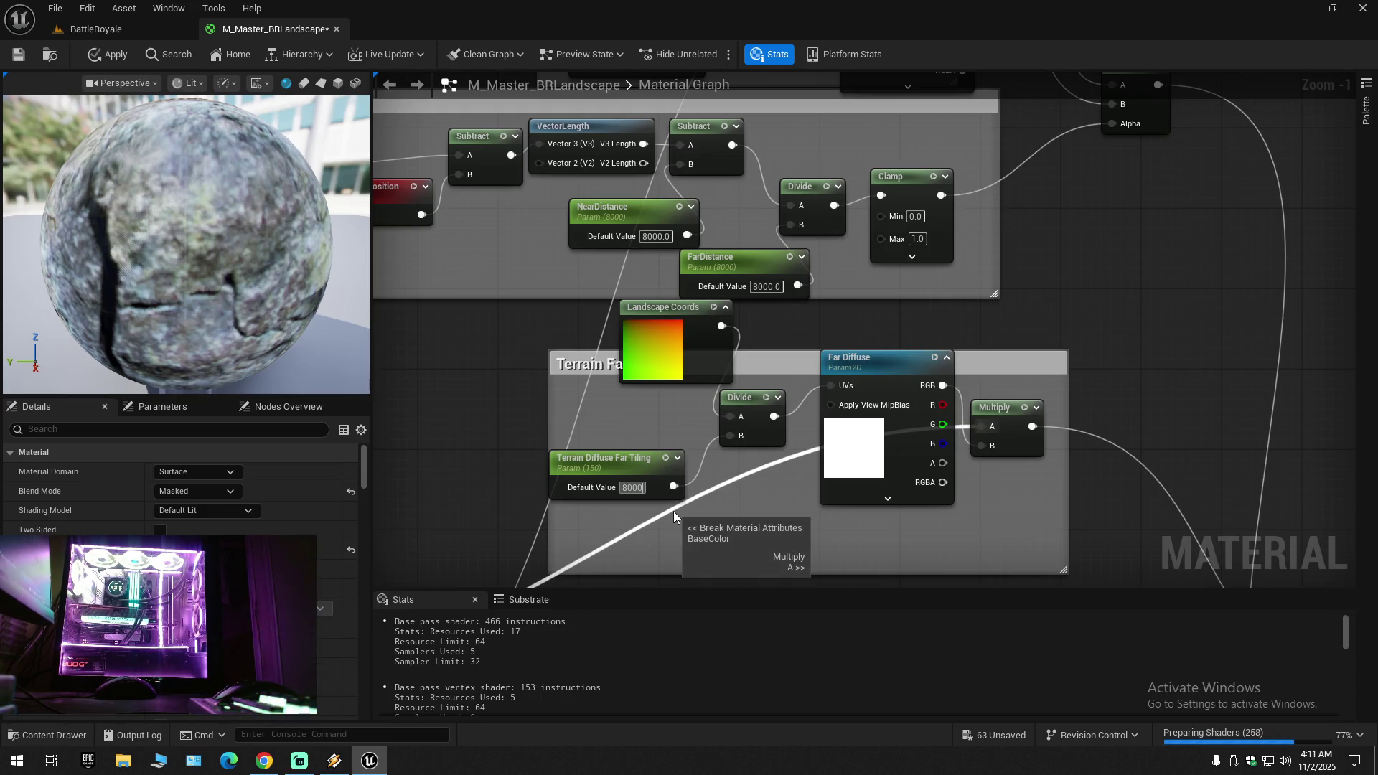
pyautogui.click(626, 464)
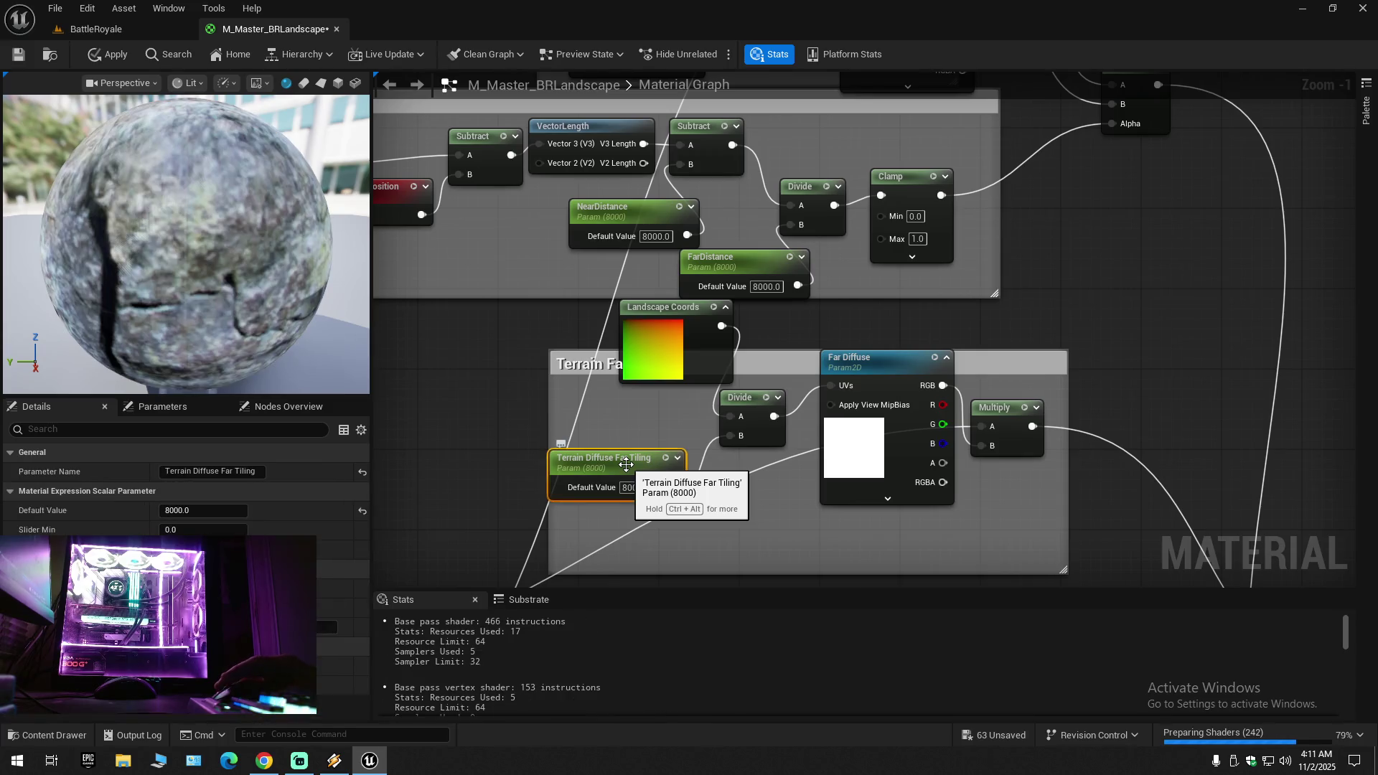
pyautogui.moveTo(861, 287); pyautogui.dragTo(855, 510)
pyautogui.moveTo(855, 287)
pyautogui.mouseDown()
pyautogui.moveTo(1010, 323)
pyautogui.moveTo(1113, 313)
pyautogui.moveTo(1087, 309)
pyautogui.moveTo(1075, 266)
pyautogui.moveTo(1047, 253)
pyautogui.mouseUp()
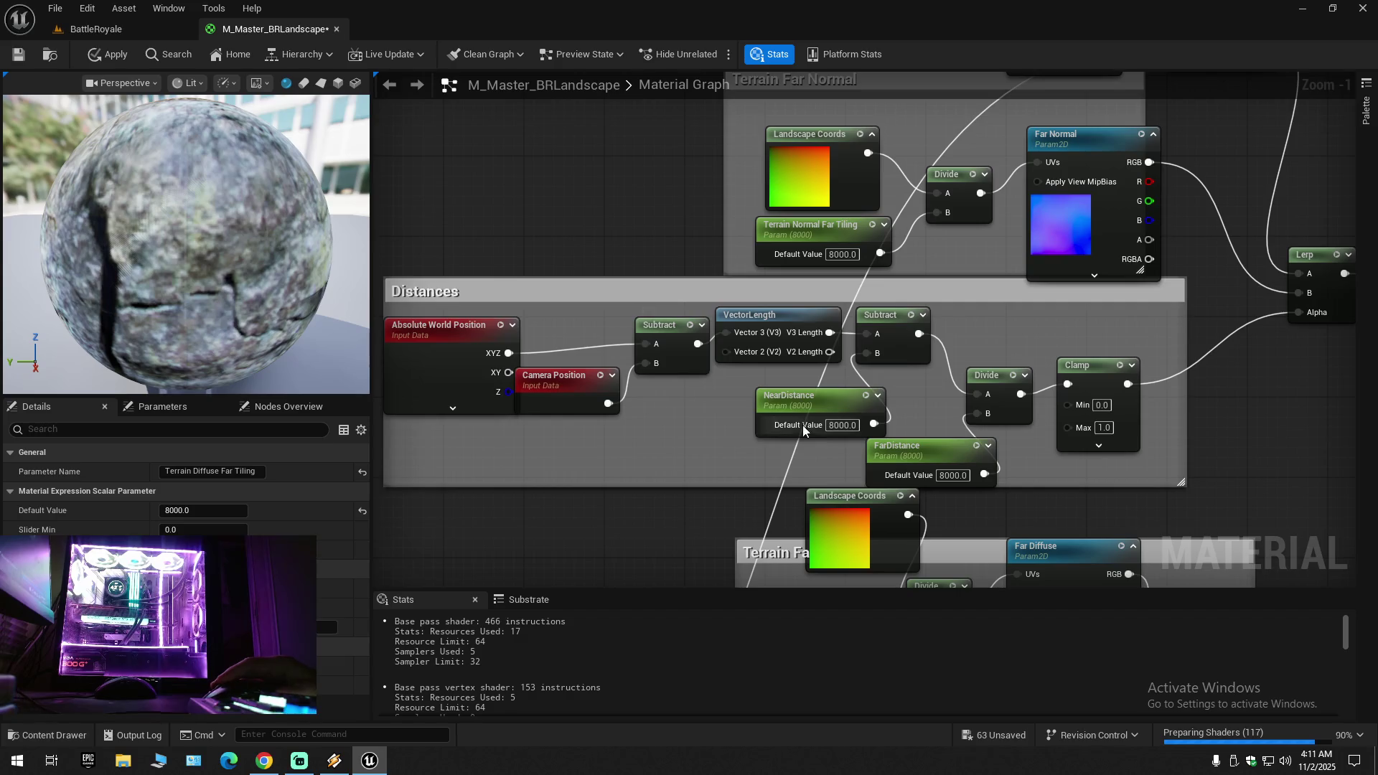
pyautogui.moveTo(708, 417); pyautogui.dragTo(686, 482)
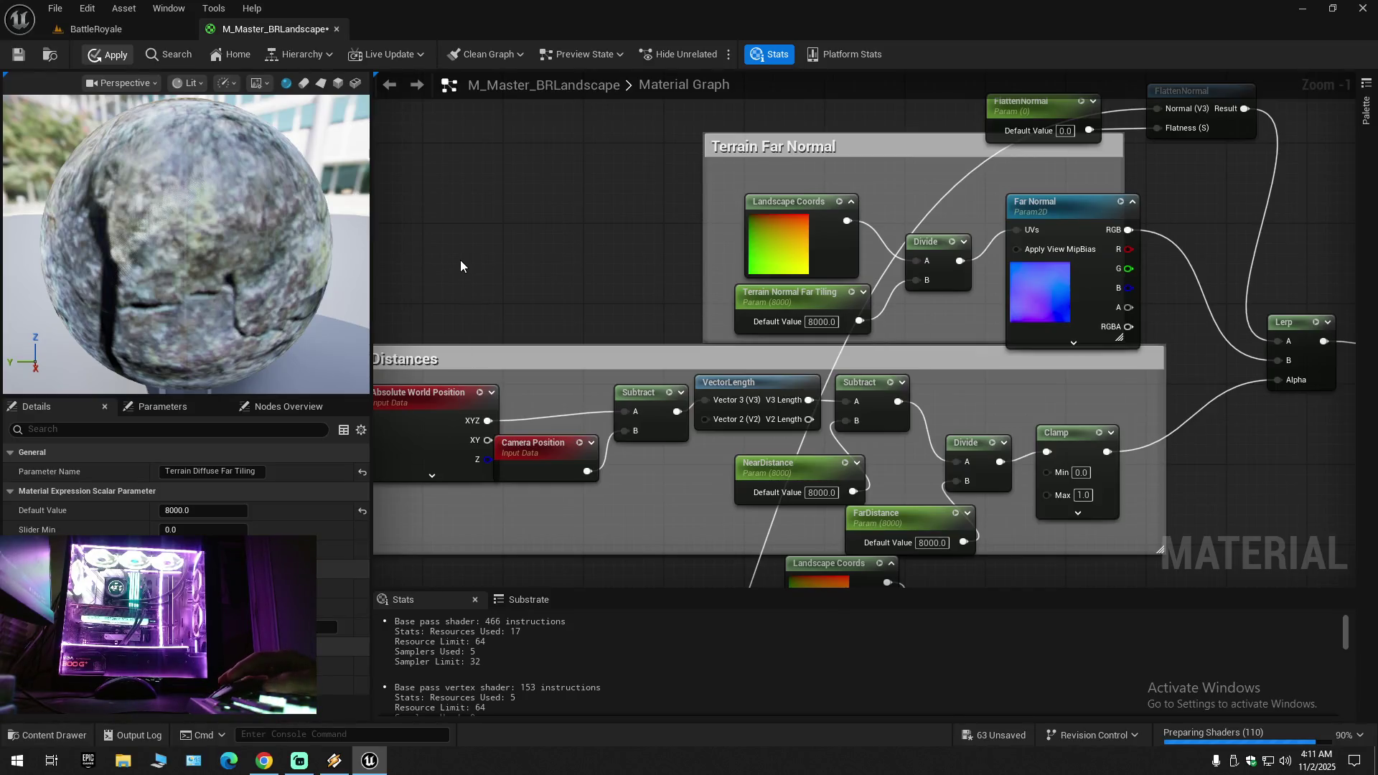
pyautogui.click(126, 29)
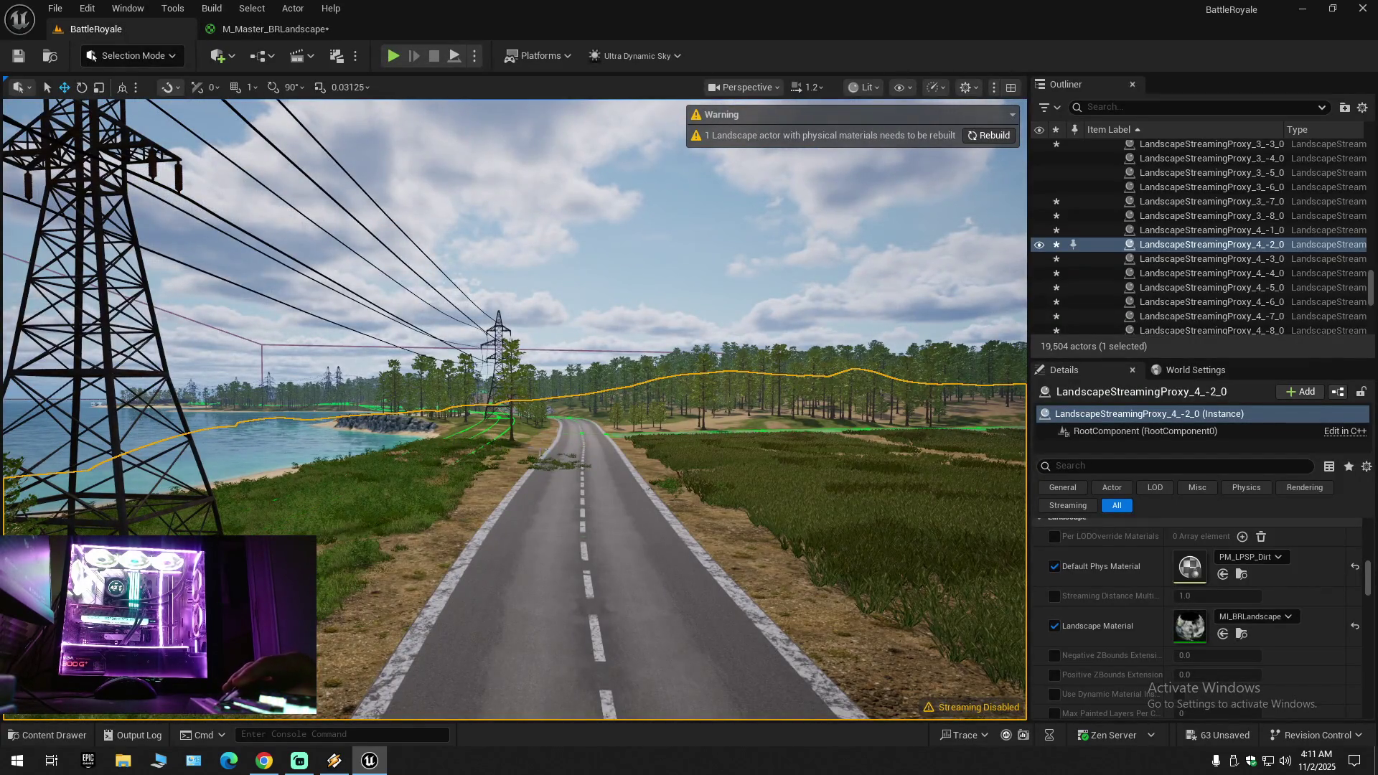
pyautogui.click(277, 32)
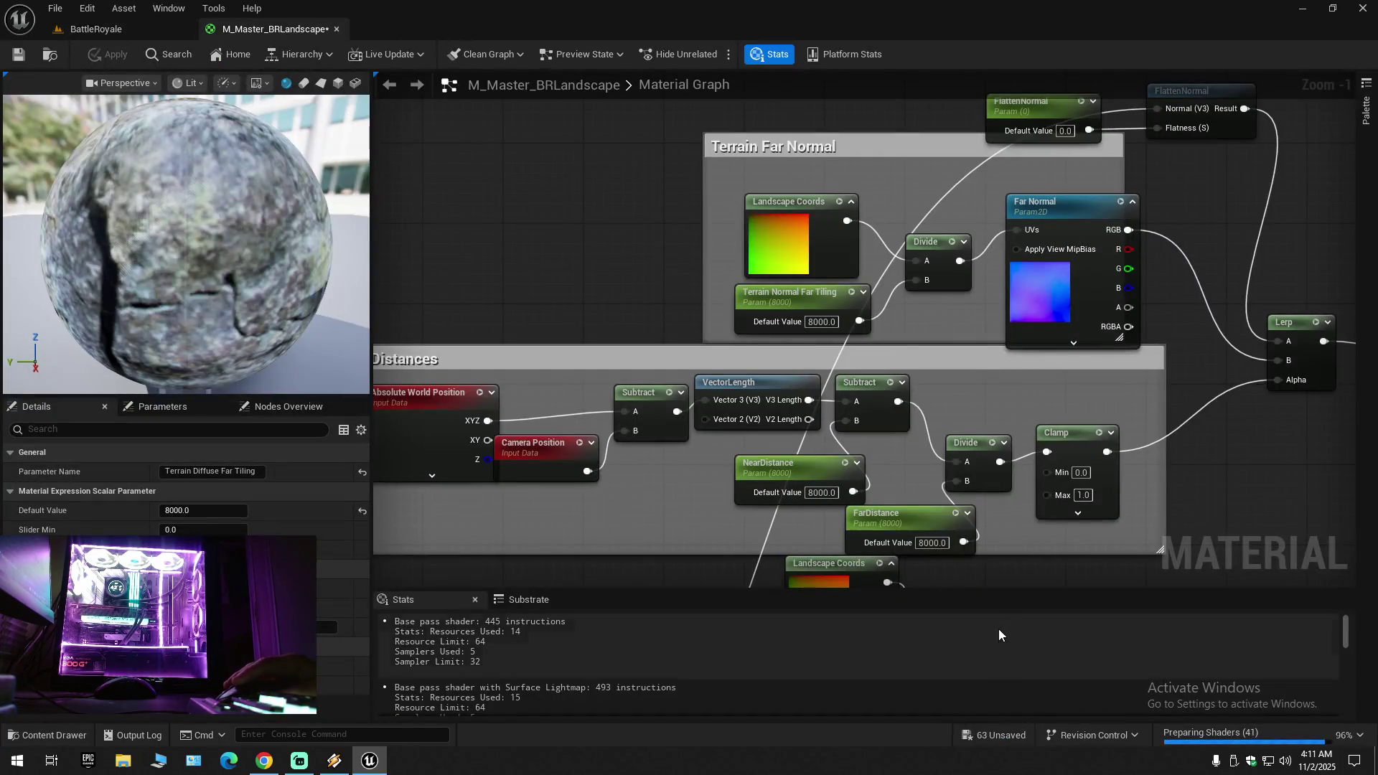
# Step: Set the Clamp node's Max from 1.0 to 5 and apply M_Master_BRLandscape
pyautogui.click(1083, 495)
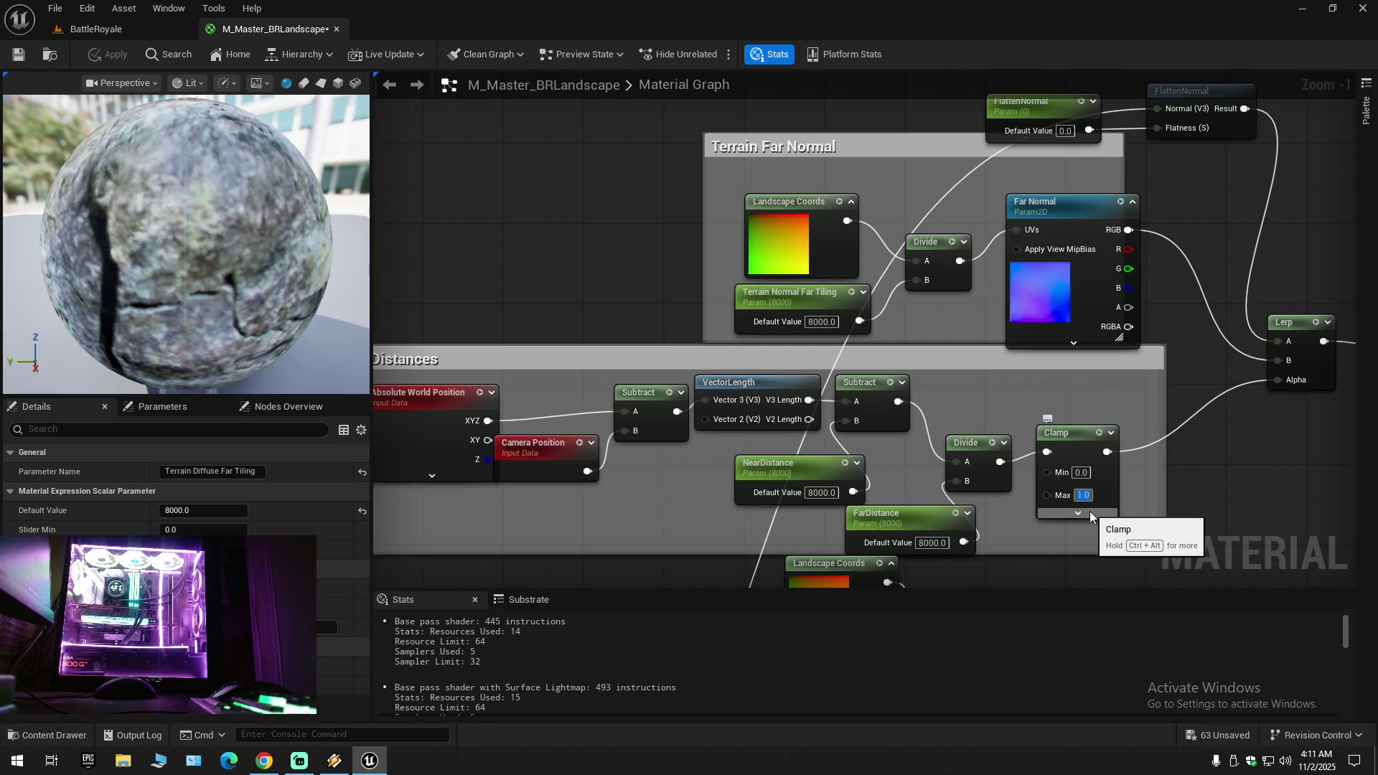
pyautogui.write('5')
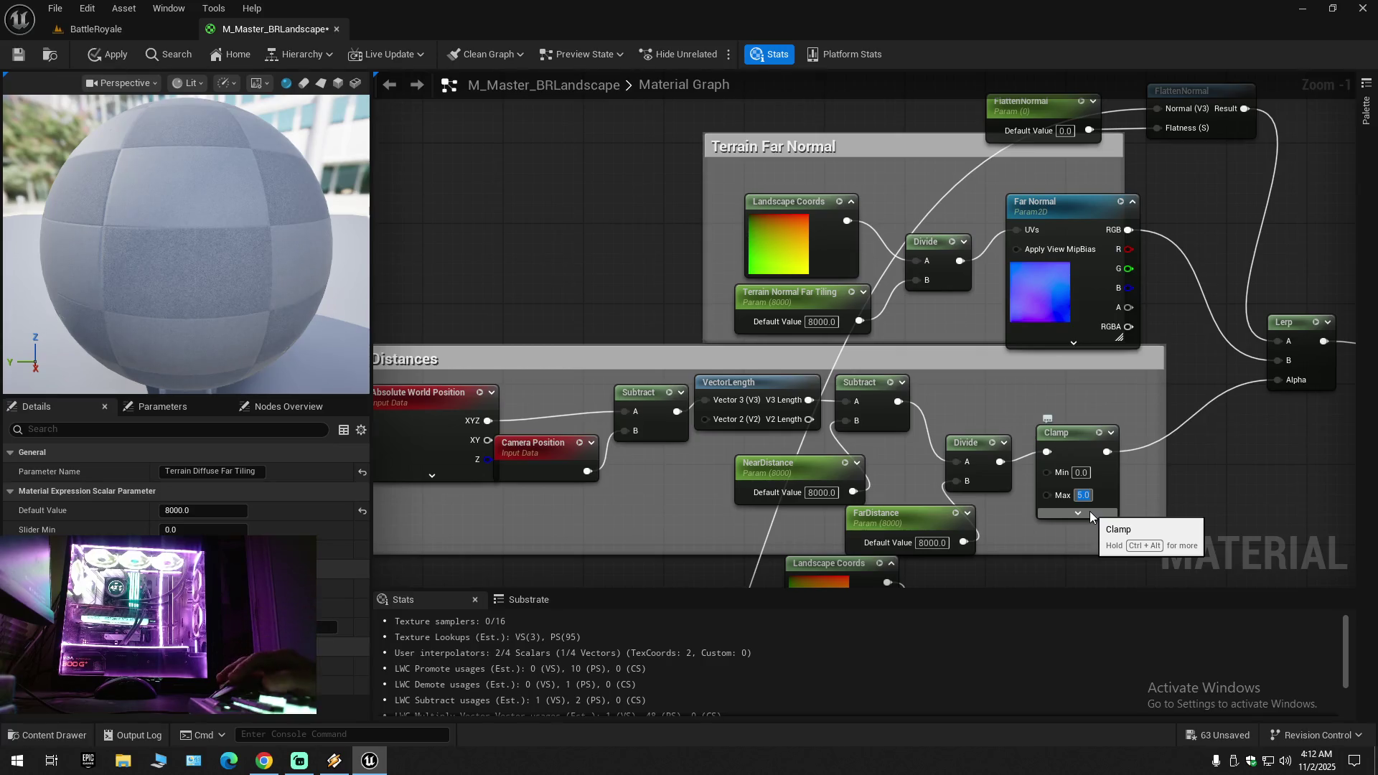
pyautogui.press('Return')
pyautogui.click(1077, 513)
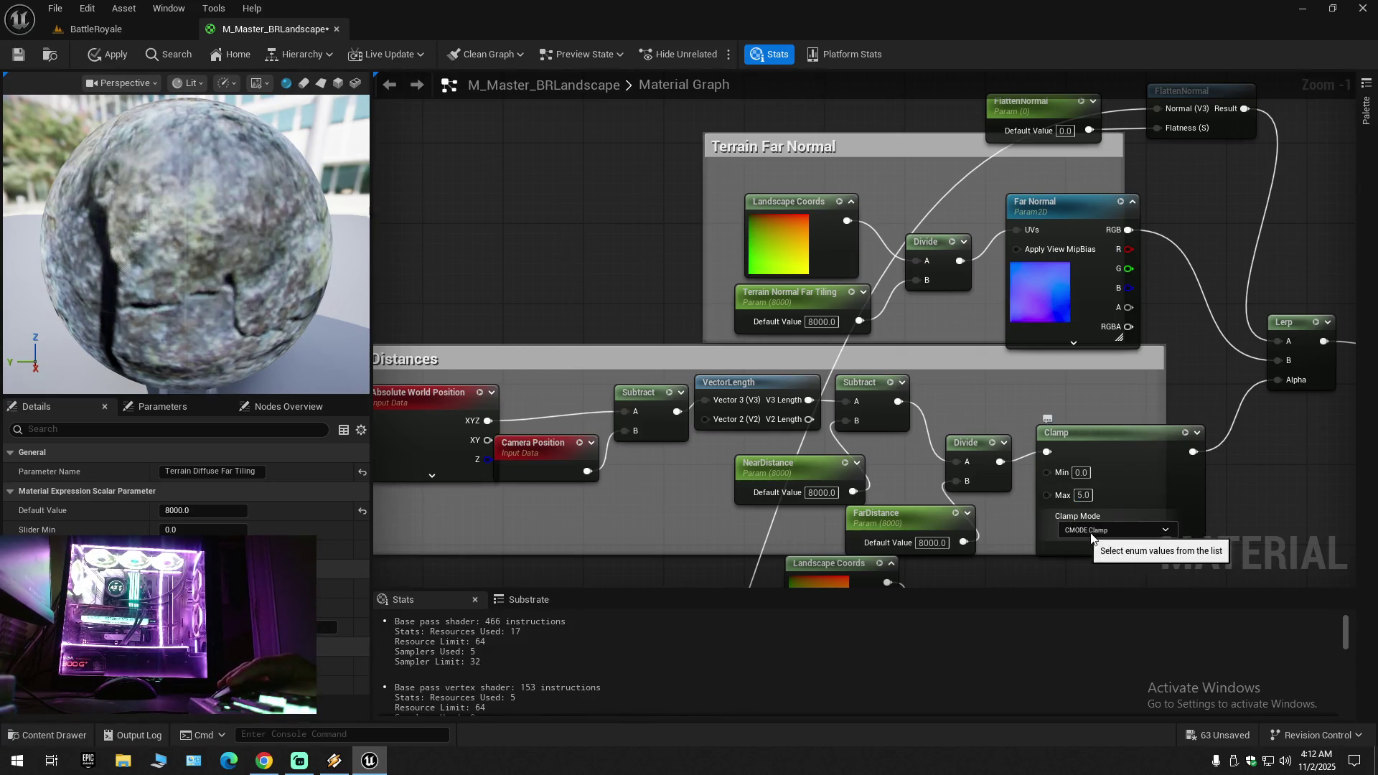
pyautogui.moveTo(1145, 543); pyautogui.dragTo(1093, 421)
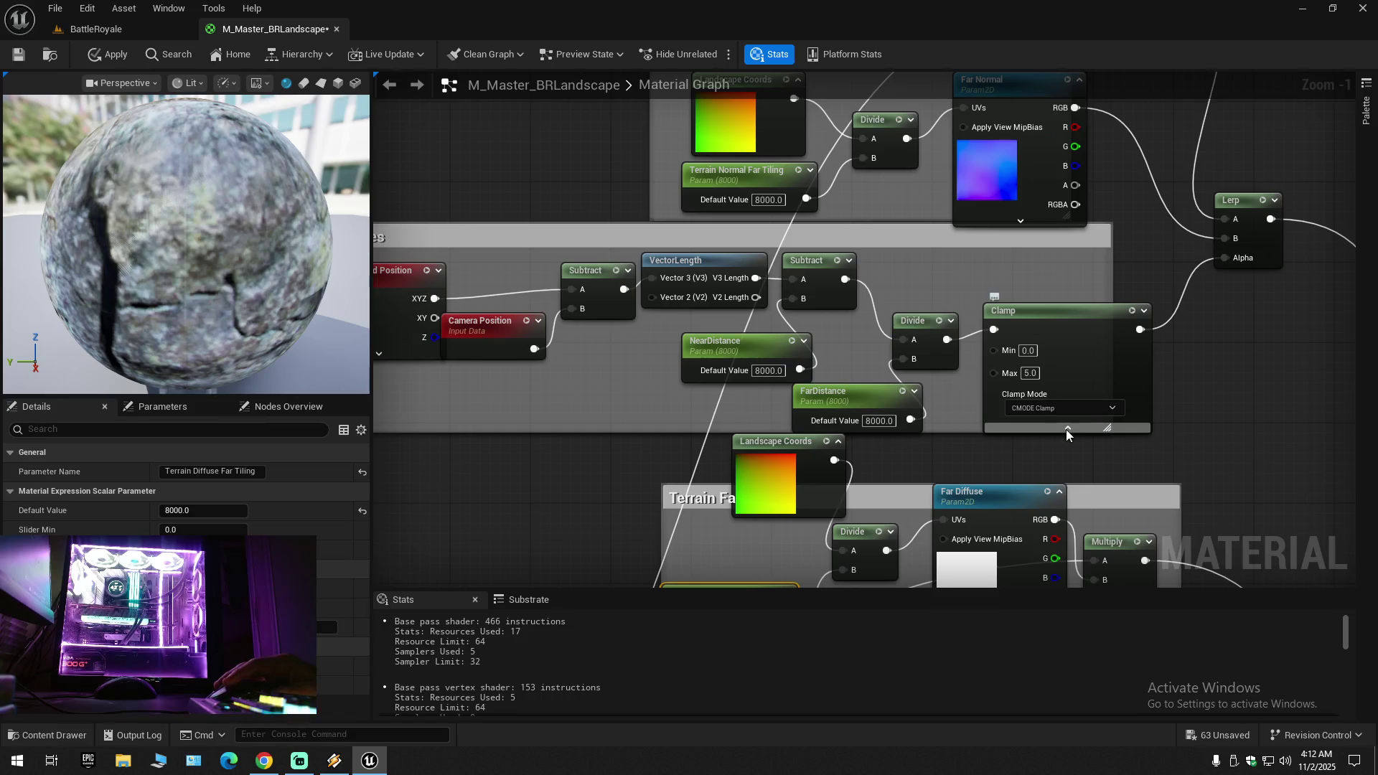
pyautogui.click(1067, 429)
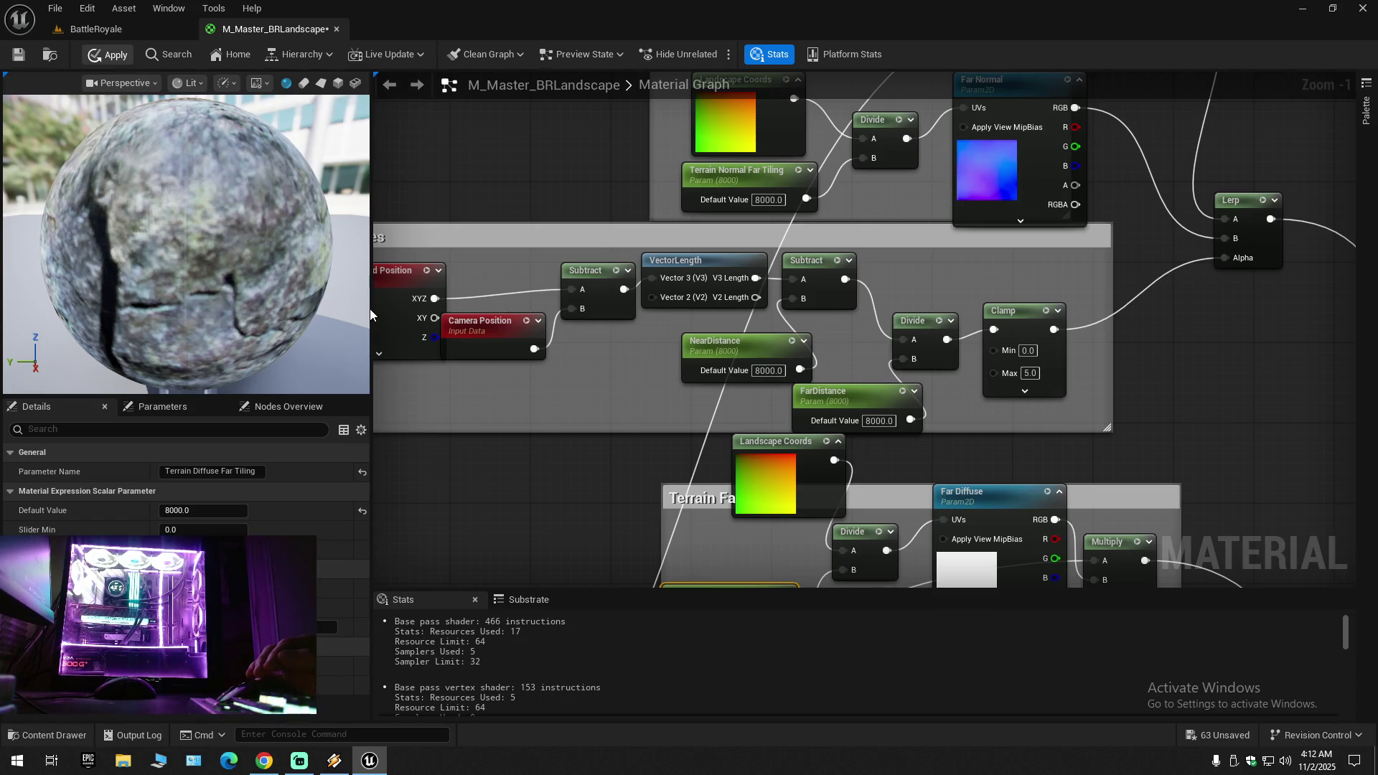
pyautogui.hotkey('ctrl', 's')
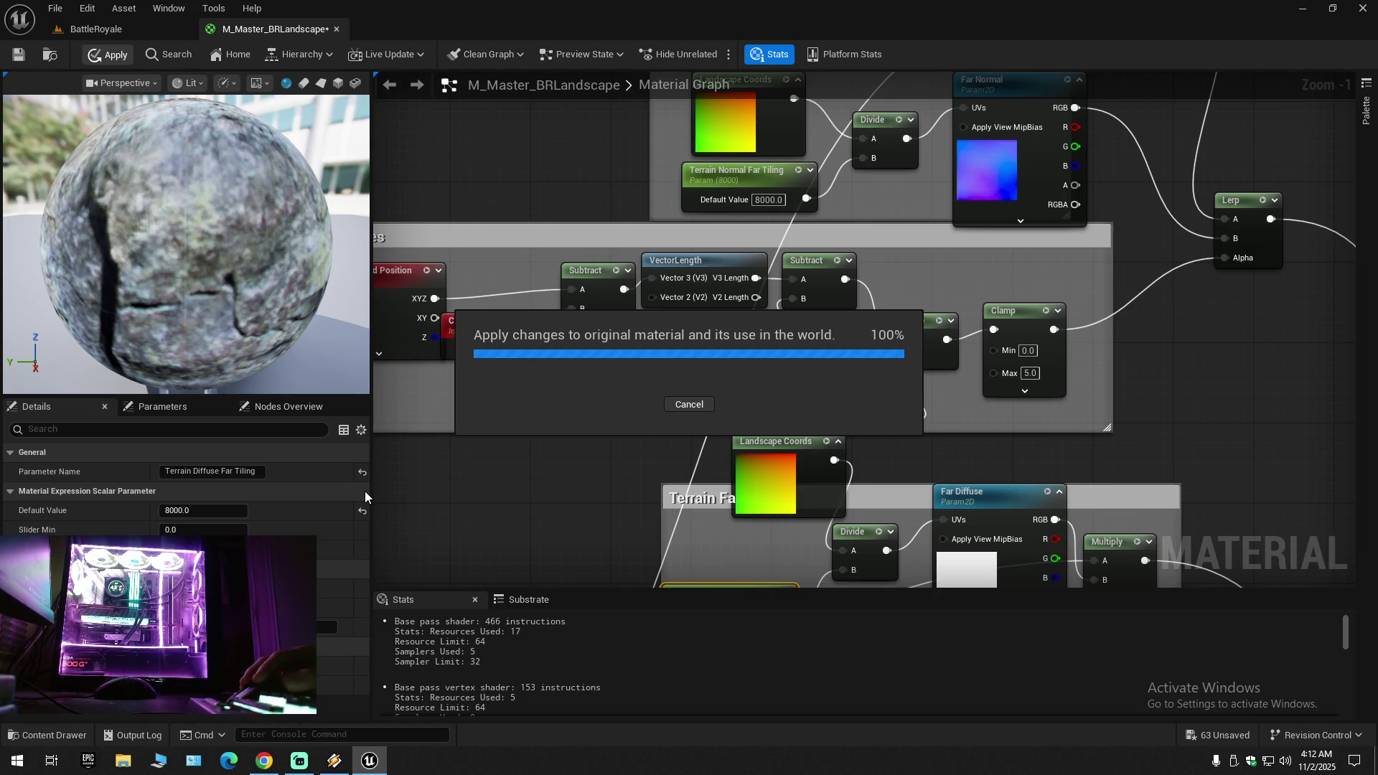
pyautogui.moveTo(601, 448)
pyautogui.mouseDown()
pyautogui.moveTo(728, 493)
pyautogui.moveTo(1187, 498)
pyautogui.moveTo(643, 521)
pyautogui.moveTo(735, 526)
pyautogui.mouseUp()
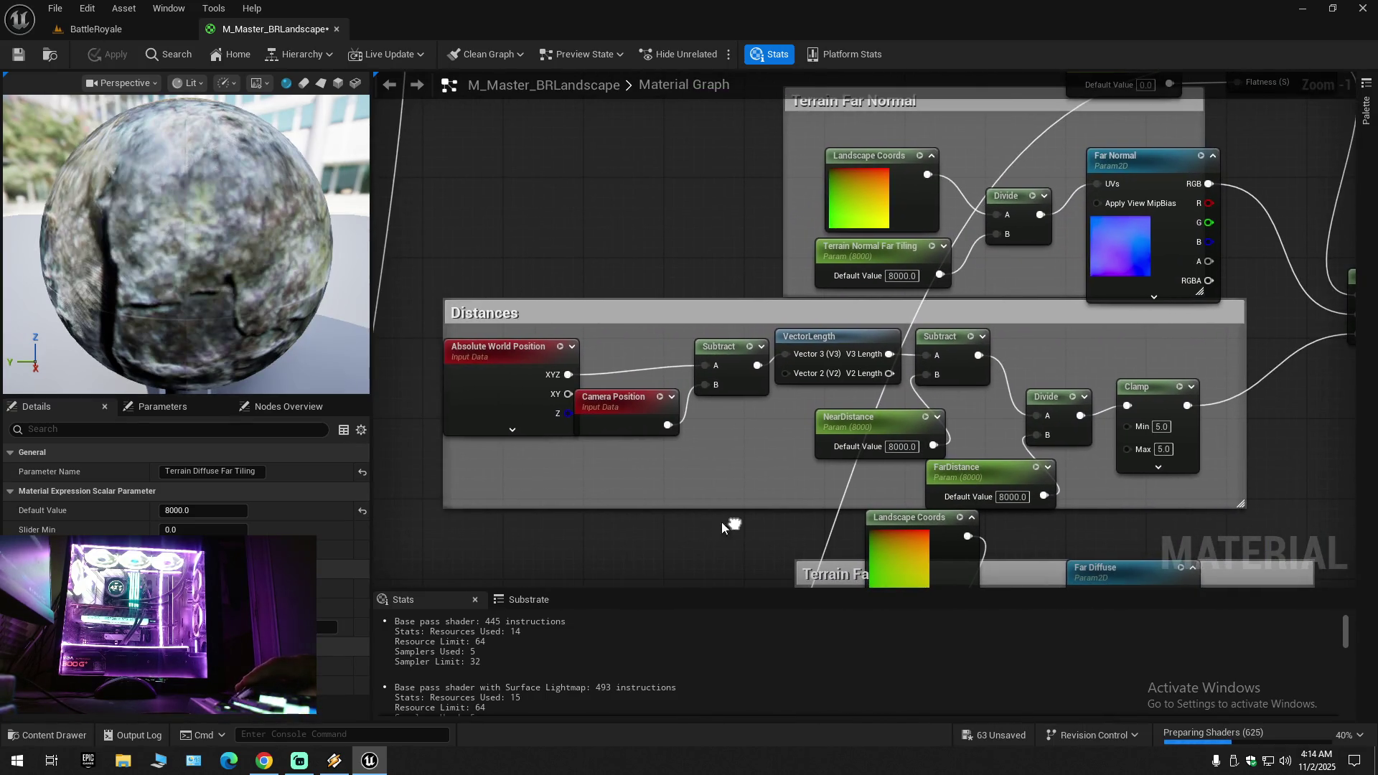
pyautogui.click(497, 356)
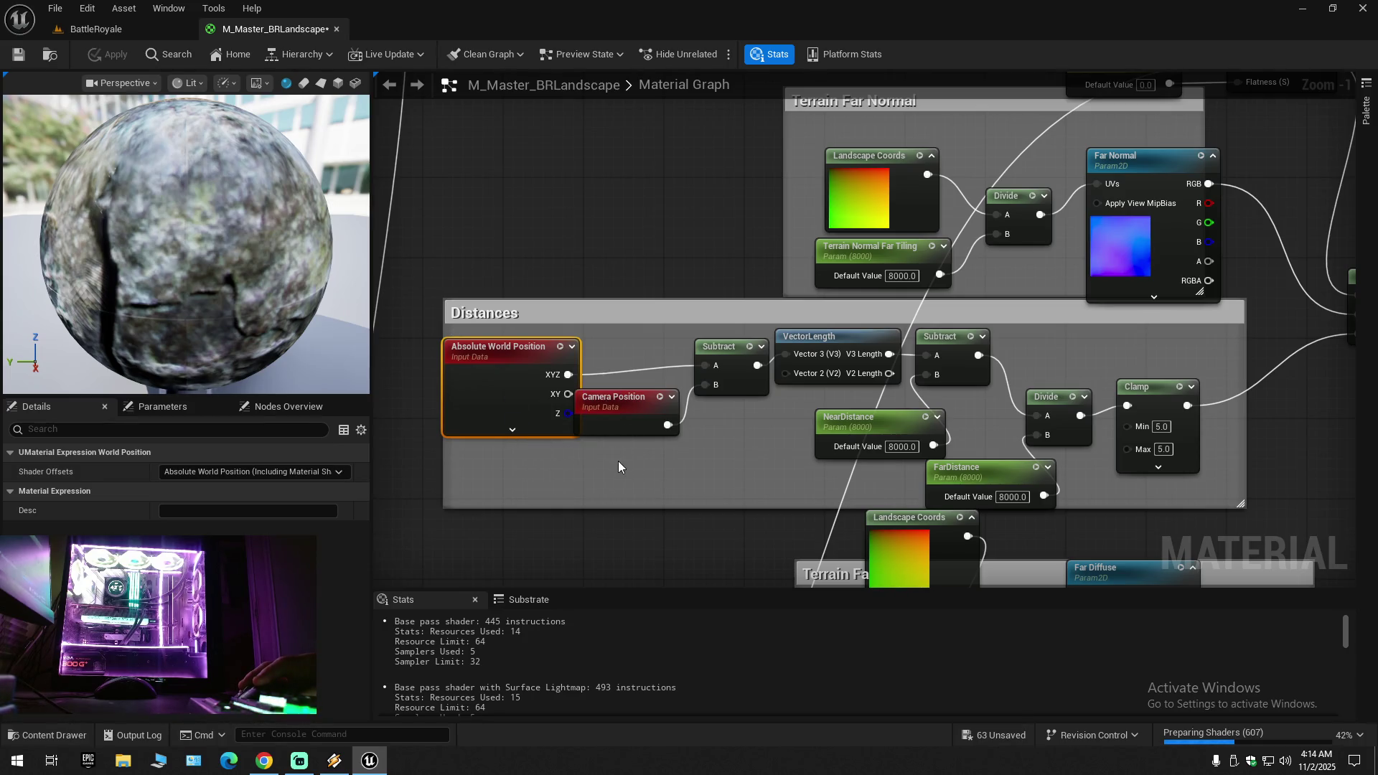
pyautogui.moveTo(745, 462); pyautogui.dragTo(591, 433)
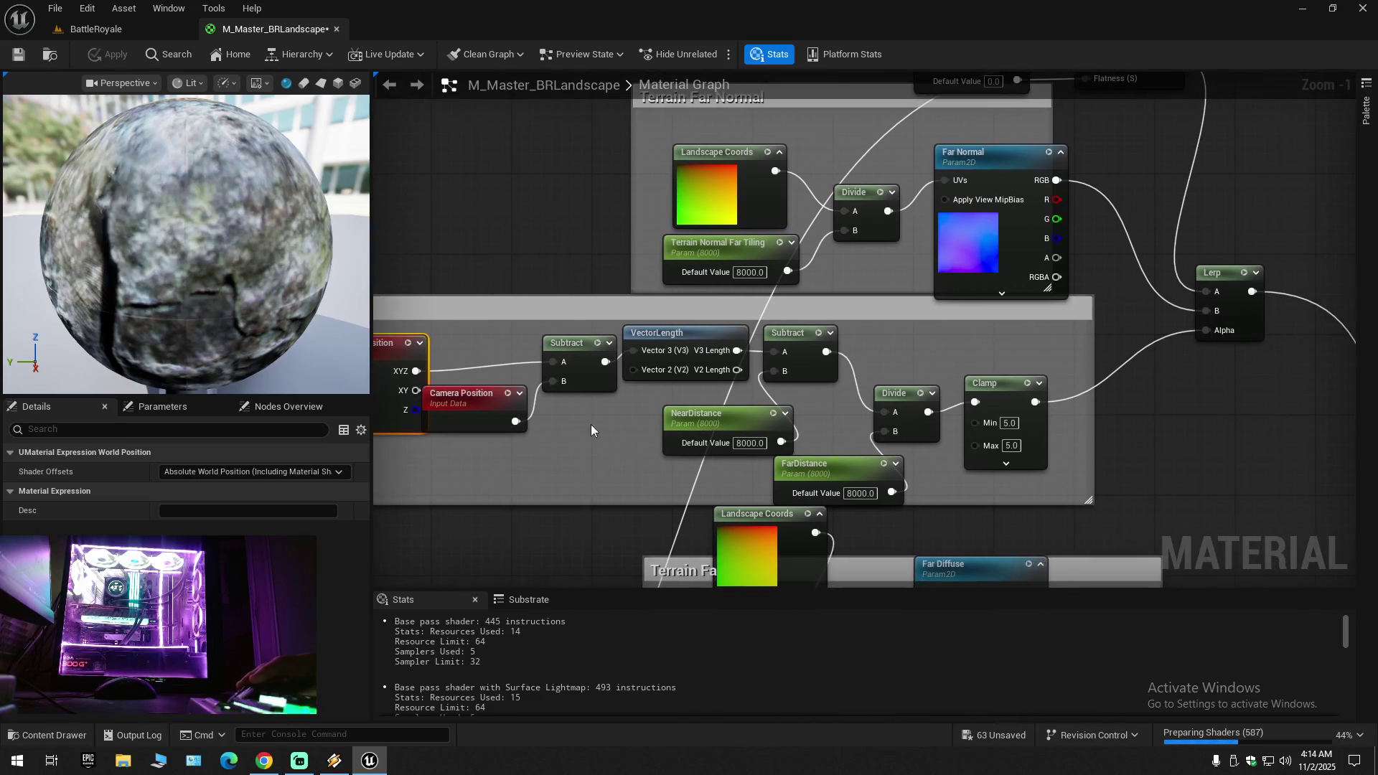
pyautogui.click(572, 351)
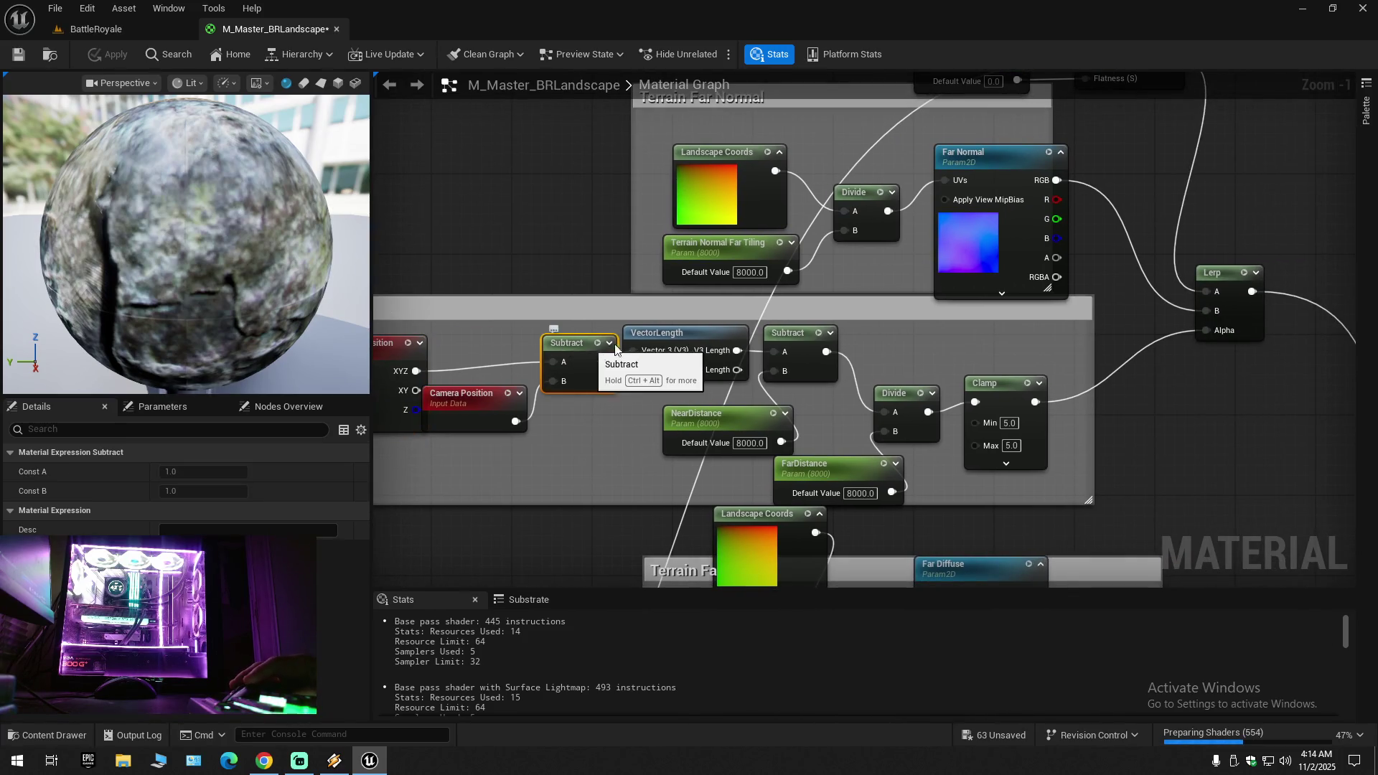
pyautogui.click(671, 335)
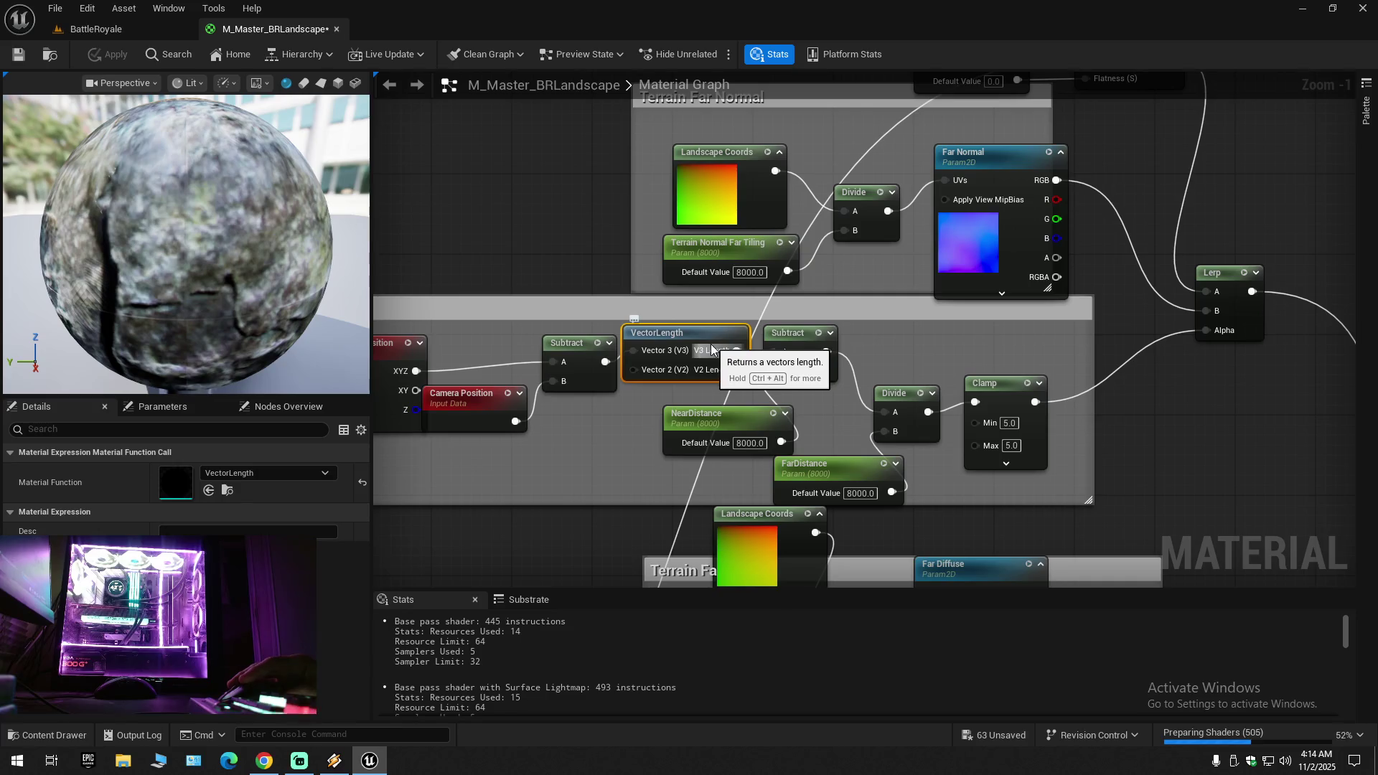
pyautogui.moveTo(685, 336)
pyautogui.mouseDown()
pyautogui.moveTo(695, 315)
pyautogui.moveTo(687, 331)
pyautogui.mouseUp()
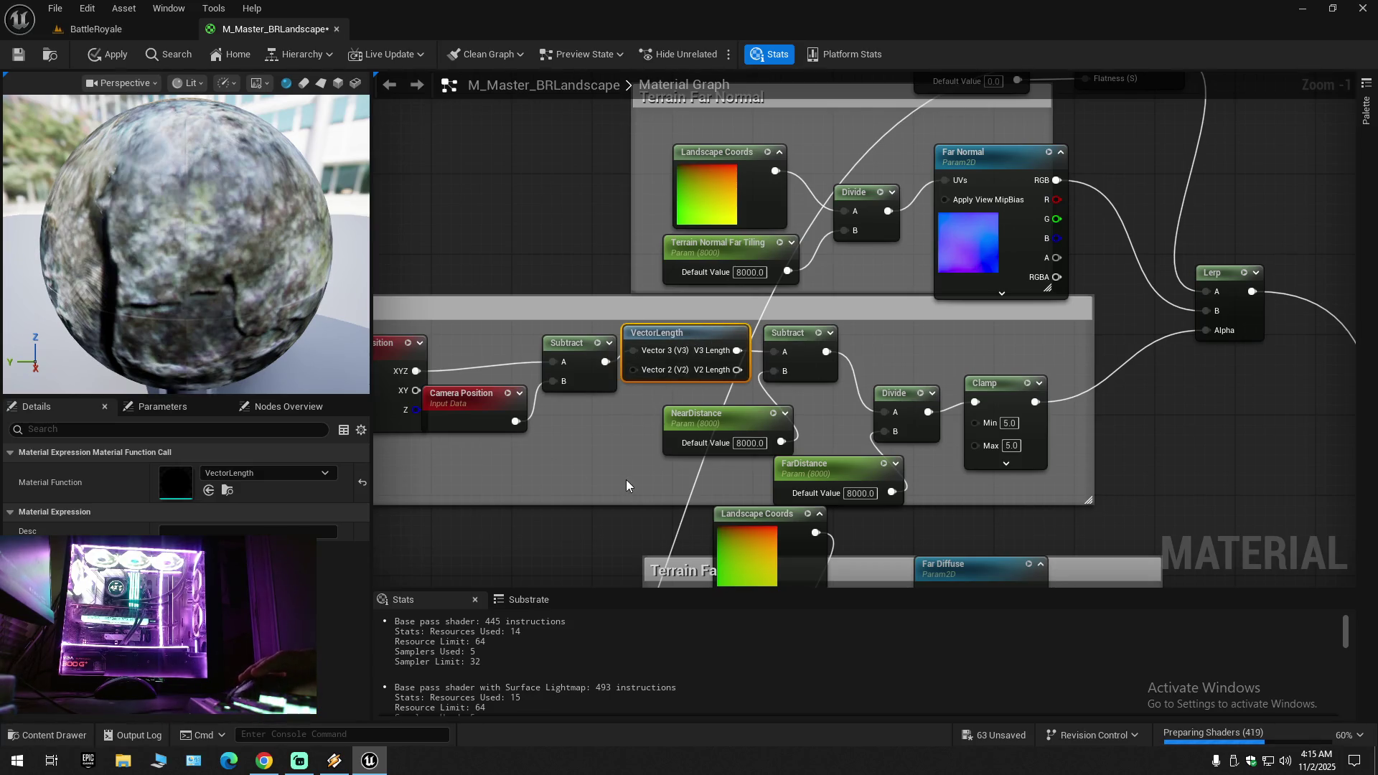
pyautogui.click(903, 392)
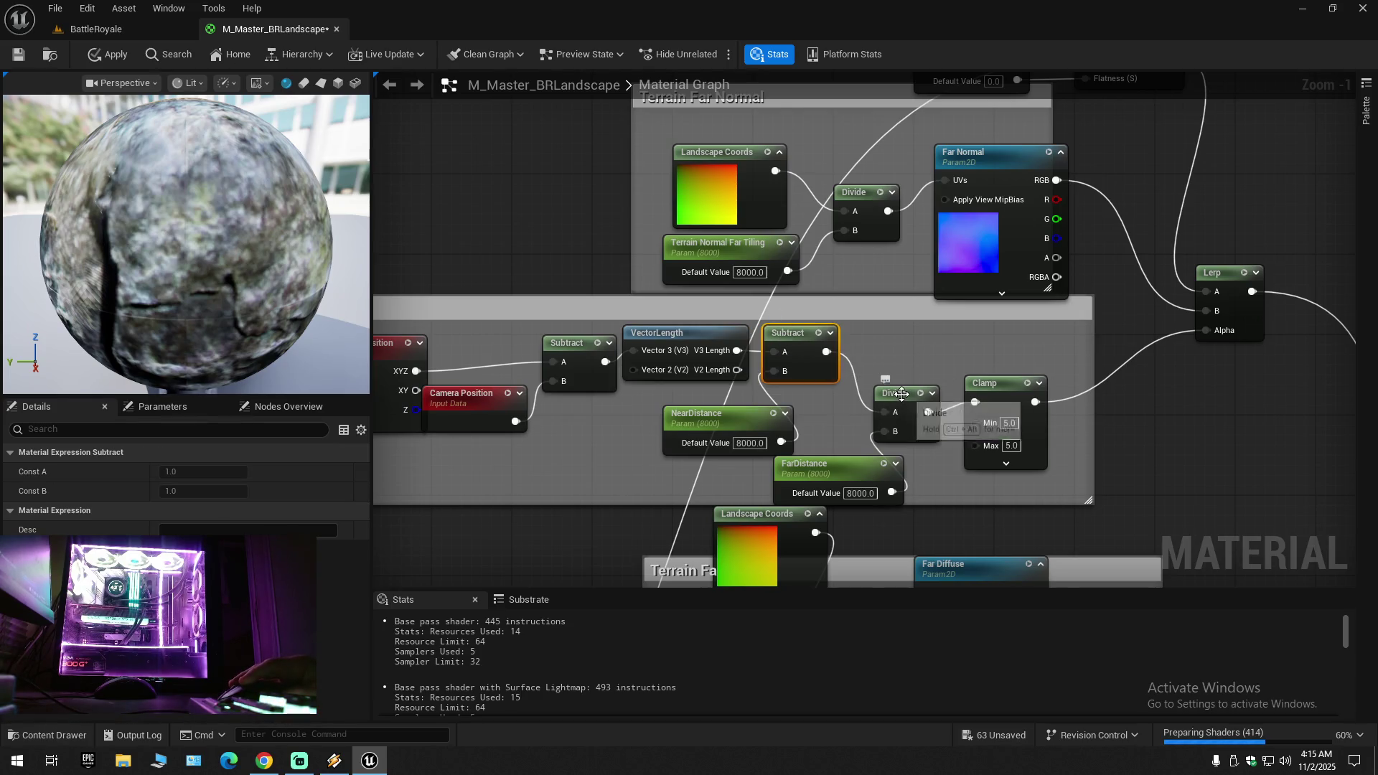
# Step: Set the Clamp node's Min and Max both to 10 and apply the material
pyautogui.click(993, 384)
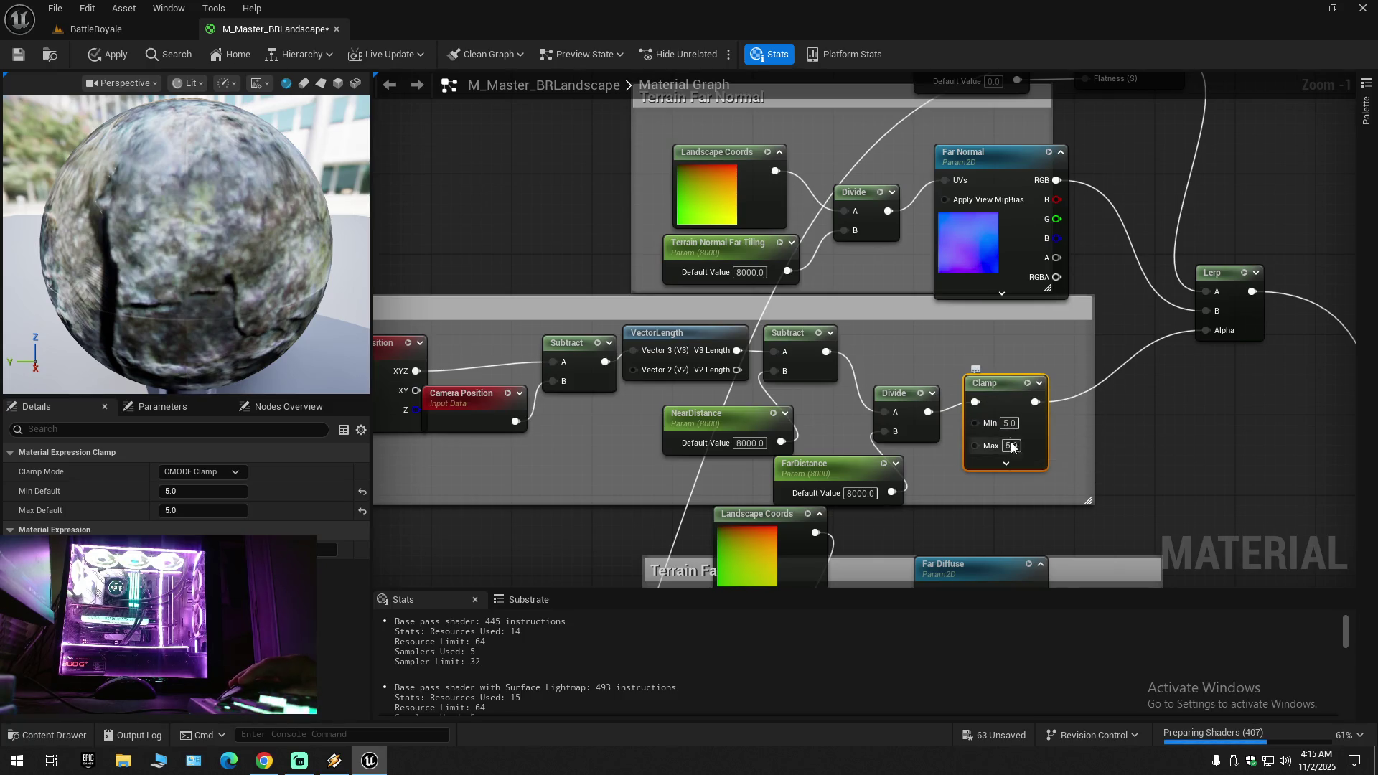
pyautogui.click(1009, 424)
pyautogui.write('1')
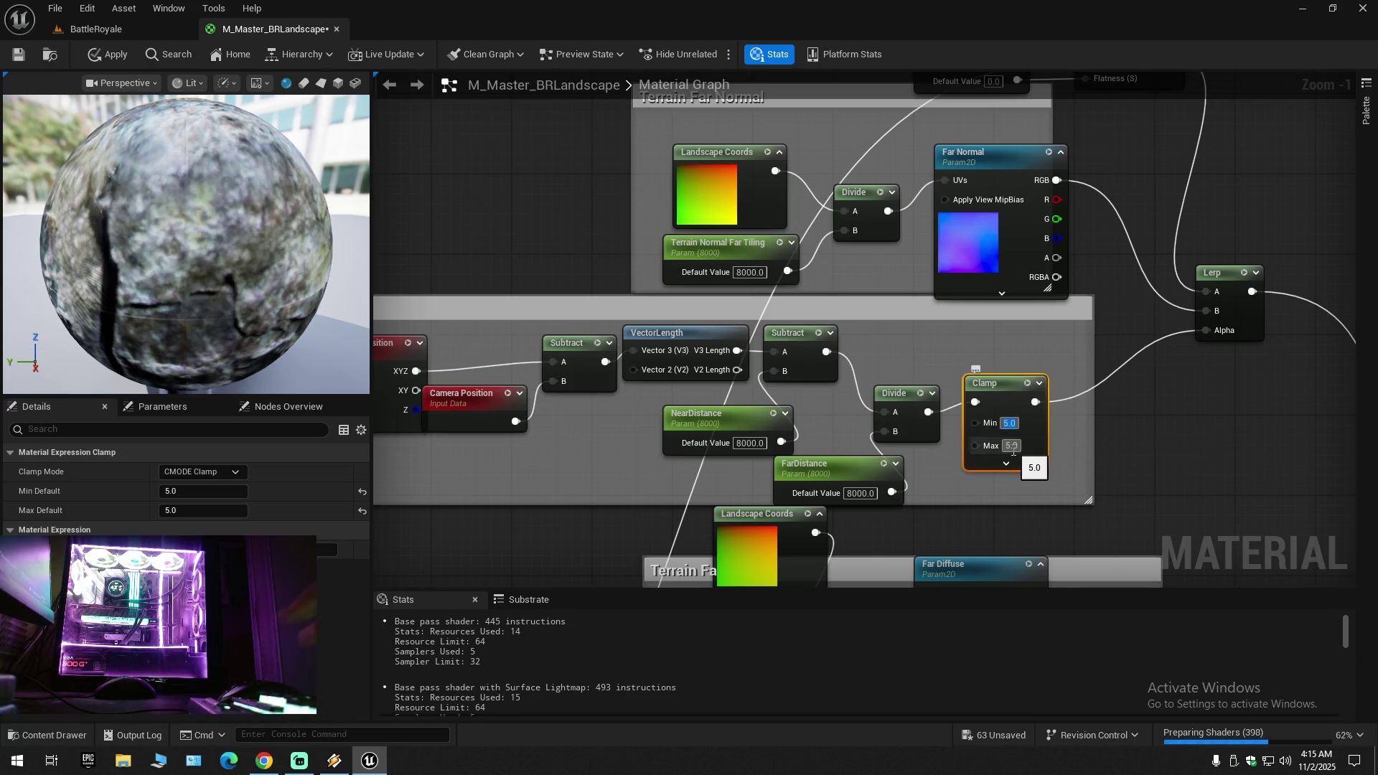
pyautogui.press('Return')
pyautogui.write('0')
pyautogui.press('Return')
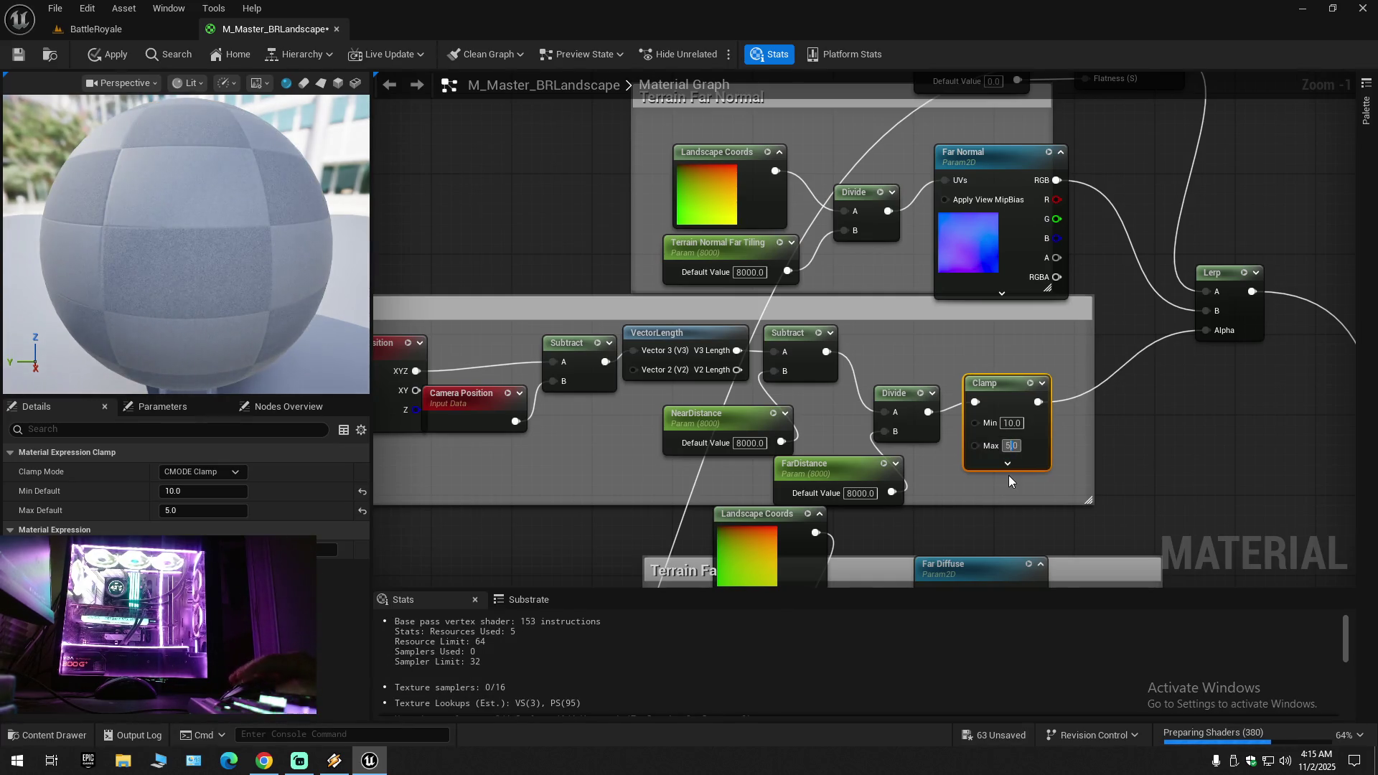
pyautogui.click(1011, 446)
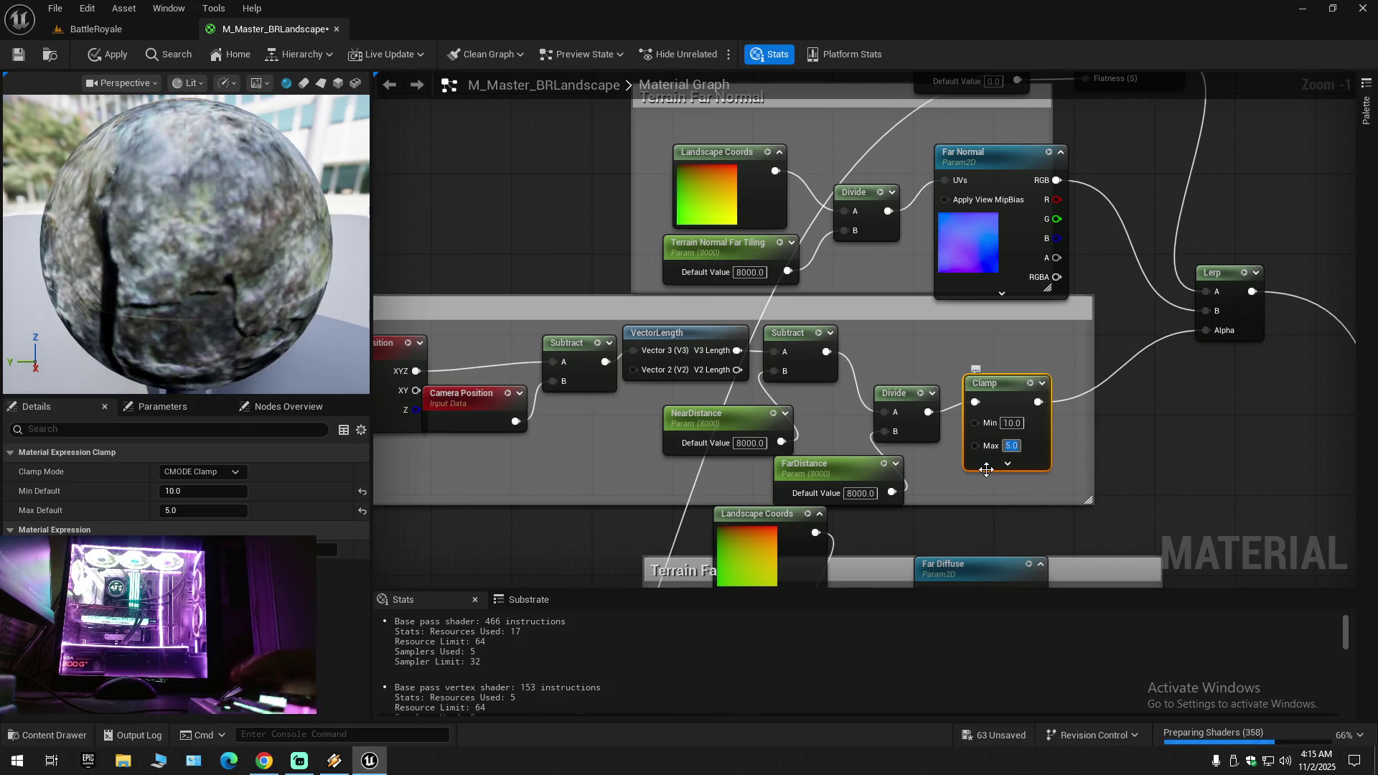
pyautogui.write('10')
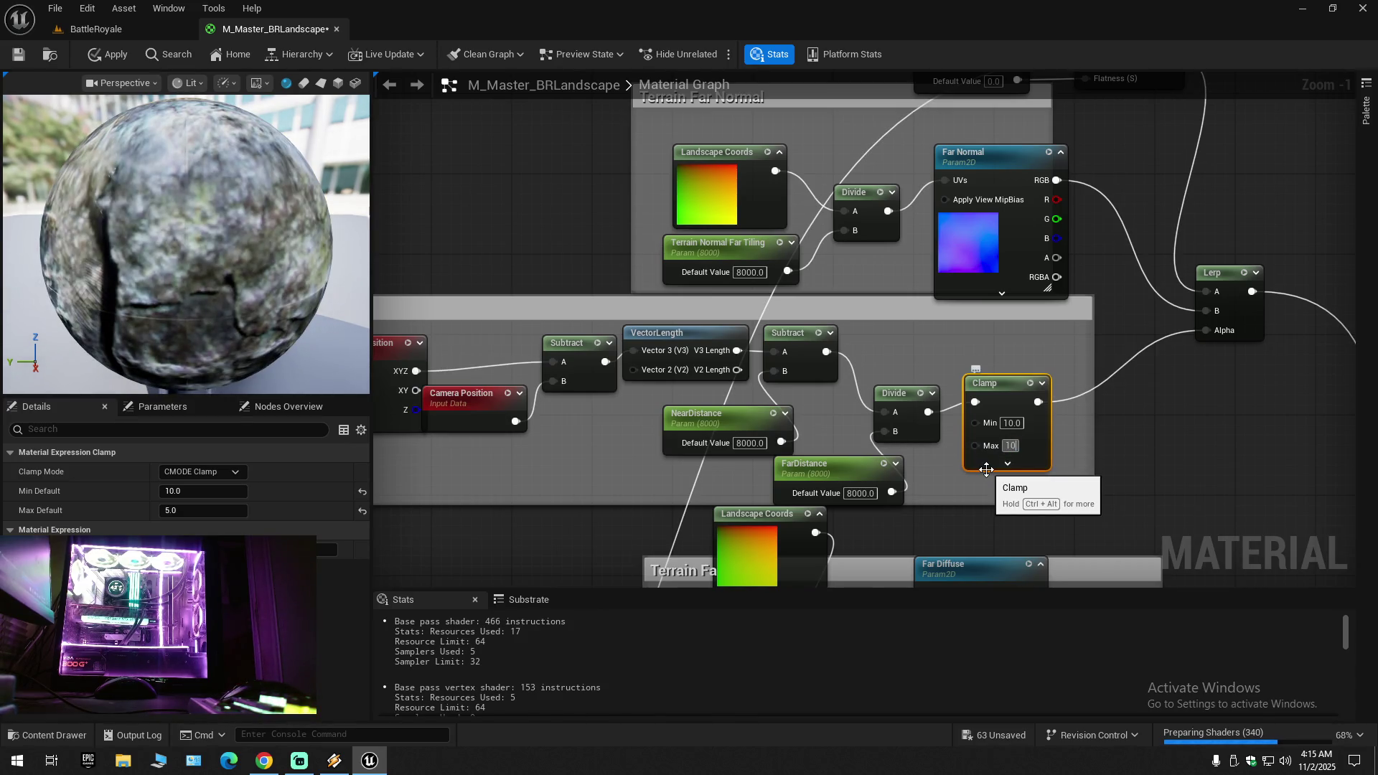
pyautogui.press('Return')
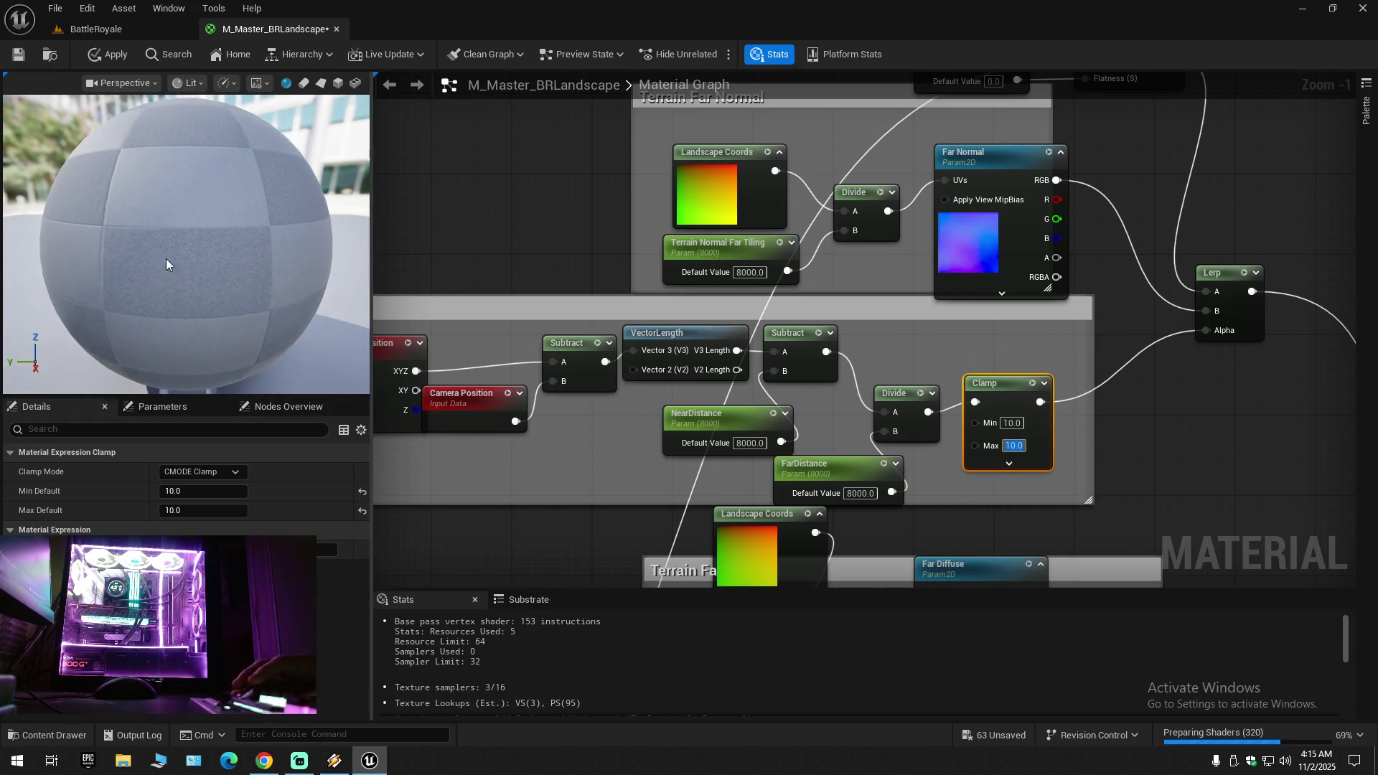
pyautogui.click(122, 57)
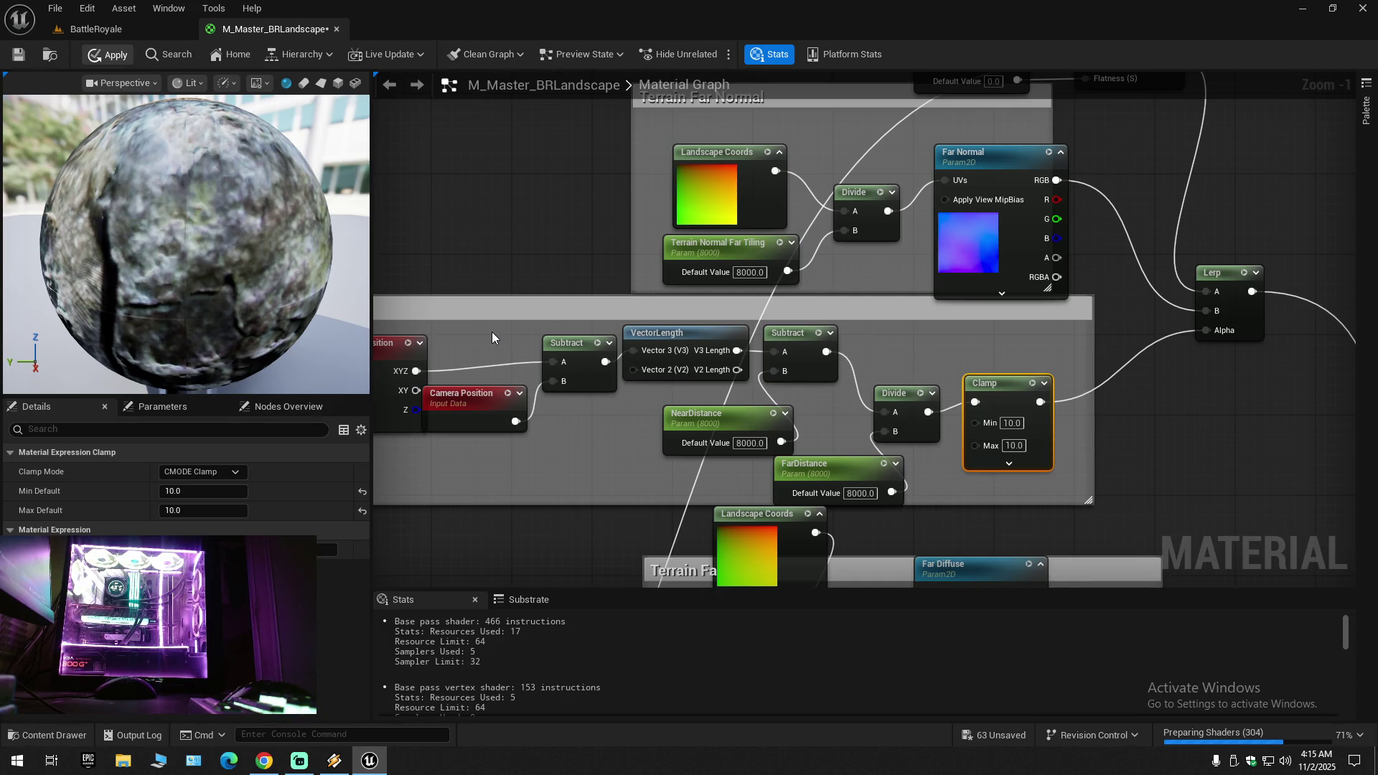
pyautogui.hotkey('ctrl', 's')
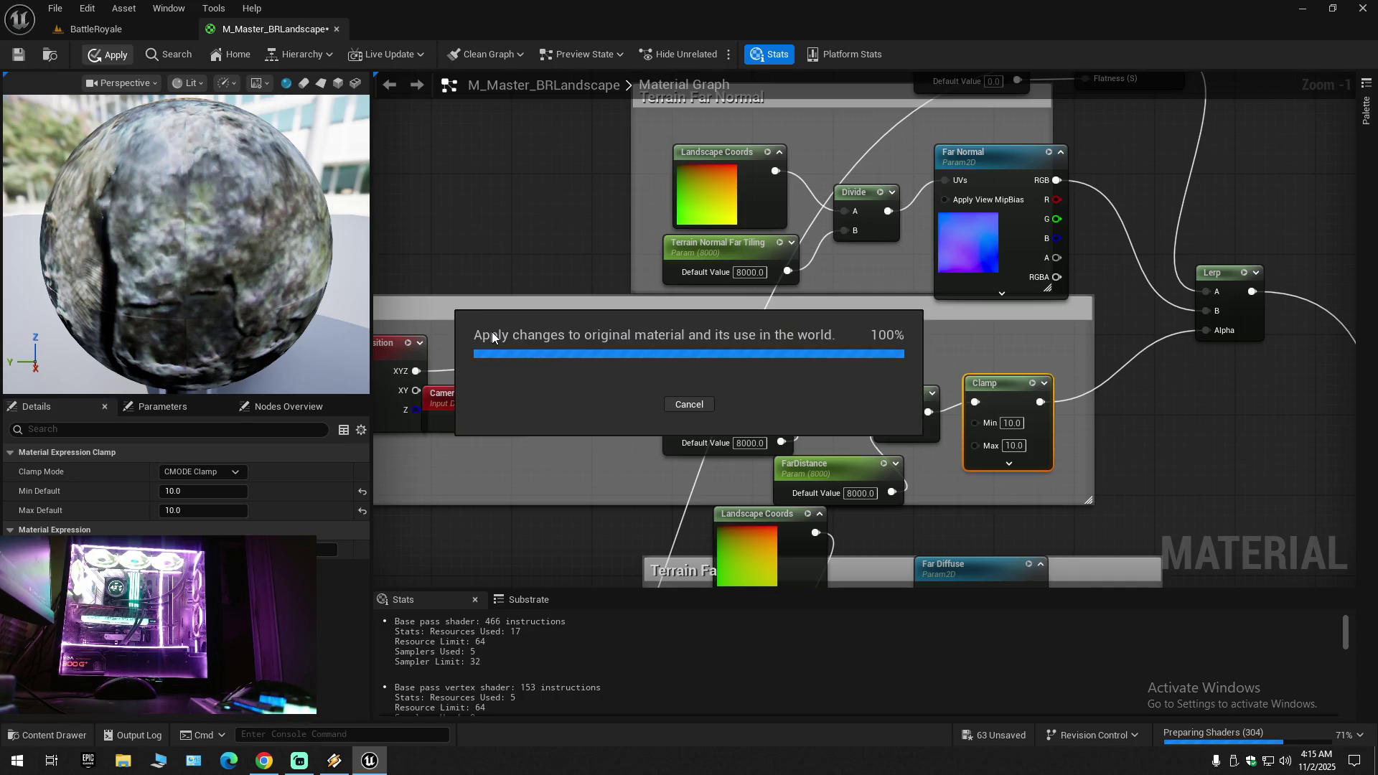
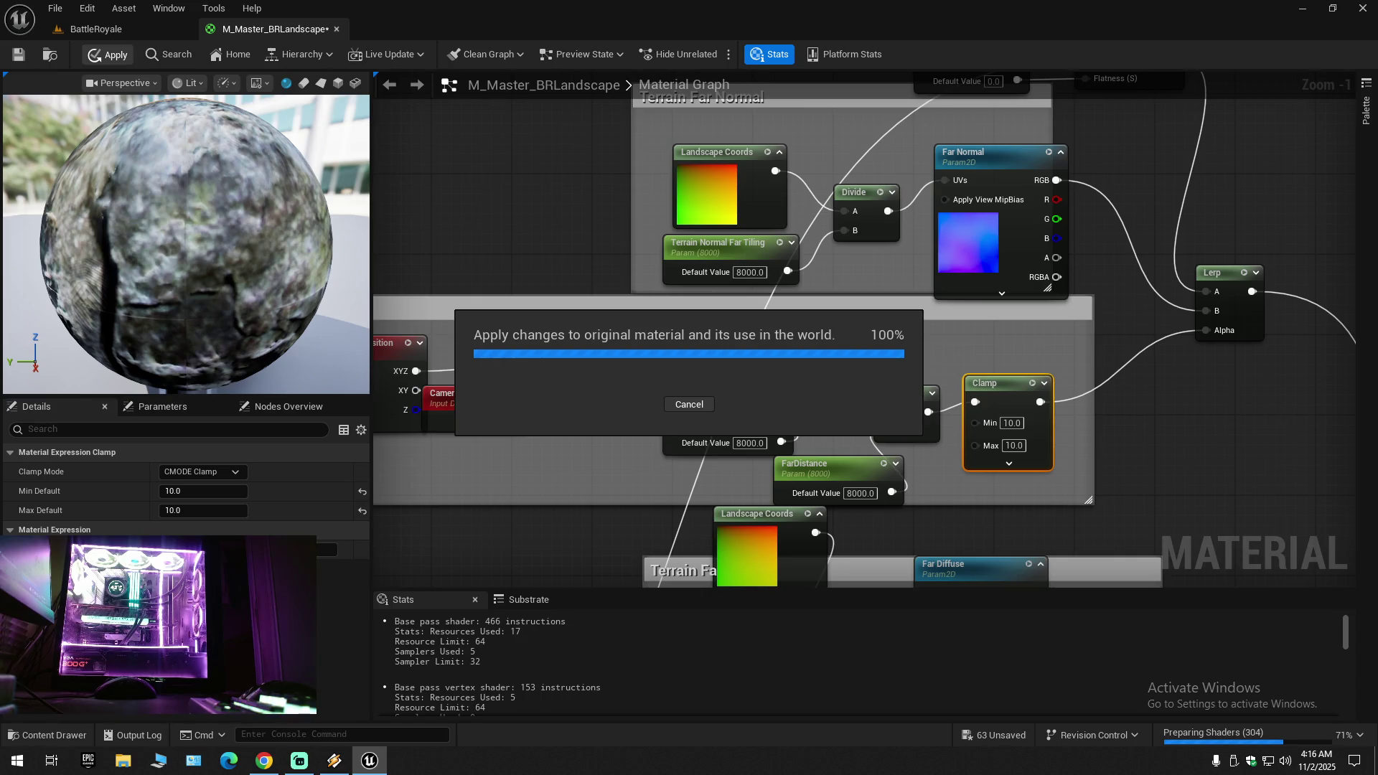
# Step: Check memory and GPU usage in Task Manager's Performance view, then close it
pyautogui.rightClick(585, 753)
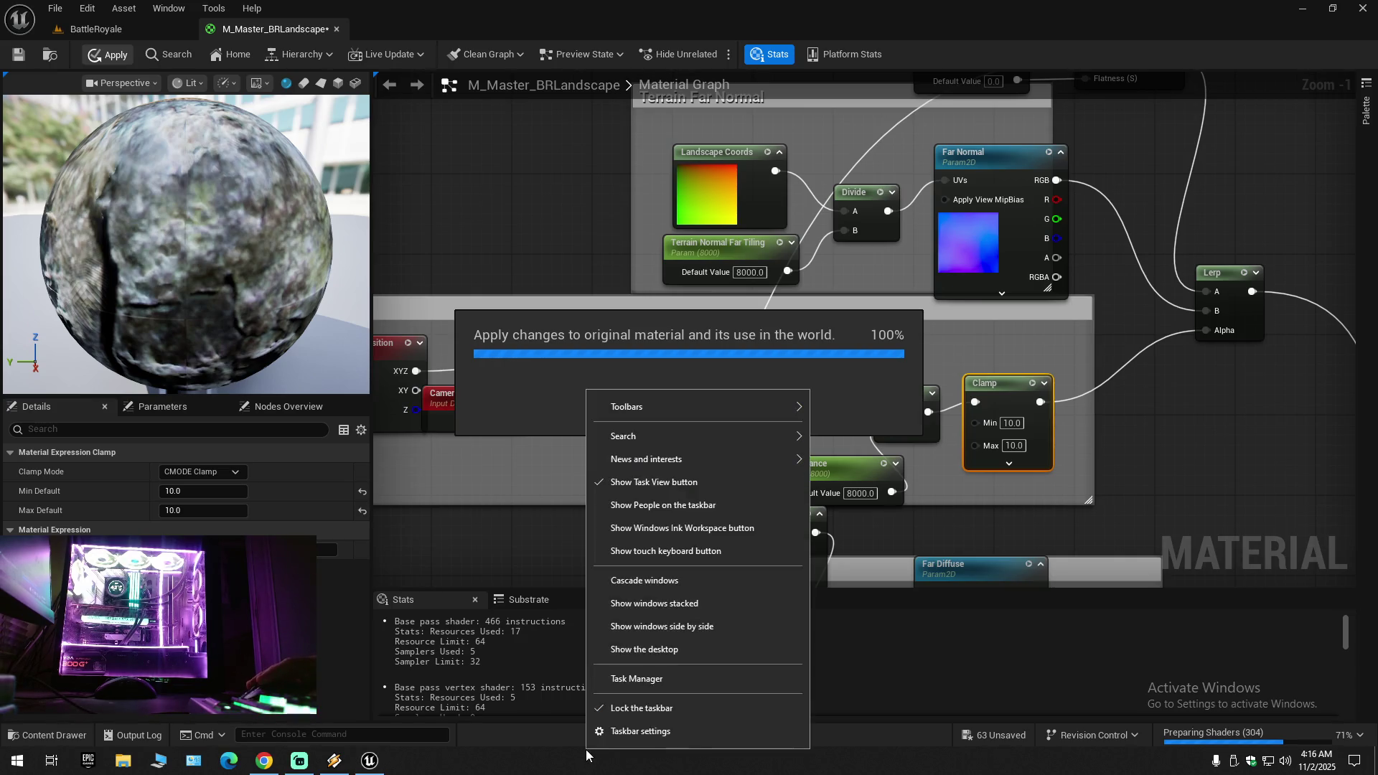
pyautogui.click(647, 683)
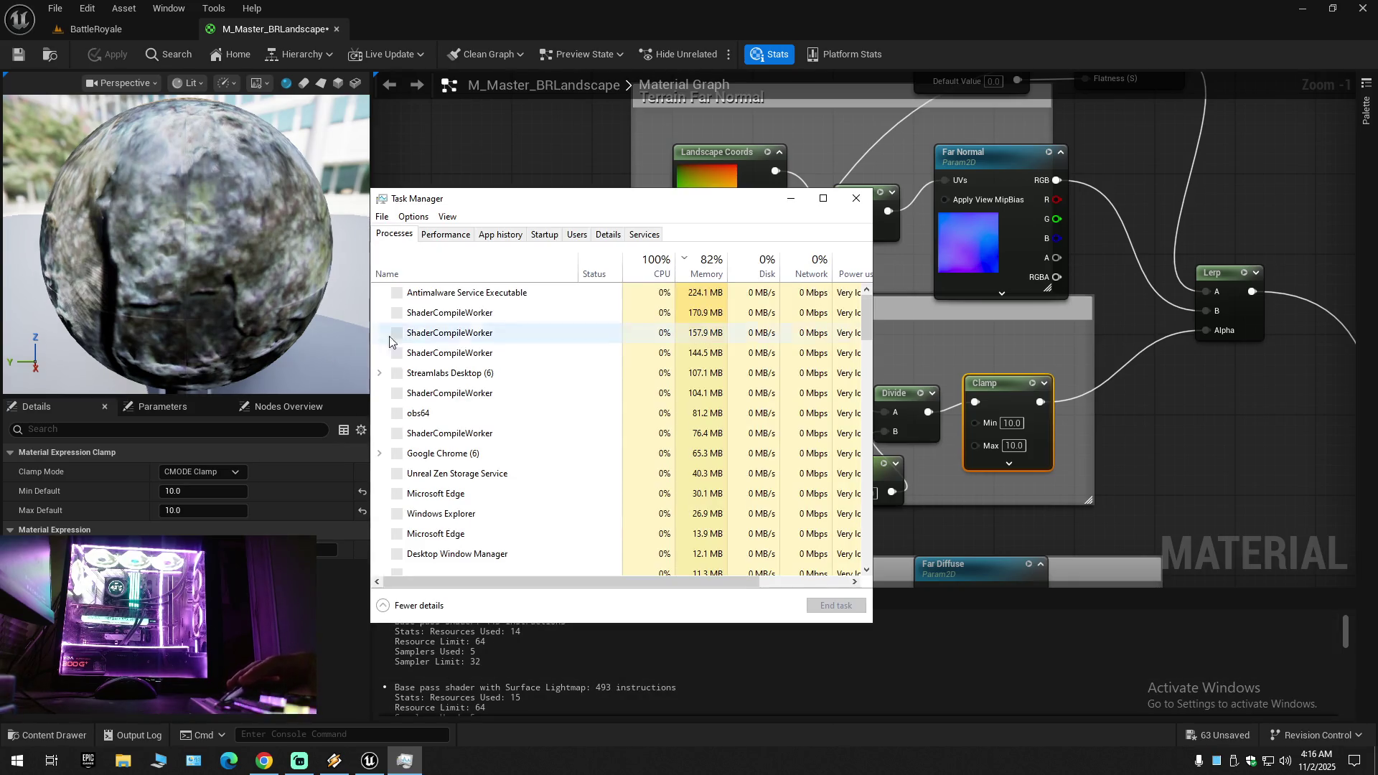
pyautogui.click(445, 234)
pyautogui.click(444, 315)
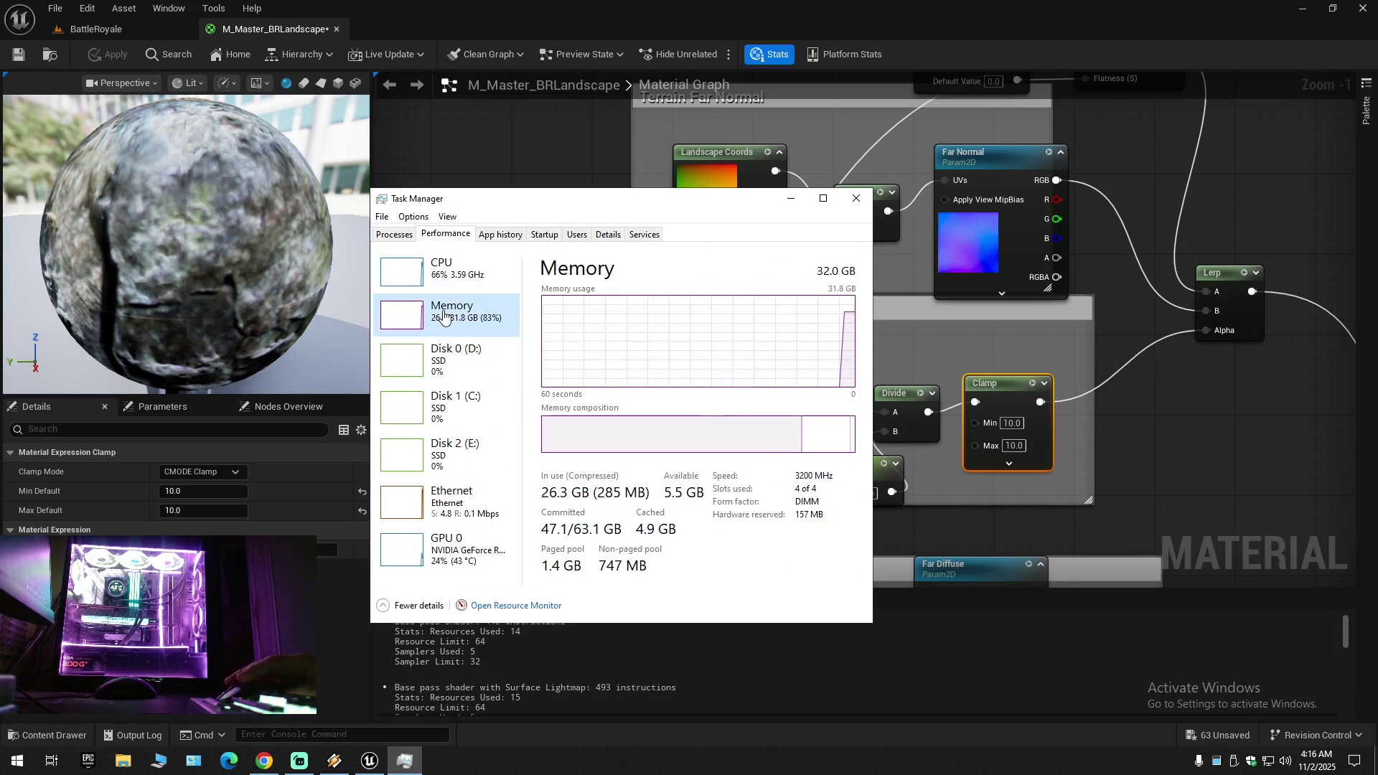
pyautogui.click(450, 549)
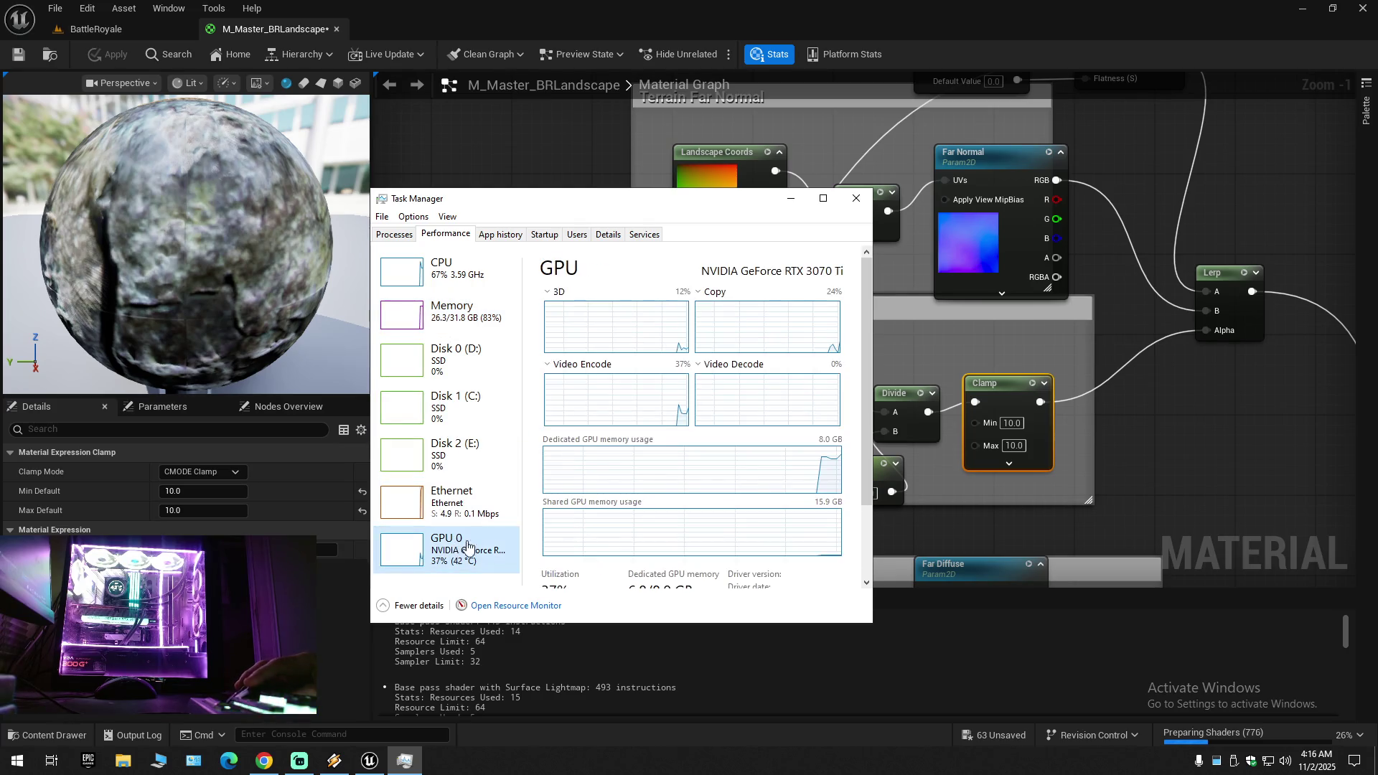
pyautogui.click(856, 198)
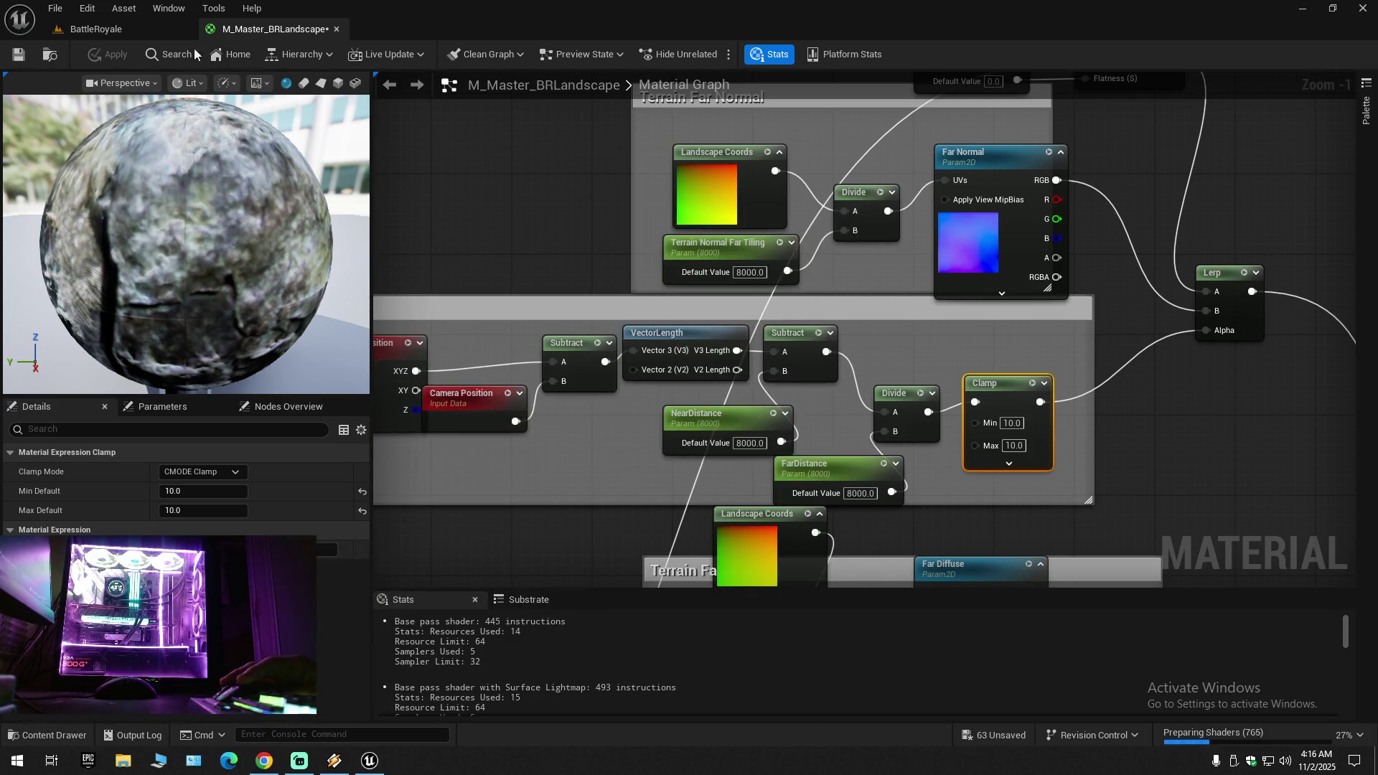
# Step: Back in the BattleRoyale level, turn toward the lake and rebuild the landscape's physical materials
pyautogui.click(150, 33)
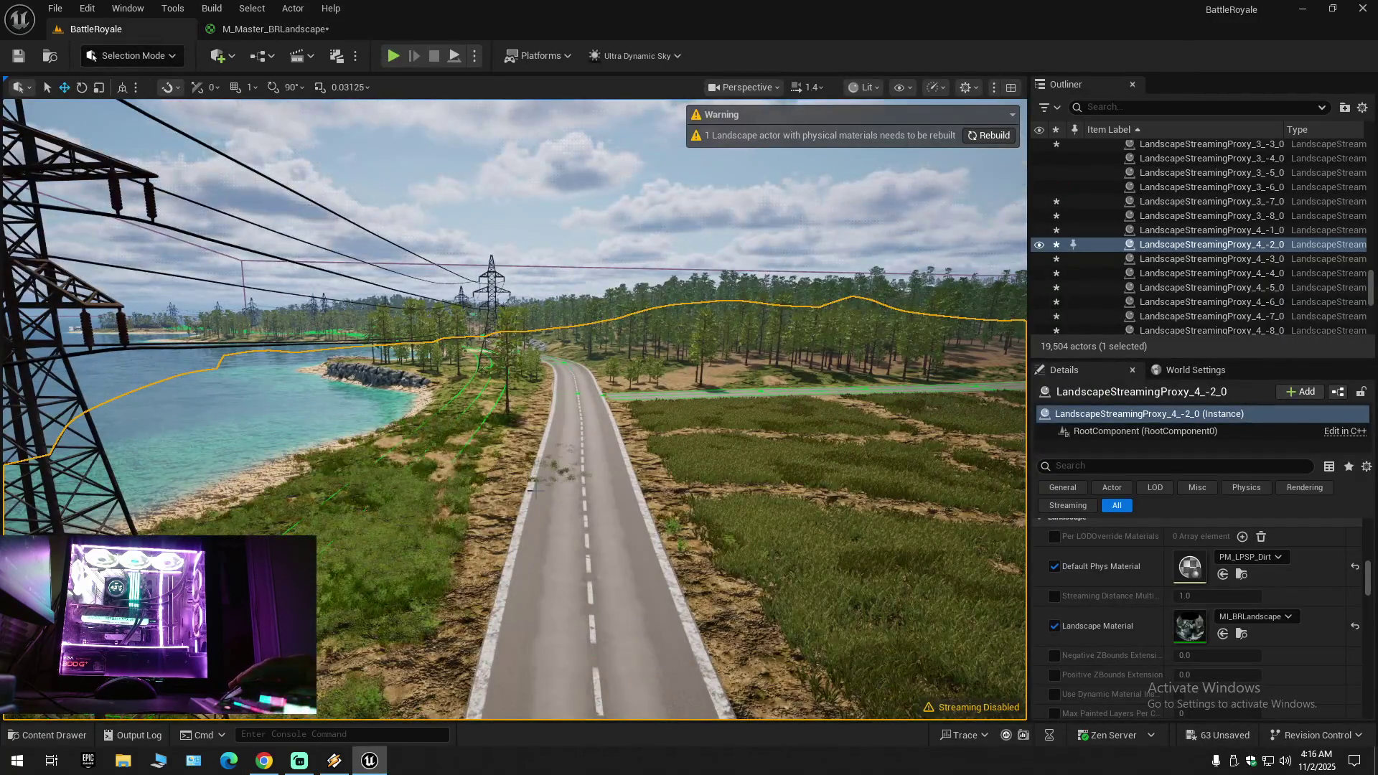
pyautogui.moveTo(573, 556)
pyautogui.mouseDown()
pyautogui.moveTo(401, 548)
pyautogui.moveTo(413, 136)
pyautogui.moveTo(399, 50)
pyautogui.moveTo(330, 180)
pyautogui.moveTo(309, 279)
pyautogui.moveTo(308, 230)
pyautogui.moveTo(341, 234)
pyautogui.moveTo(323, 237)
pyautogui.moveTo(319, 269)
pyautogui.moveTo(319, 226)
pyautogui.mouseUp()
pyautogui.scroll(-1, 319, 244)
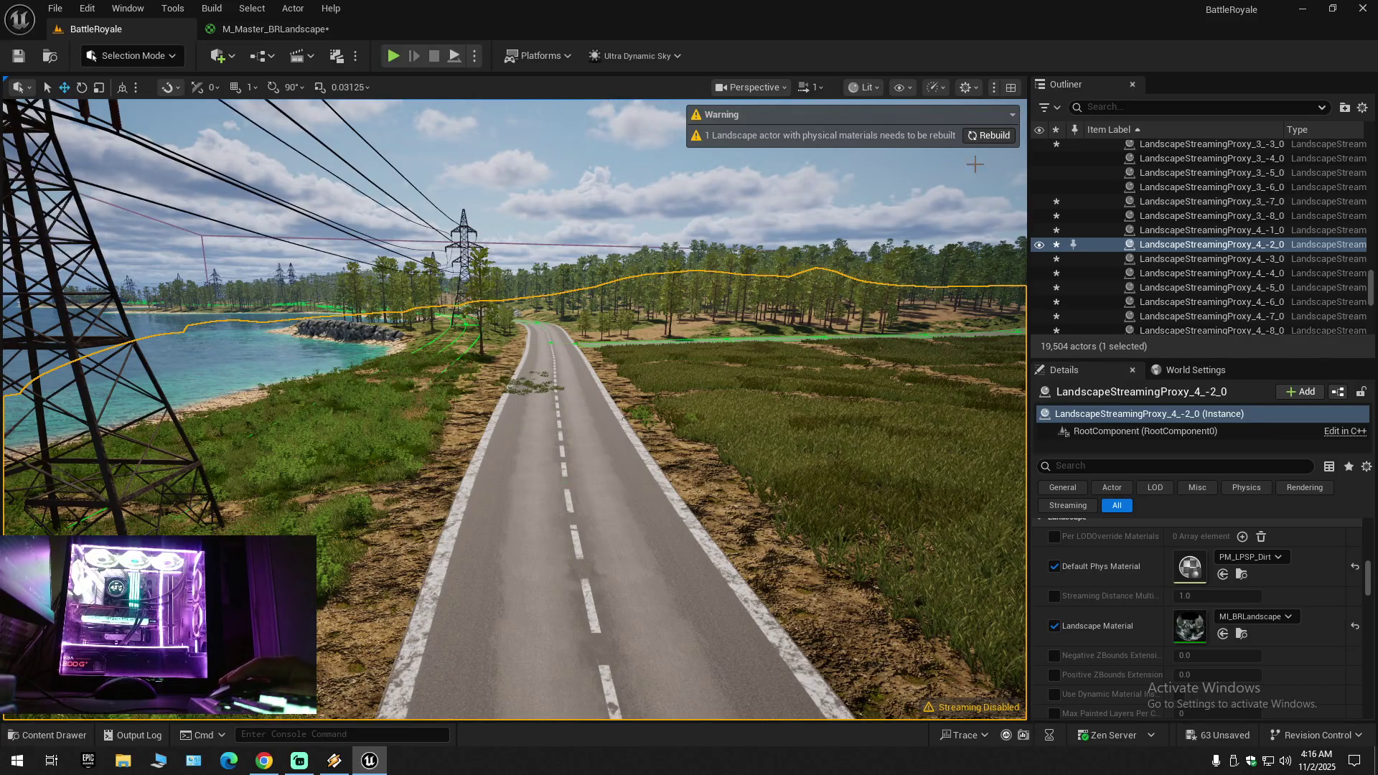
pyautogui.click(979, 136)
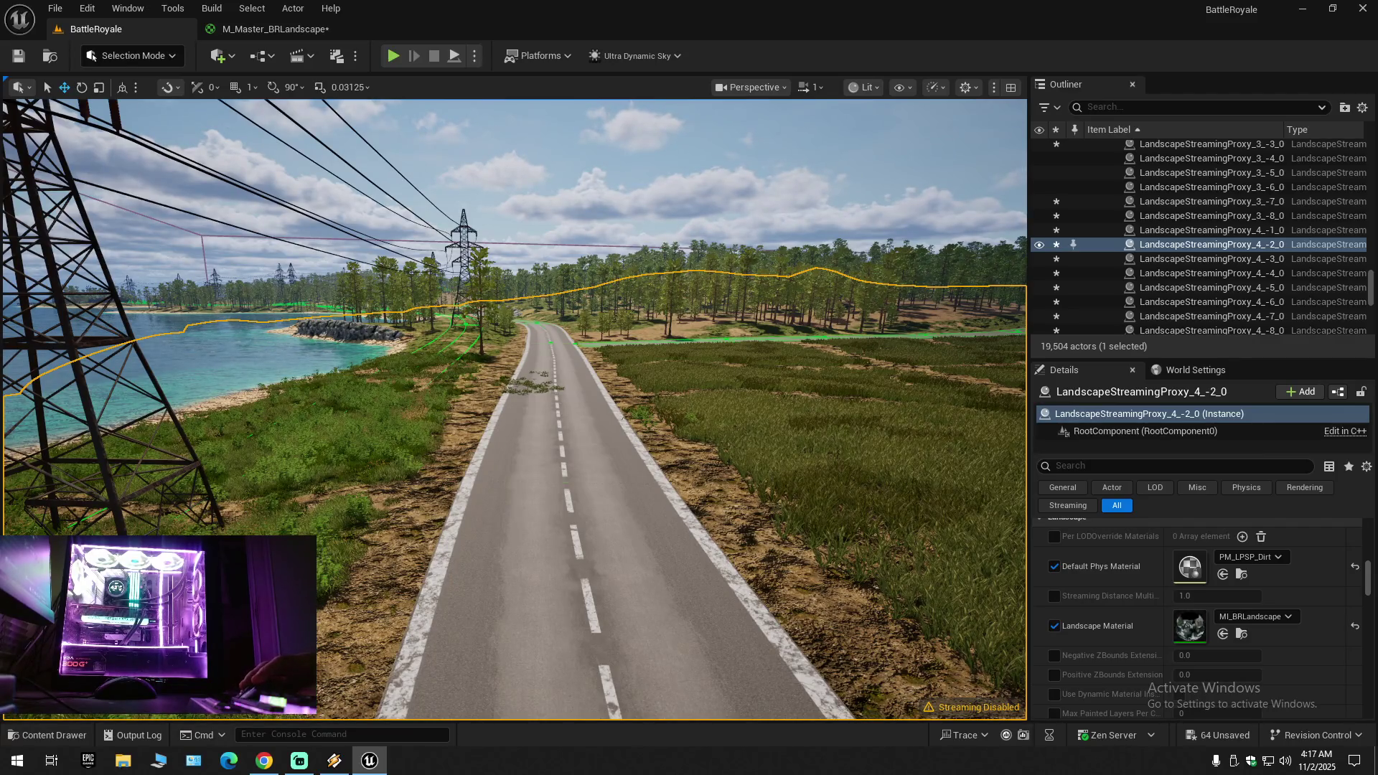
# Step: Glance at the LandscapeMaterial assets folder, then fly the camera forward along the road
pyautogui.click(46, 738)
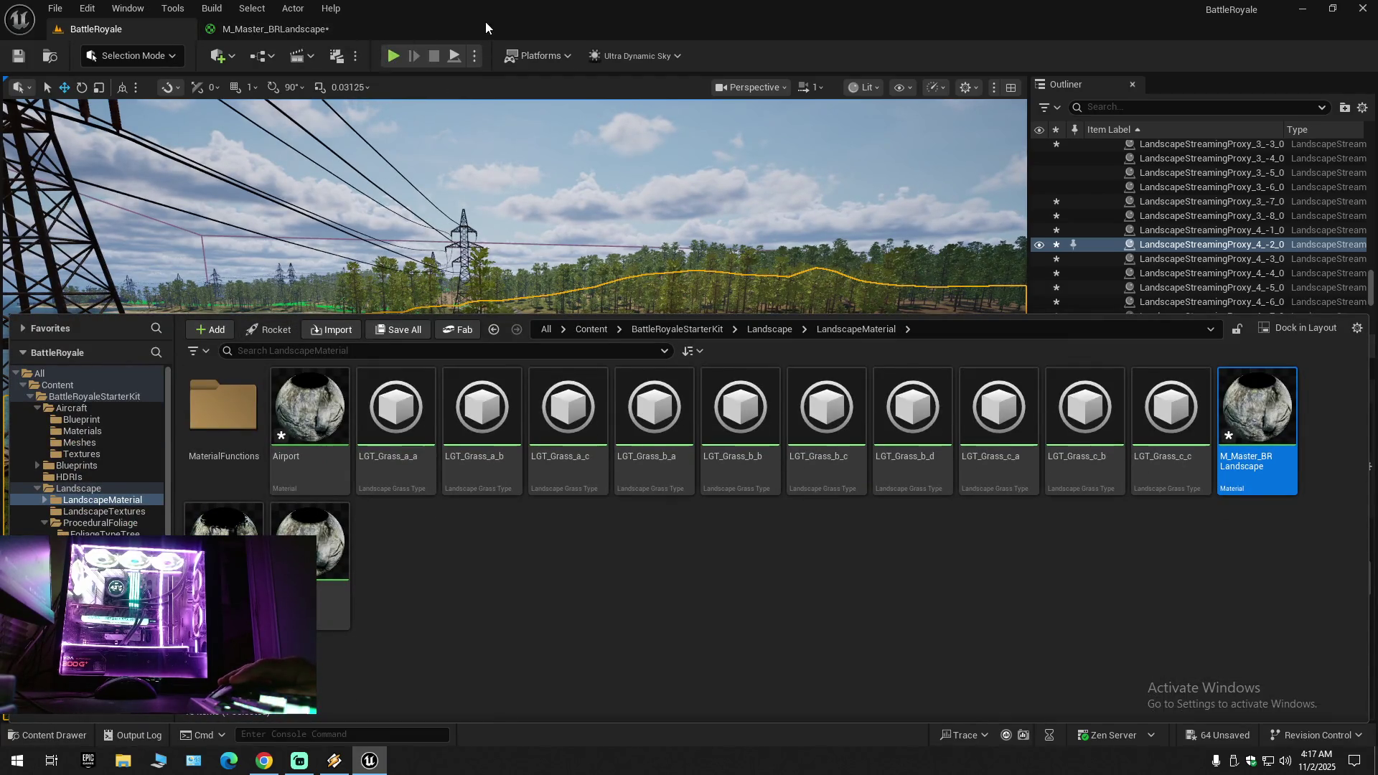
pyautogui.hotkey('ctrl', 'space')
pyautogui.press('w')
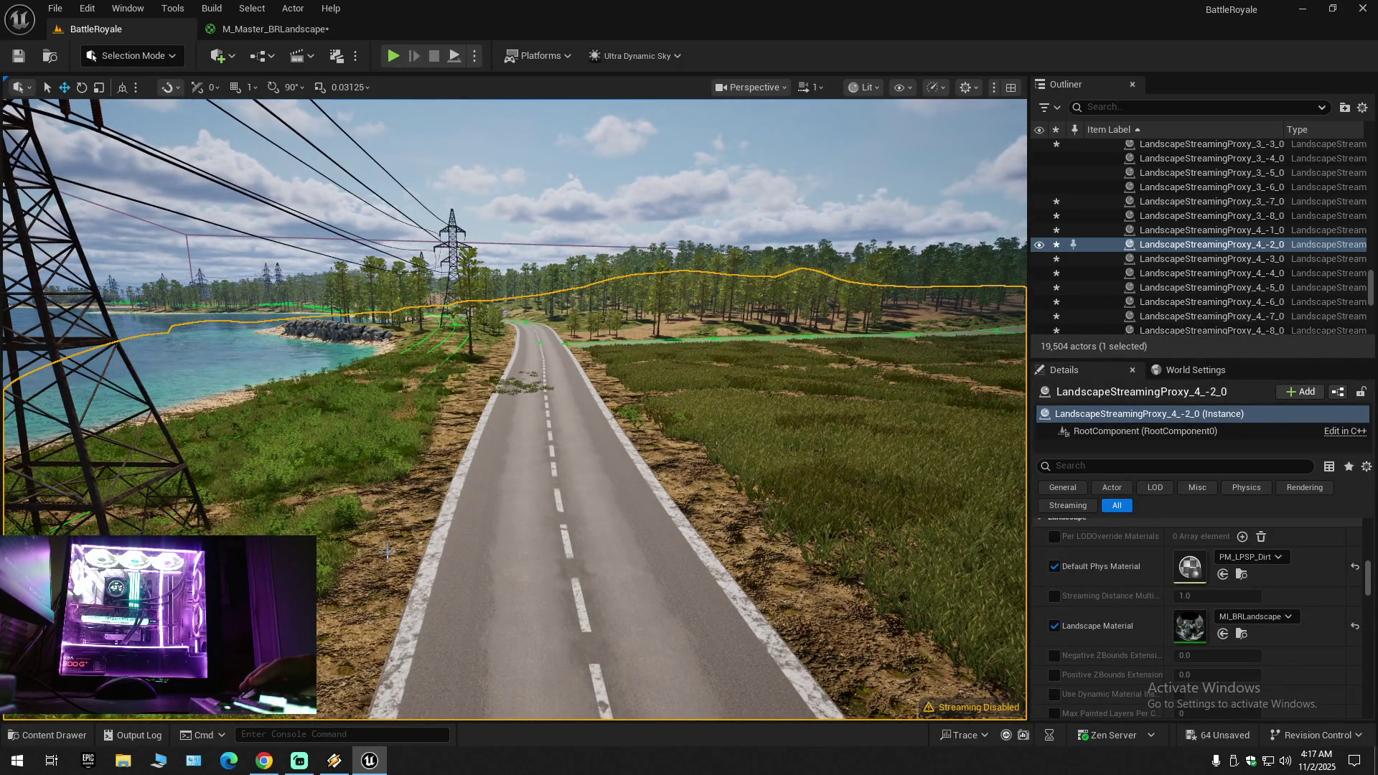
# Step: In M_Master_BRLandscape, set the FlattenNormal parameter's default value to 100
pyautogui.click(230, 32)
pyautogui.moveTo(549, 195)
pyautogui.mouseDown()
pyautogui.moveTo(582, 368)
pyautogui.moveTo(566, 471)
pyautogui.moveTo(477, 430)
pyautogui.moveTo(378, 431)
pyautogui.mouseUp()
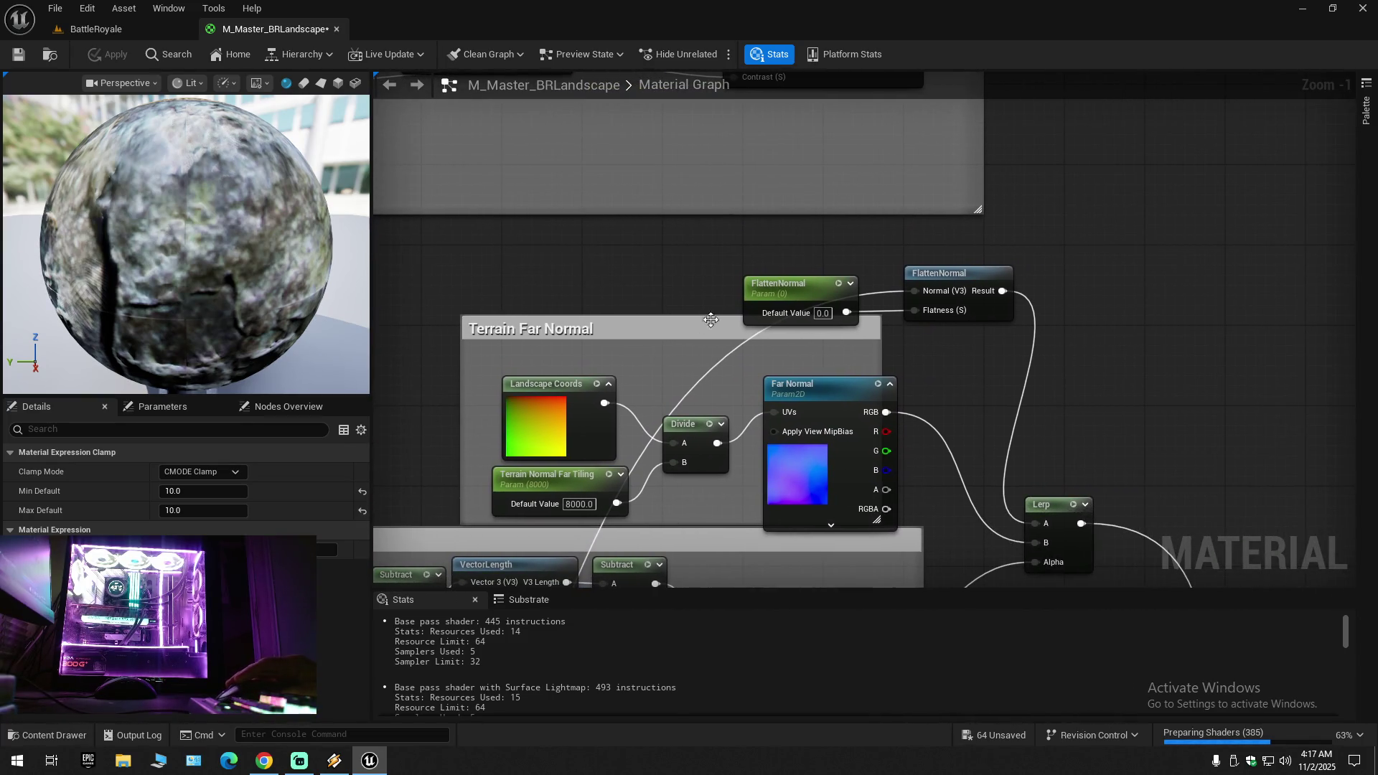
pyautogui.click(772, 290)
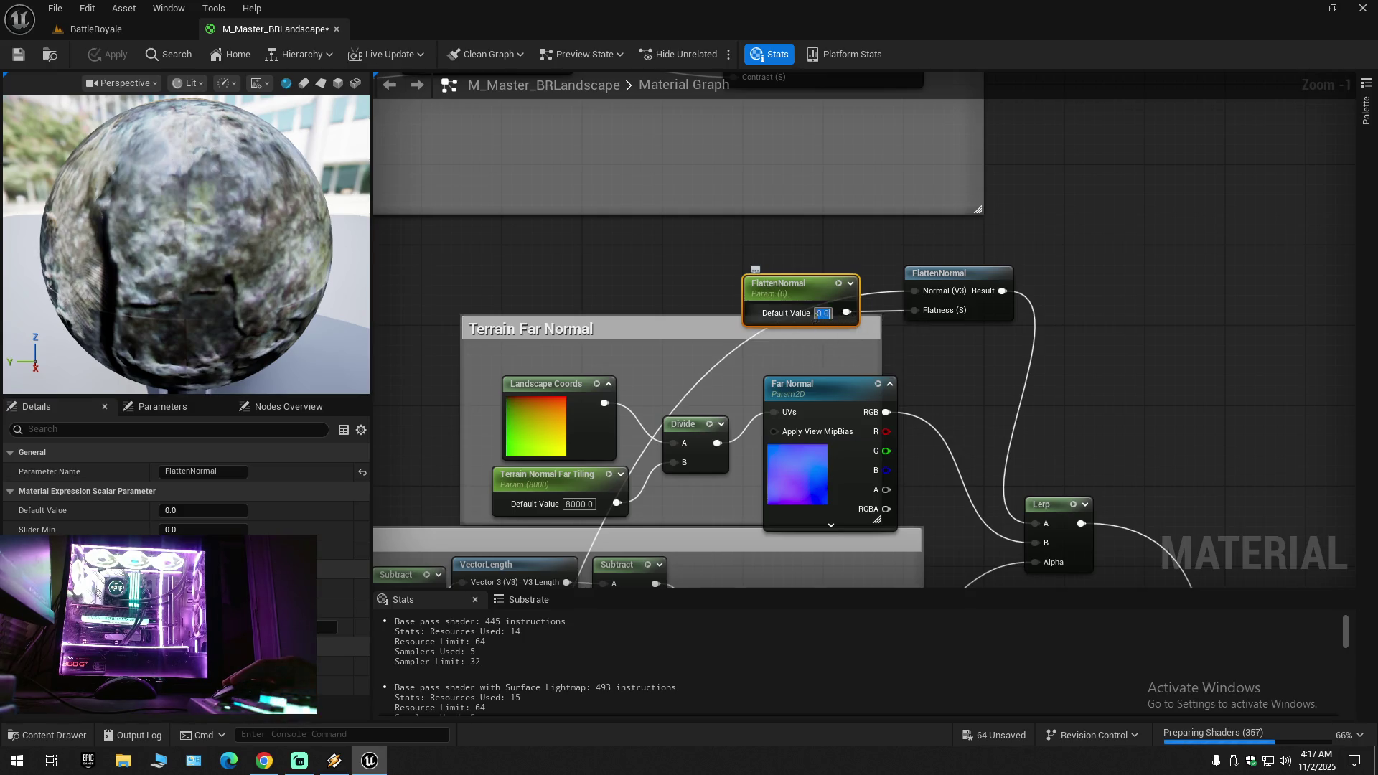
pyautogui.write('100')
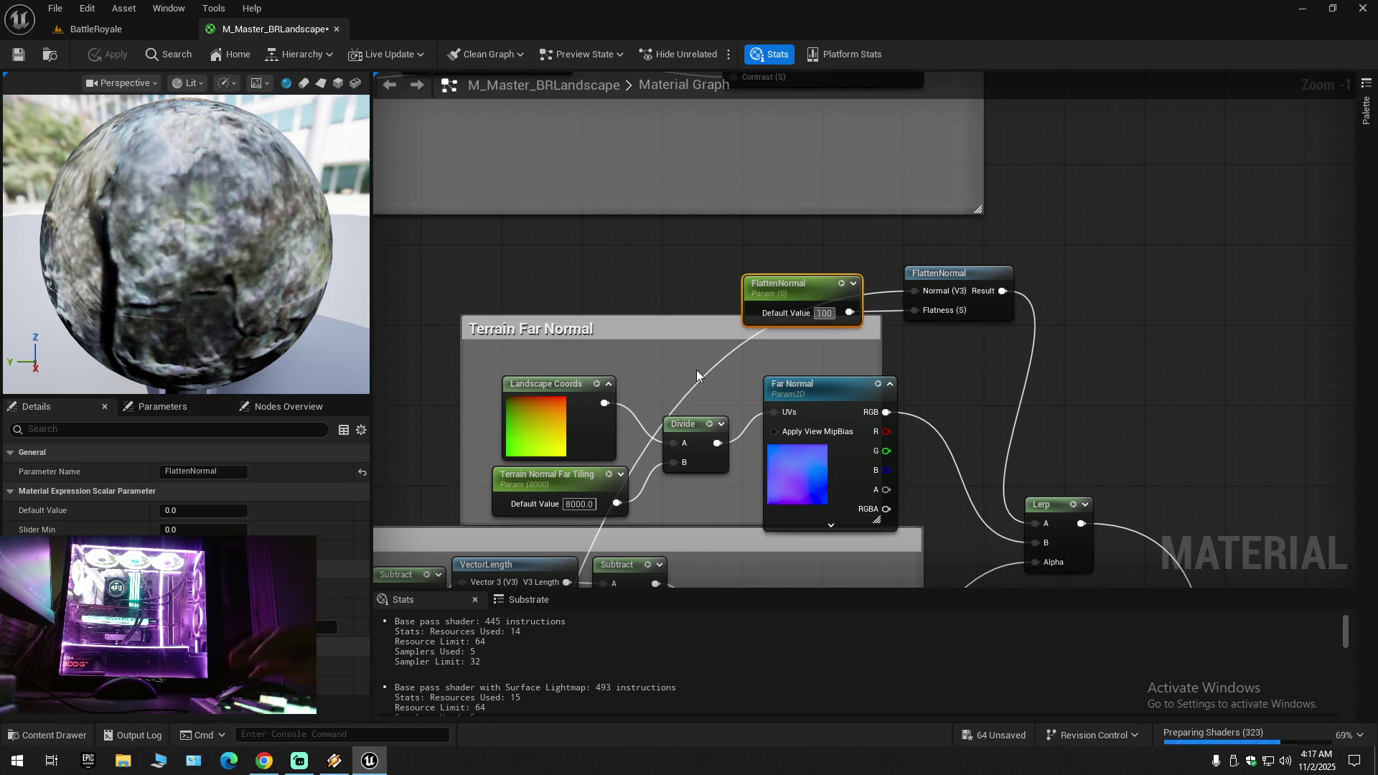
pyautogui.press('Return')
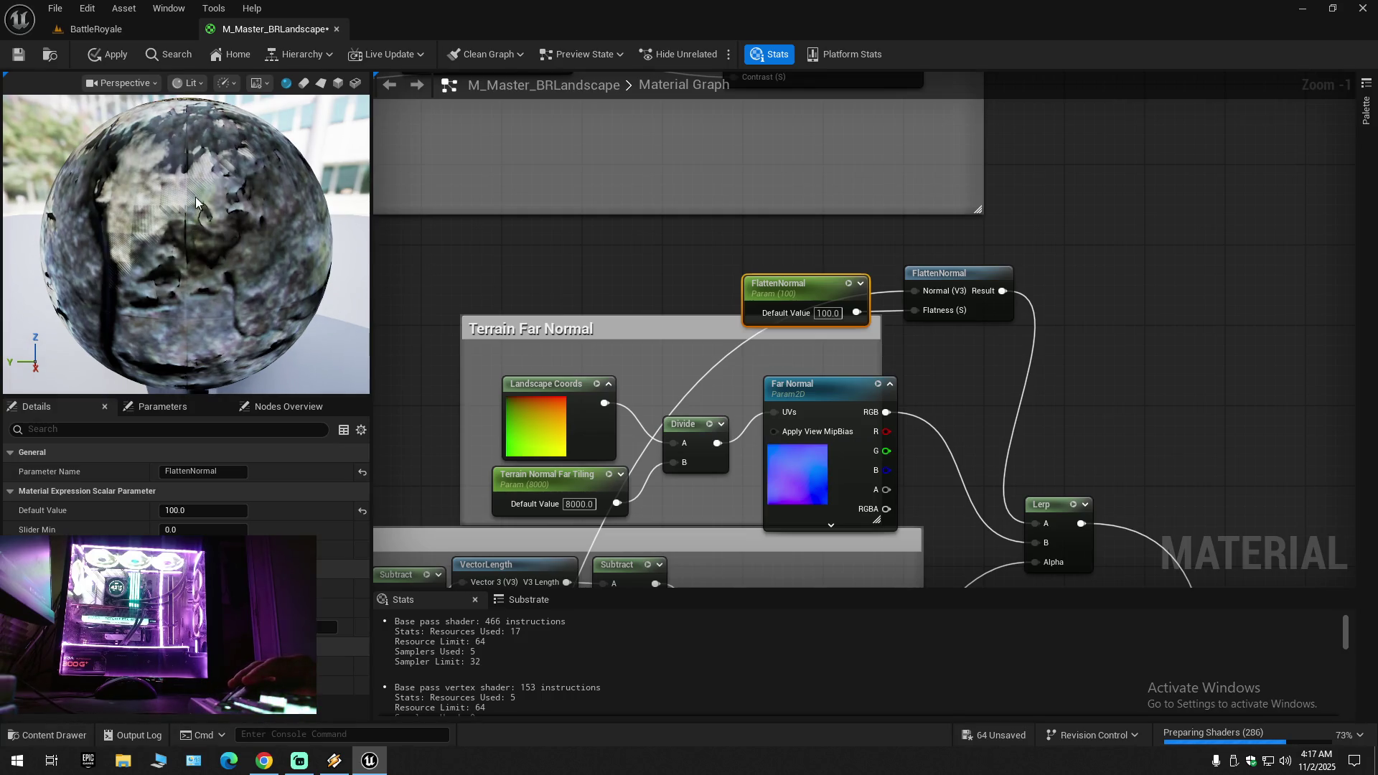
# Step: Apply the material change, then undo FlattenNormal back to 0.0
pyautogui.moveTo(548, 265); pyautogui.dragTo(549, 254)
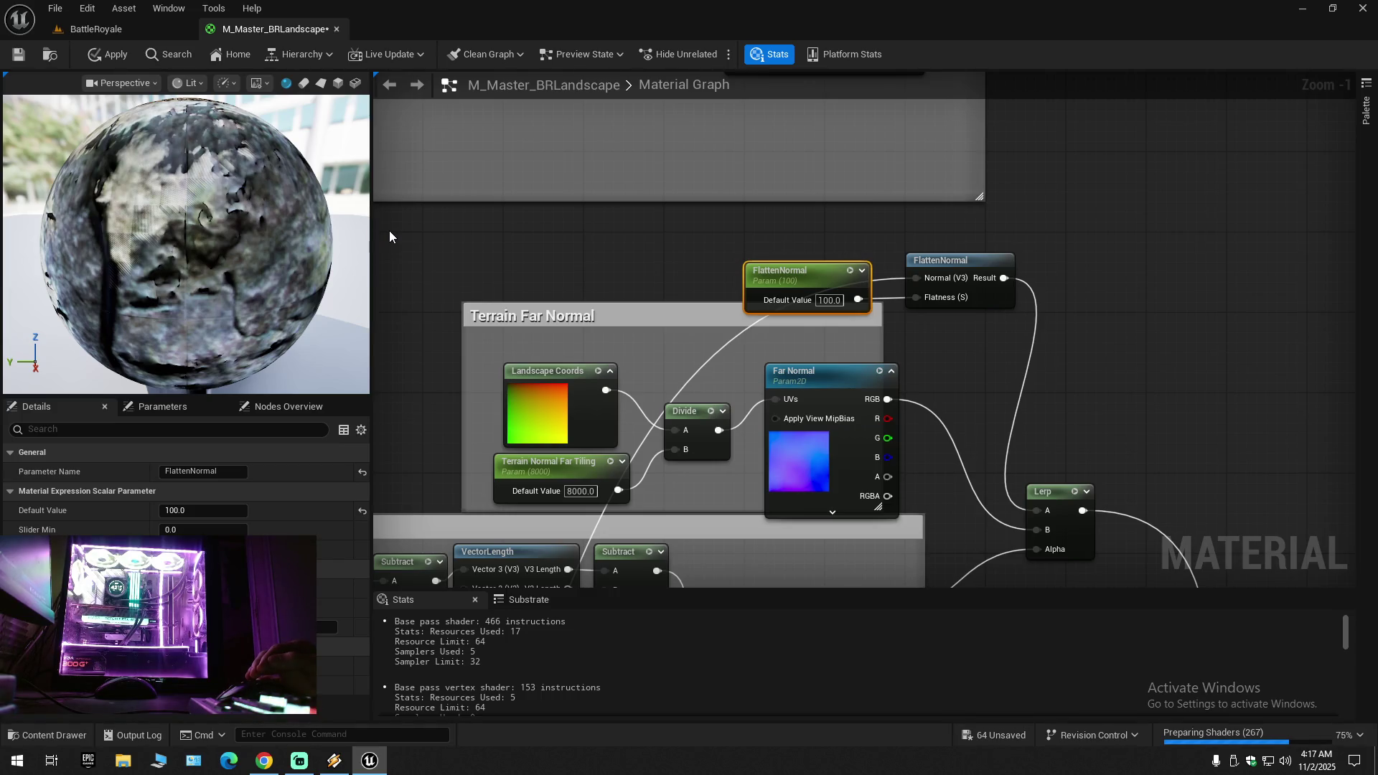
pyautogui.hotkey('ctrl', 's')
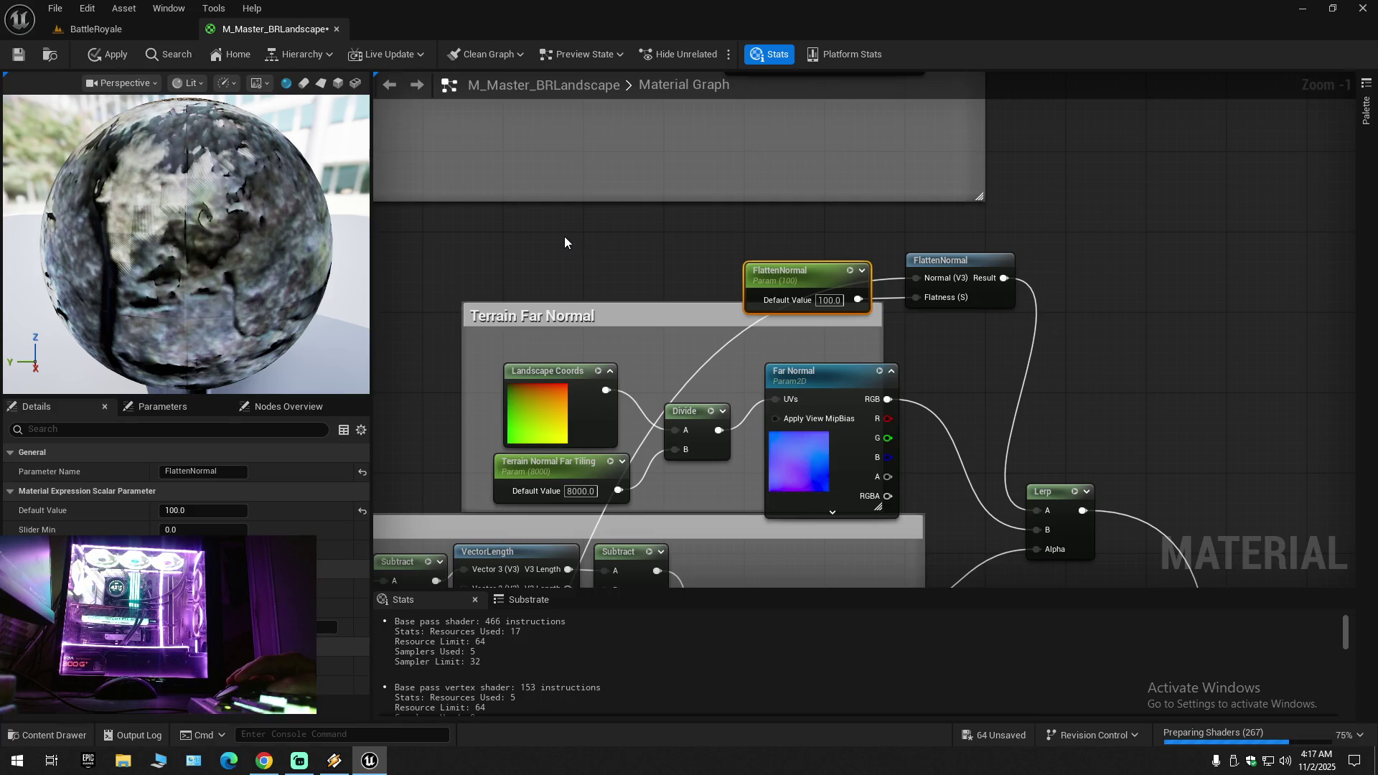
pyautogui.hotkey('ctrl', 'z')
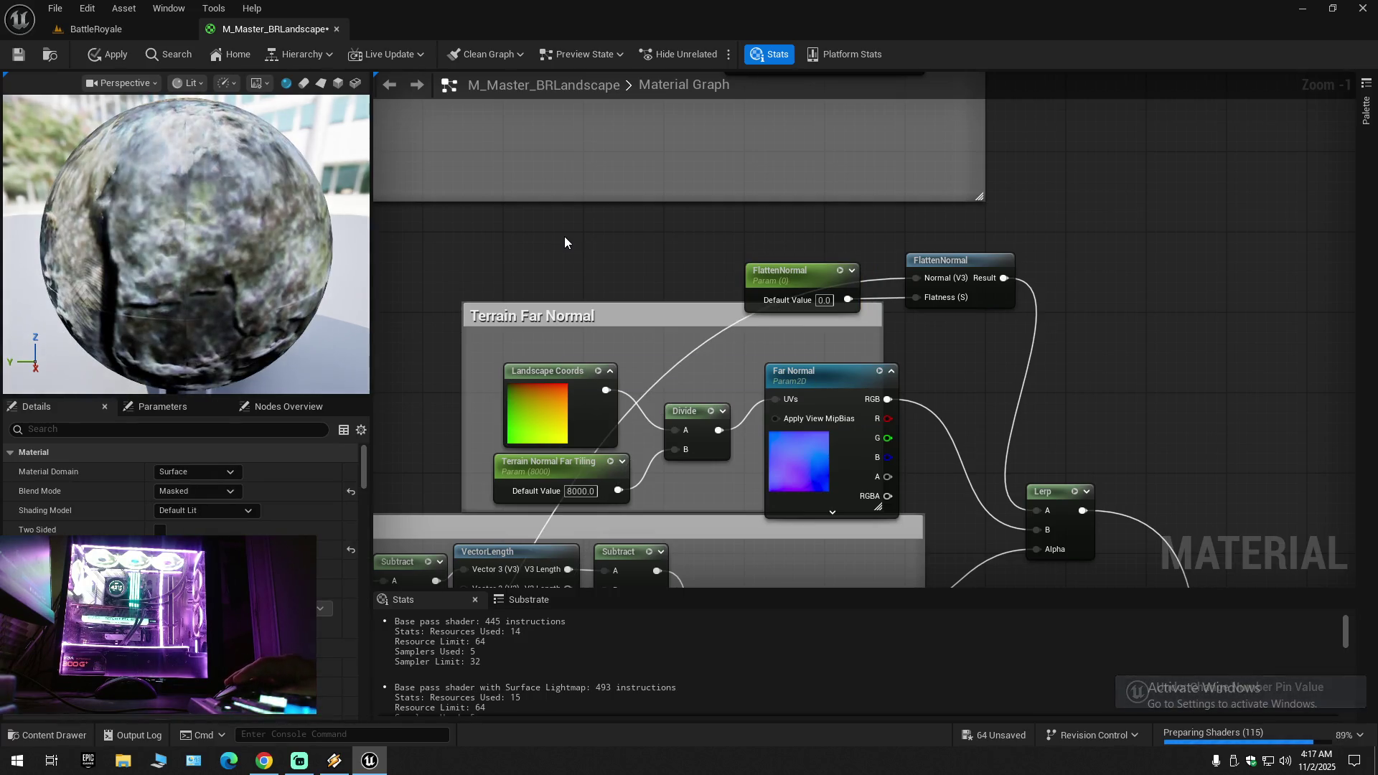
# Step: Pan to the Global_ground_b section and inspect the Grass_a and two Subtract nodes
pyautogui.moveTo(564, 236); pyautogui.dragTo(764, 501)
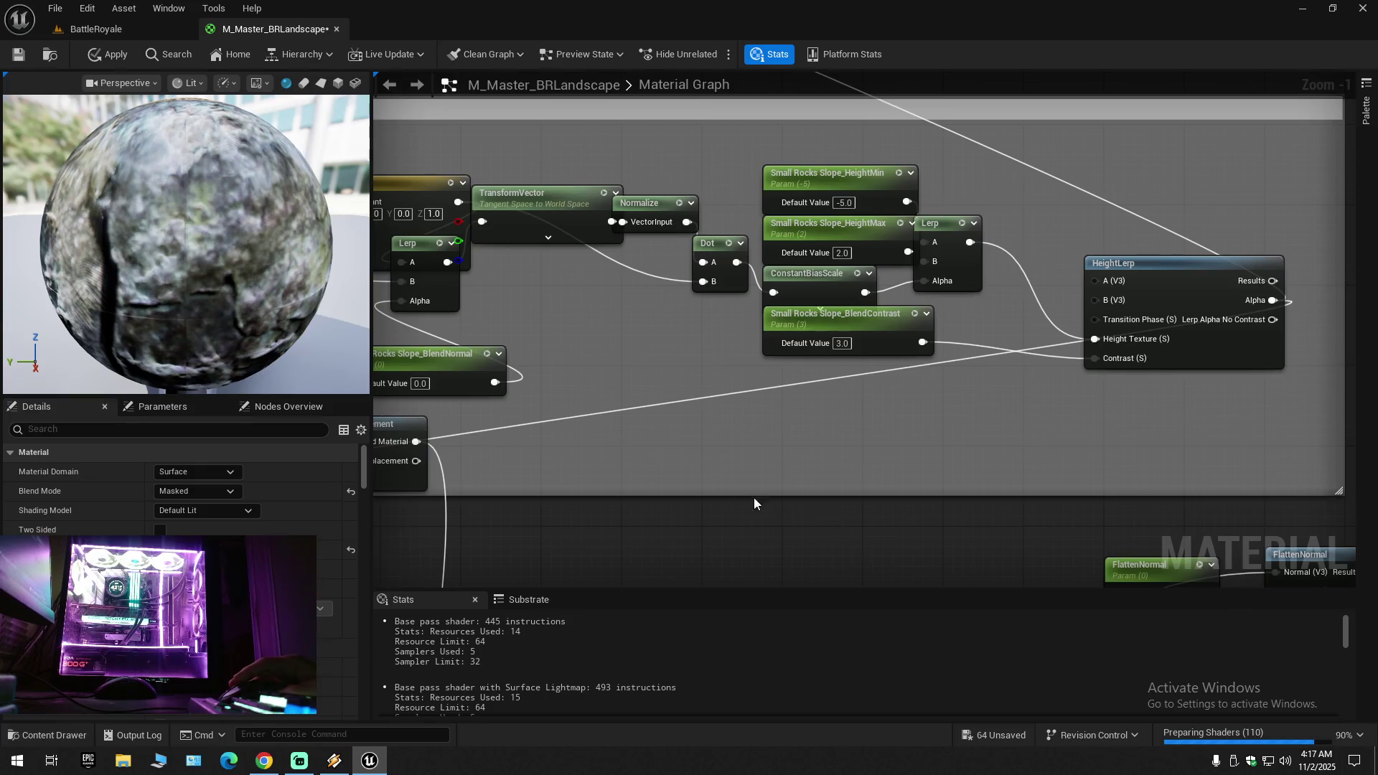
pyautogui.moveTo(700, 411)
pyautogui.mouseDown()
pyautogui.moveTo(846, 467)
pyautogui.moveTo(918, 553)
pyautogui.moveTo(1105, 552)
pyautogui.moveTo(1148, 574)
pyautogui.moveTo(958, 393)
pyautogui.mouseUp()
pyautogui.moveTo(675, 273)
pyautogui.mouseDown()
pyautogui.moveTo(799, 271)
pyautogui.moveTo(721, 273)
pyautogui.mouseUp()
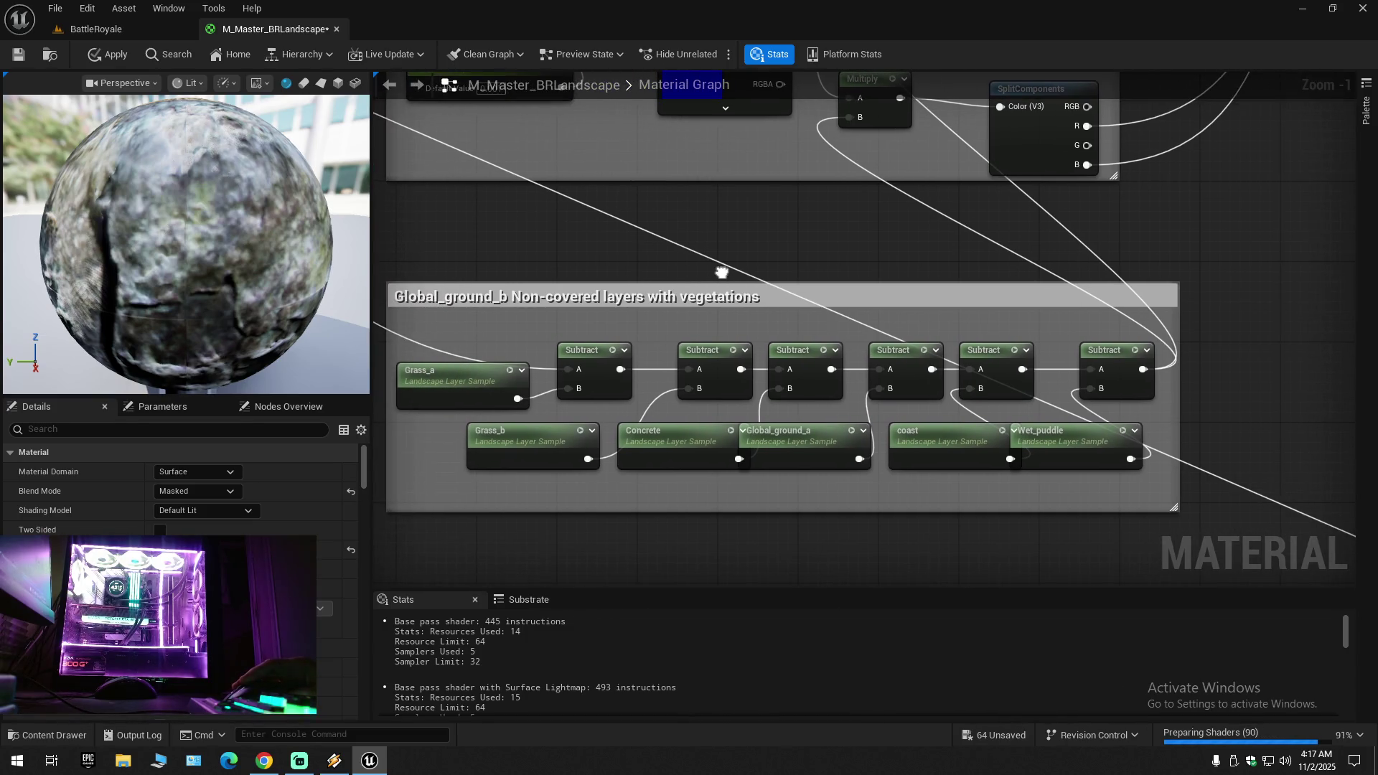
pyautogui.click(446, 388)
pyautogui.click(583, 353)
pyautogui.click(703, 351)
# Step: Review the Vegetation Variation and Grass_b sections, then close the material editor, answering the apply prompt
pyautogui.moveTo(661, 243)
pyautogui.mouseDown()
pyautogui.moveTo(664, 369)
pyautogui.moveTo(812, 549)
pyautogui.mouseUp()
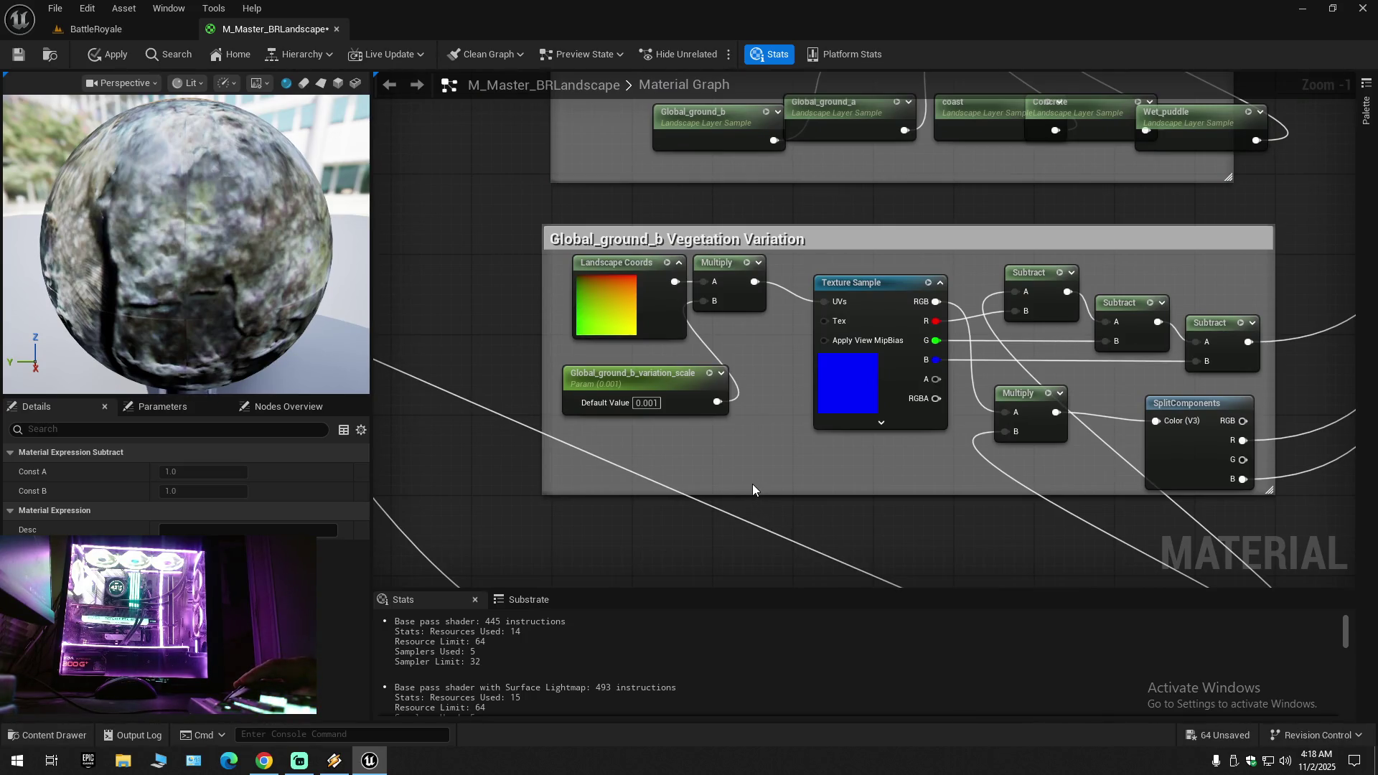
pyautogui.scroll(1, 647, 424)
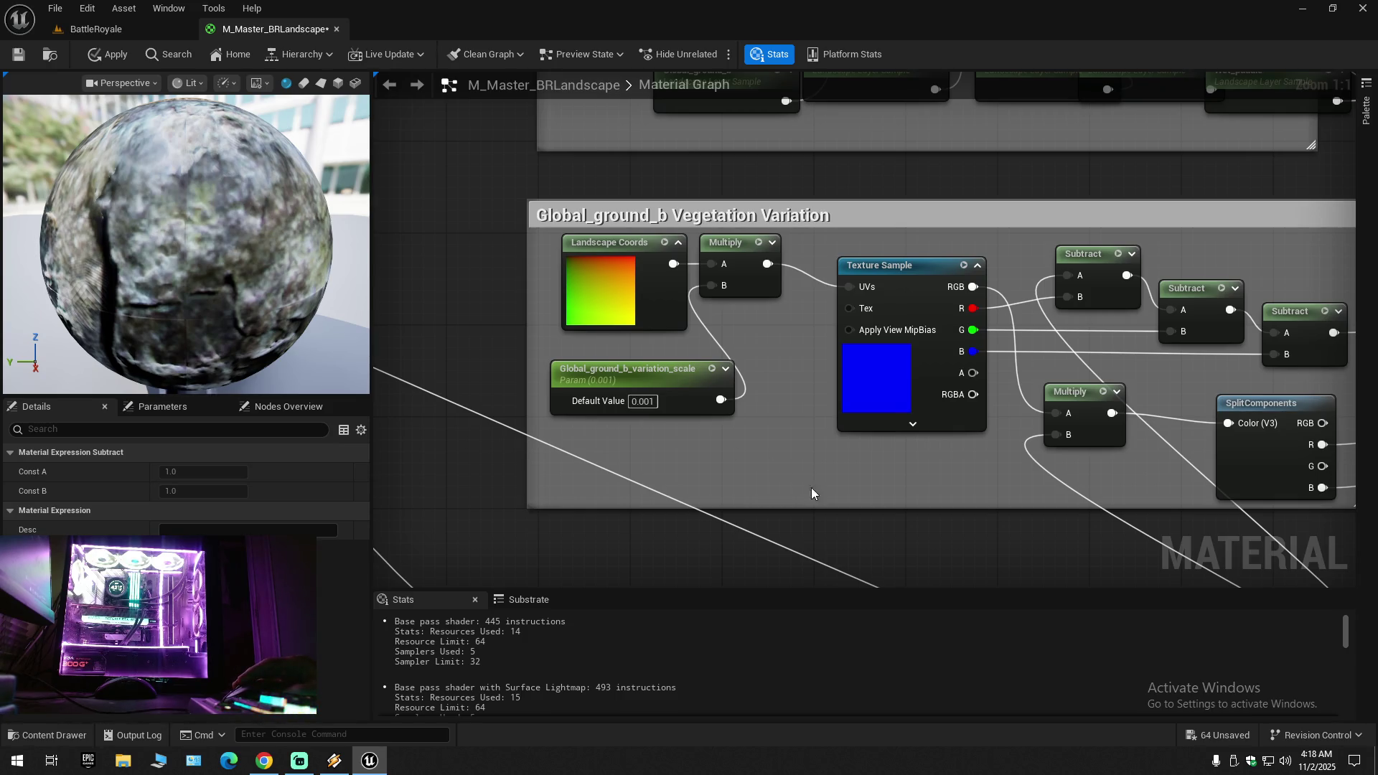
pyautogui.moveTo(907, 544)
pyautogui.mouseDown()
pyautogui.moveTo(542, 549)
pyautogui.moveTo(548, 563)
pyautogui.moveTo(854, 588)
pyautogui.mouseUp()
pyautogui.moveTo(847, 406)
pyautogui.mouseDown()
pyautogui.moveTo(815, 452)
pyautogui.moveTo(806, 546)
pyautogui.mouseUp()
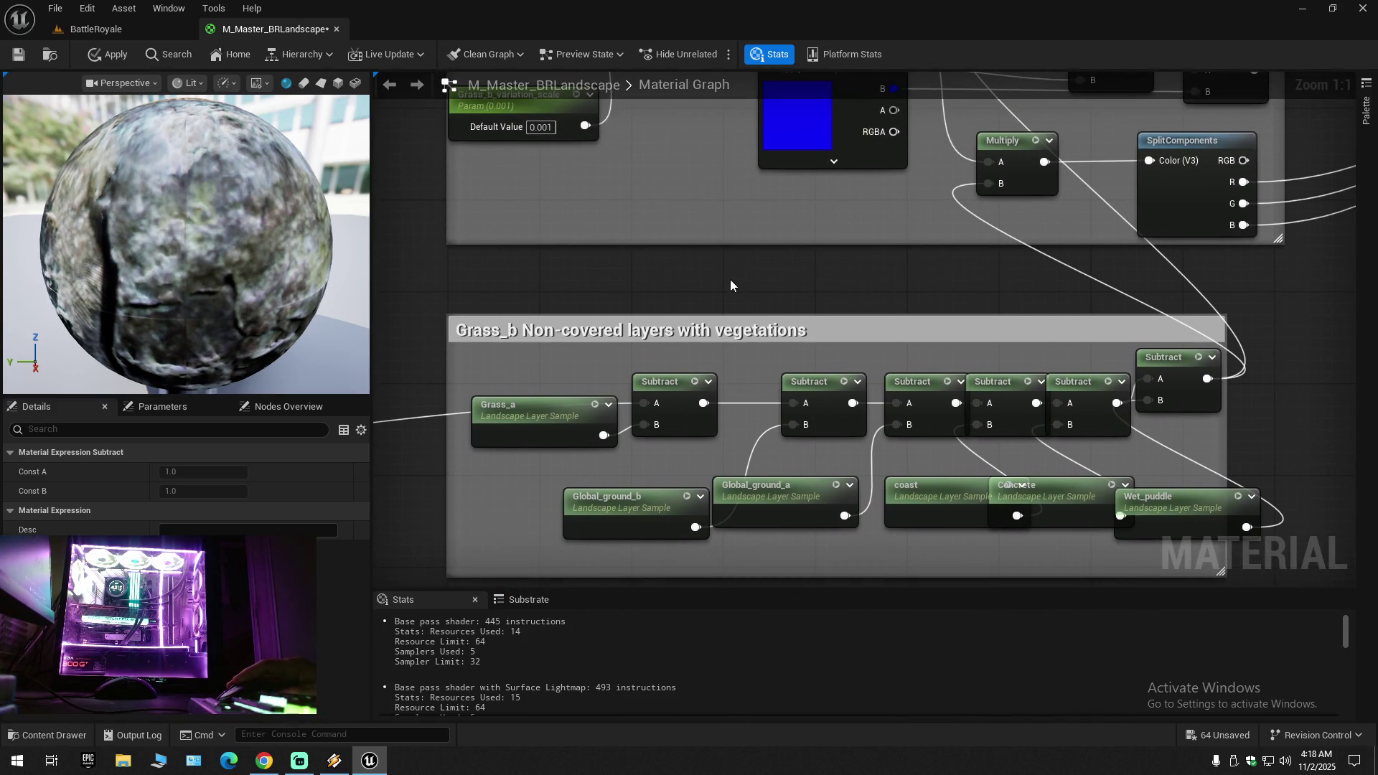
pyautogui.moveTo(730, 285)
pyautogui.mouseDown()
pyautogui.moveTo(784, 400)
pyautogui.moveTo(784, 562)
pyautogui.moveTo(769, 587)
pyautogui.moveTo(671, 585)
pyautogui.mouseUp()
pyautogui.moveTo(657, 309)
pyautogui.mouseDown()
pyautogui.moveTo(652, 427)
pyautogui.moveTo(682, 425)
pyautogui.moveTo(711, 373)
pyautogui.moveTo(716, 719)
pyautogui.moveTo(670, 743)
pyautogui.moveTo(531, 629)
pyautogui.moveTo(606, 606)
pyautogui.mouseUp()
pyautogui.moveTo(706, 458)
pyautogui.mouseDown()
pyautogui.moveTo(760, 461)
pyautogui.moveTo(745, 461)
pyautogui.mouseUp()
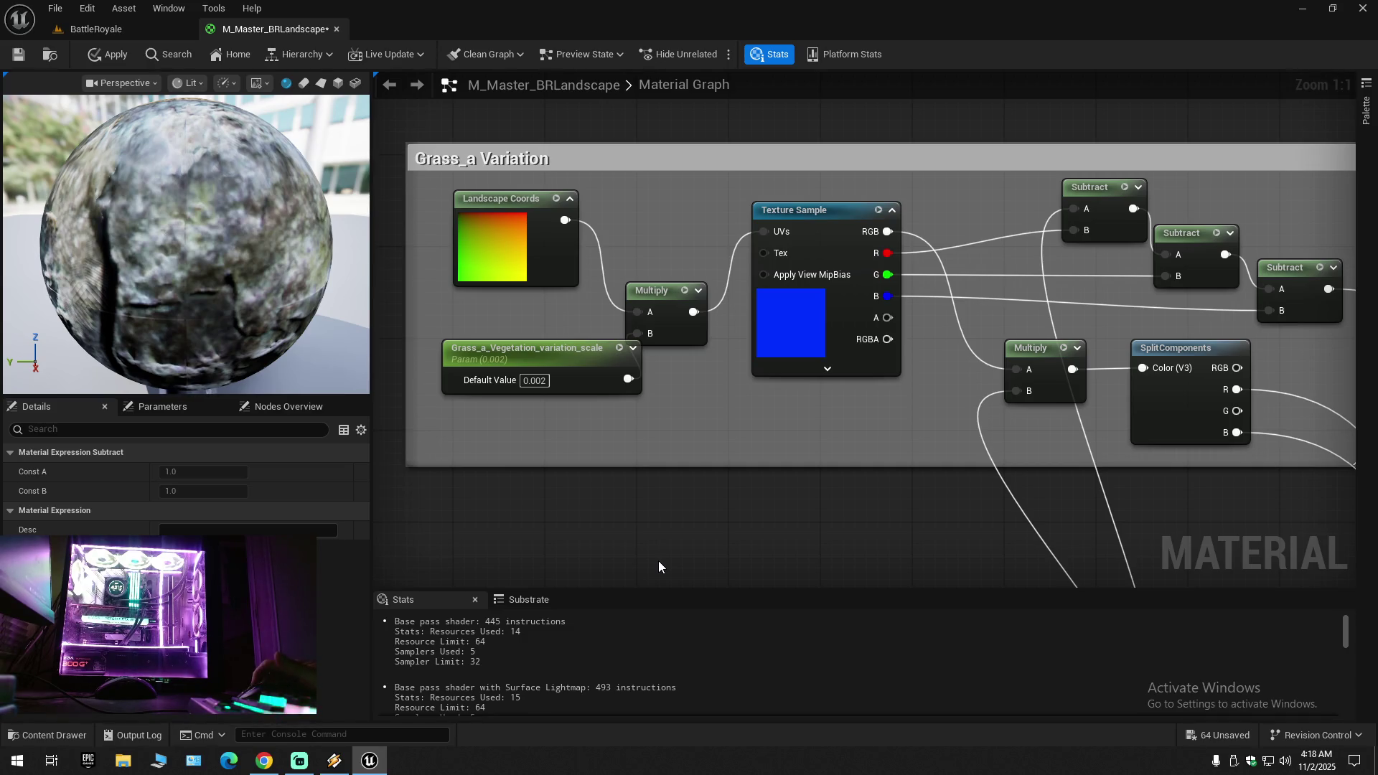
pyautogui.click(336, 29)
pyautogui.click(788, 416)
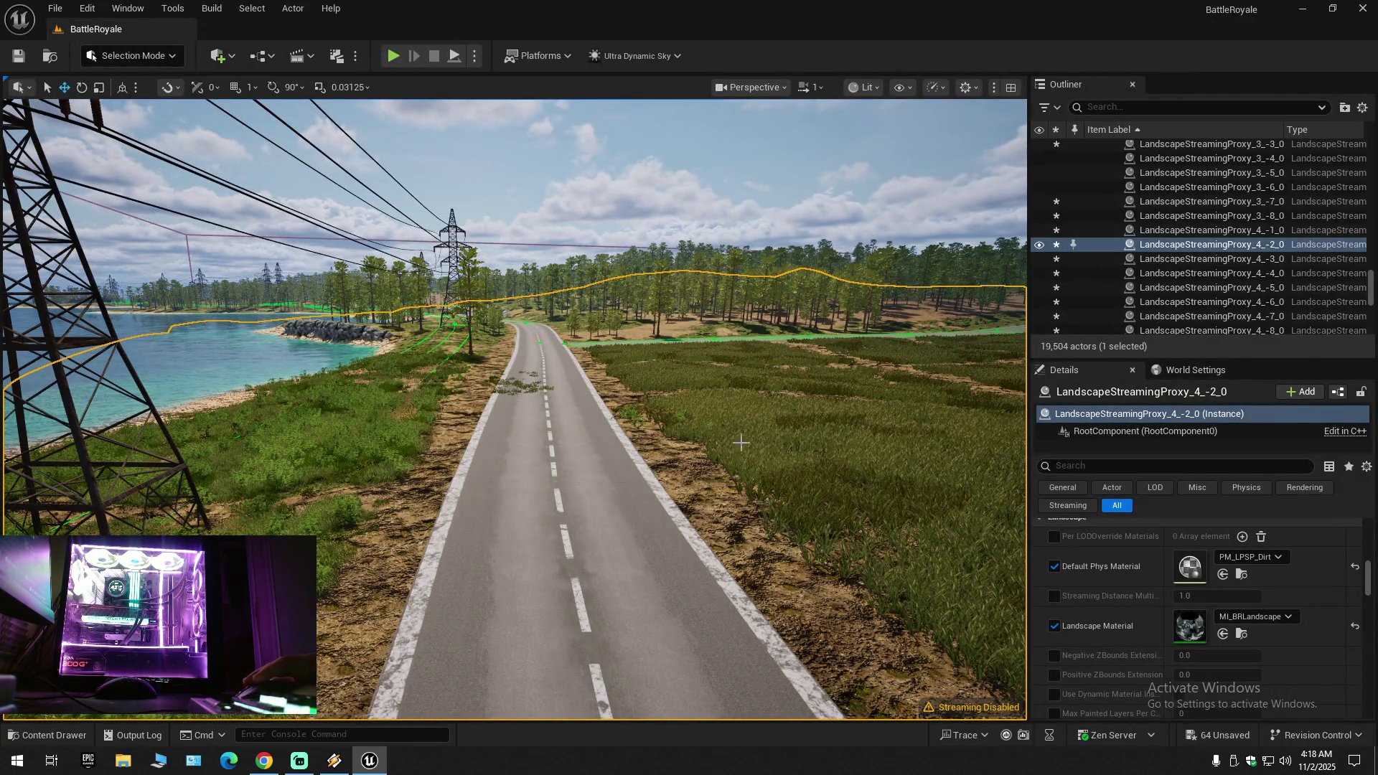
# Step: Collapse the Outliner hierarchy and expand BattleRoyale to show its top folders
pyautogui.click(1361, 107)
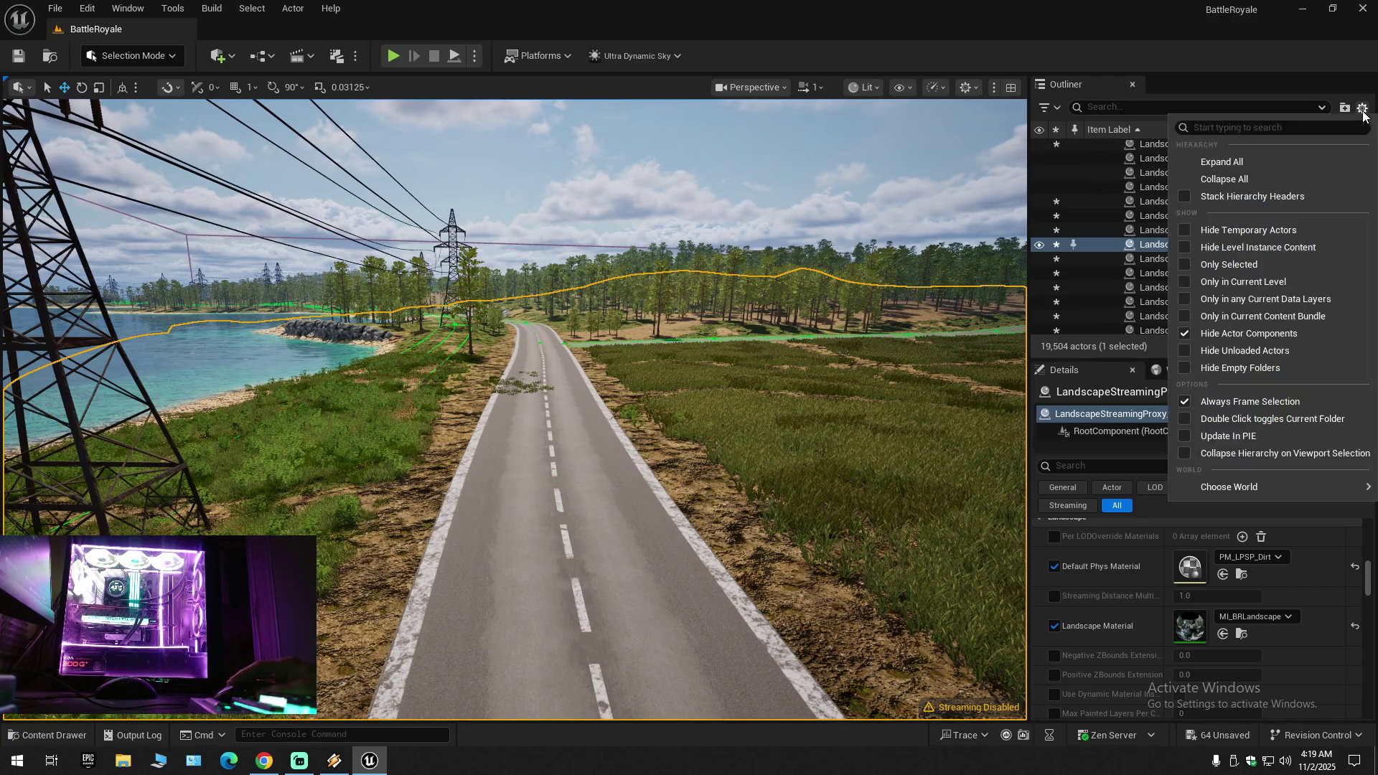
pyautogui.click(1255, 177)
pyautogui.click(1105, 165)
pyautogui.click(1091, 147)
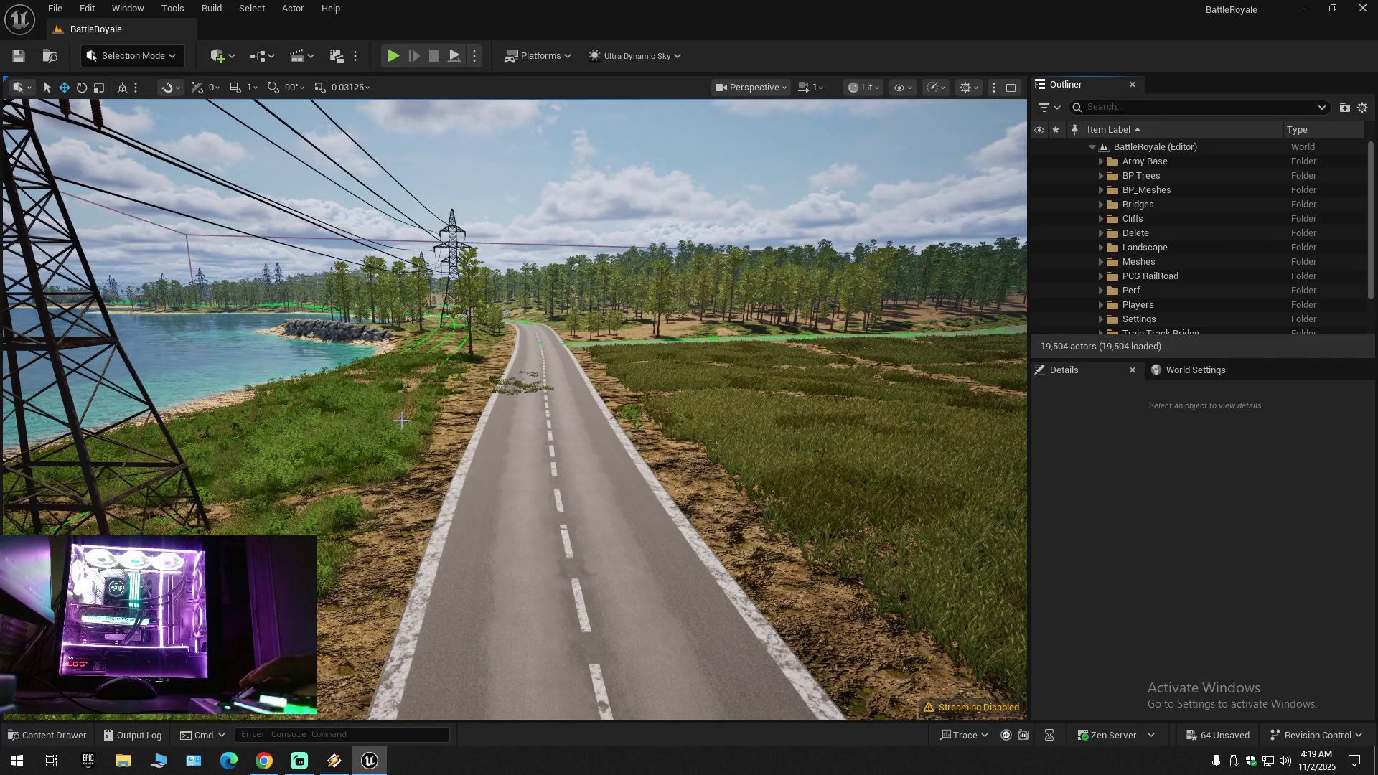
# Step: Quit Unreal Editor, discarding unsaved changes with Don't Save
pyautogui.click(1373, 7)
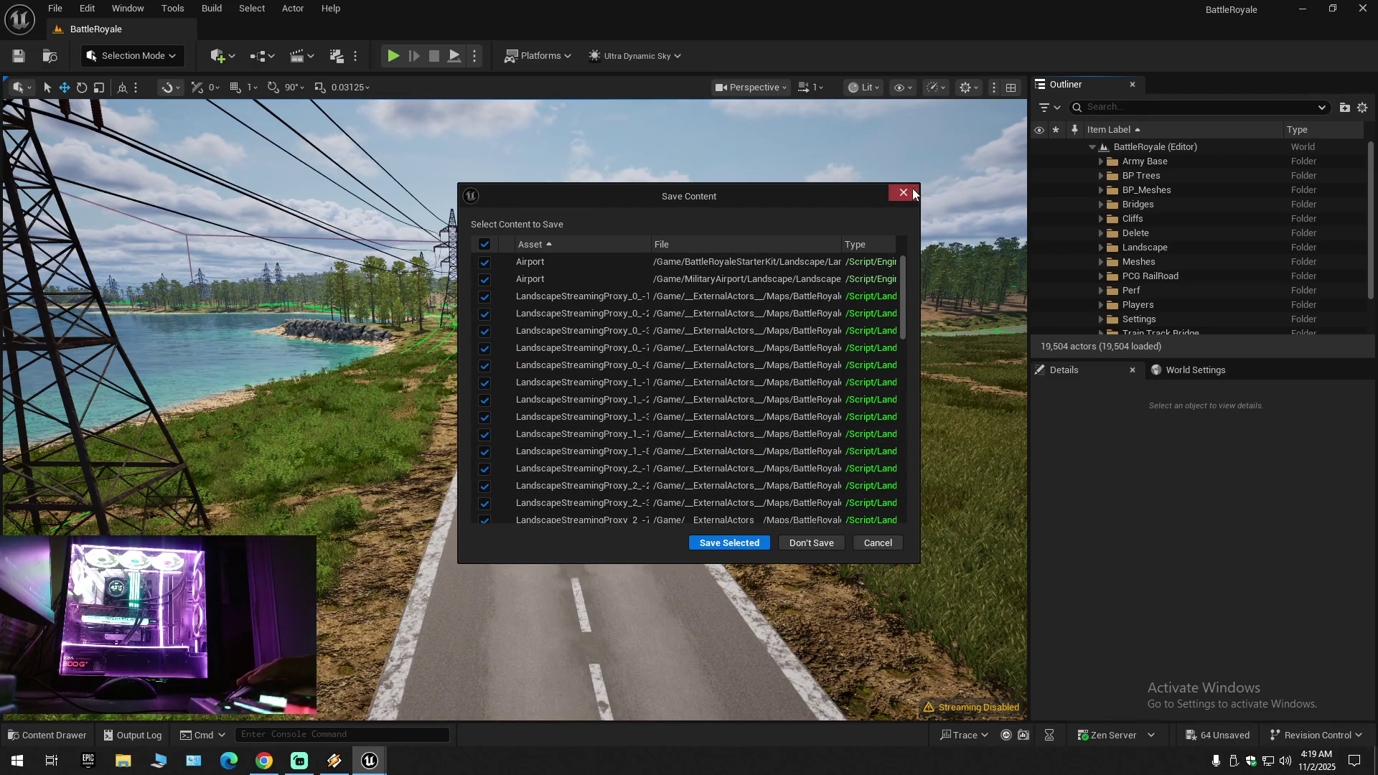
pyautogui.click(903, 193)
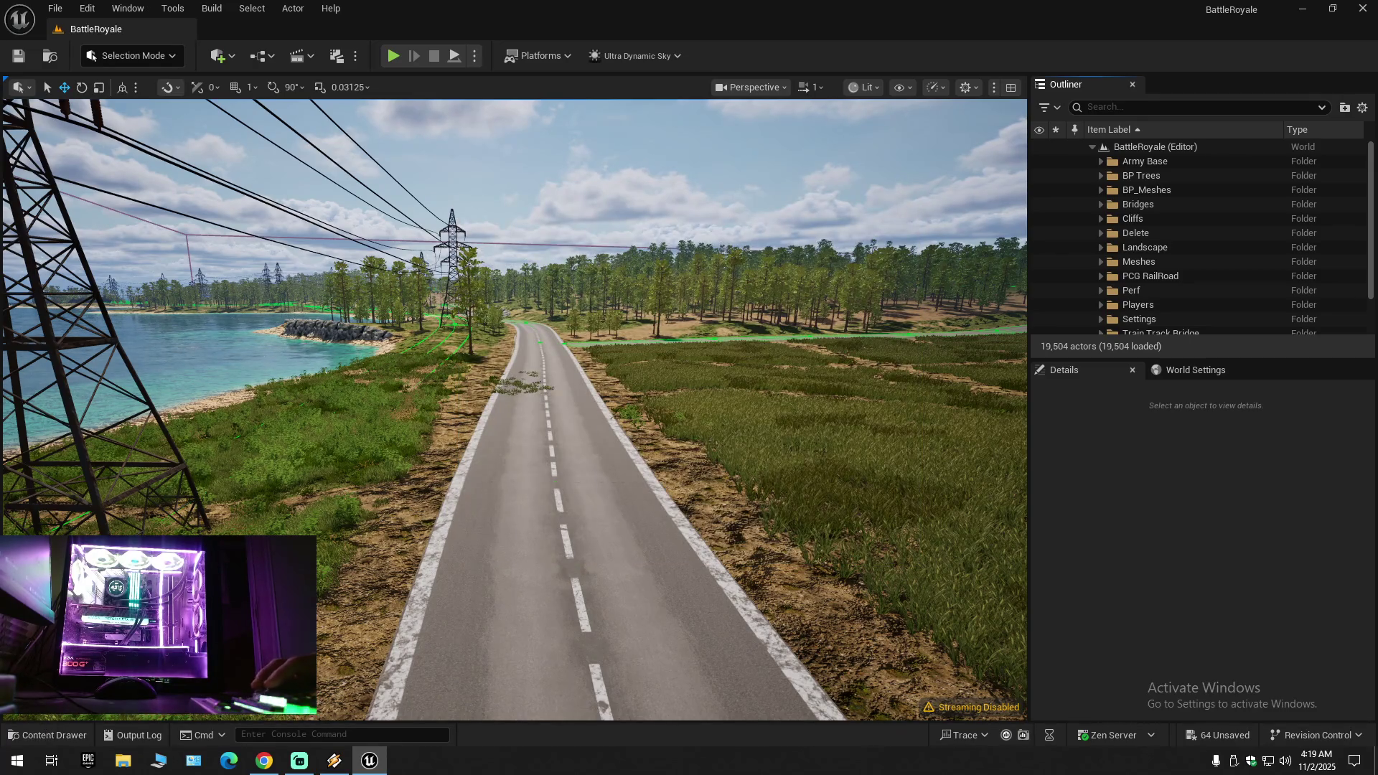
pyautogui.click(1362, 8)
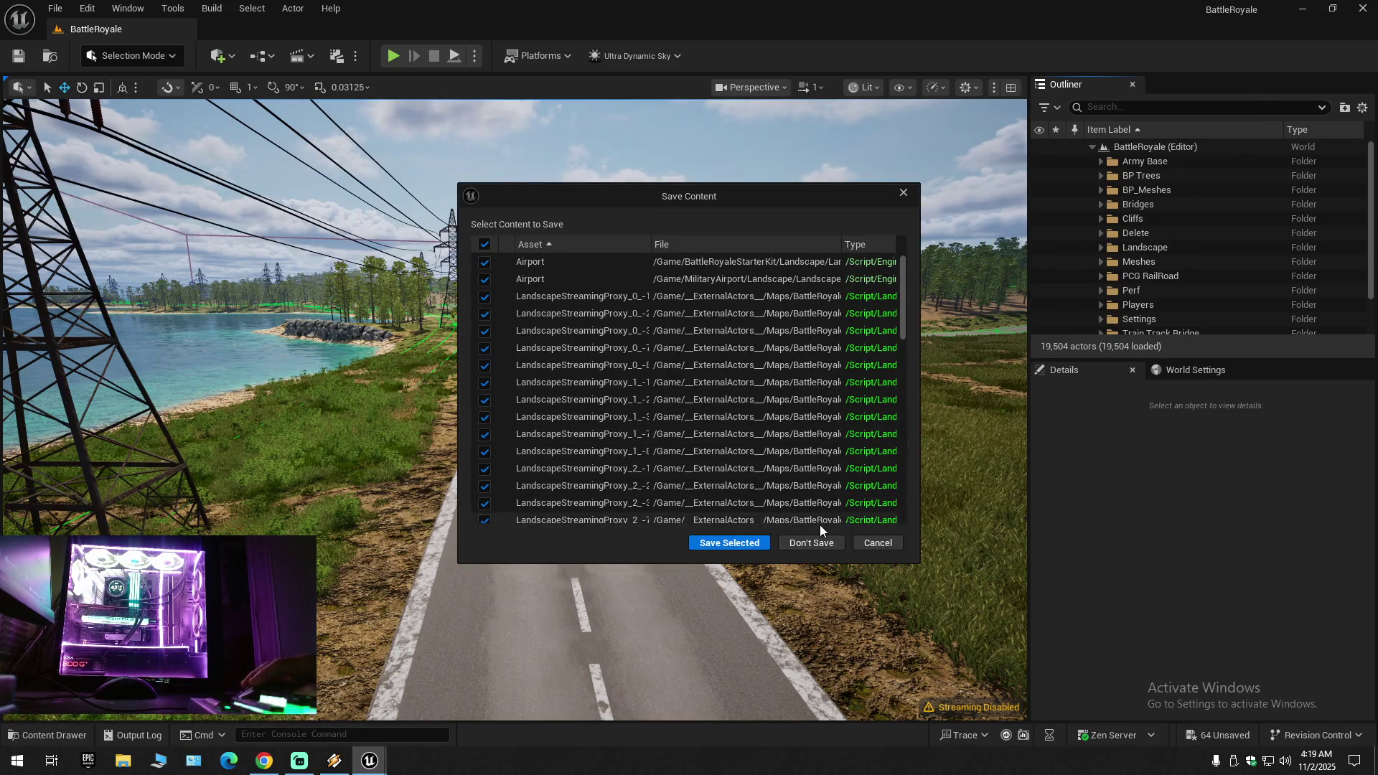
pyautogui.click(820, 543)
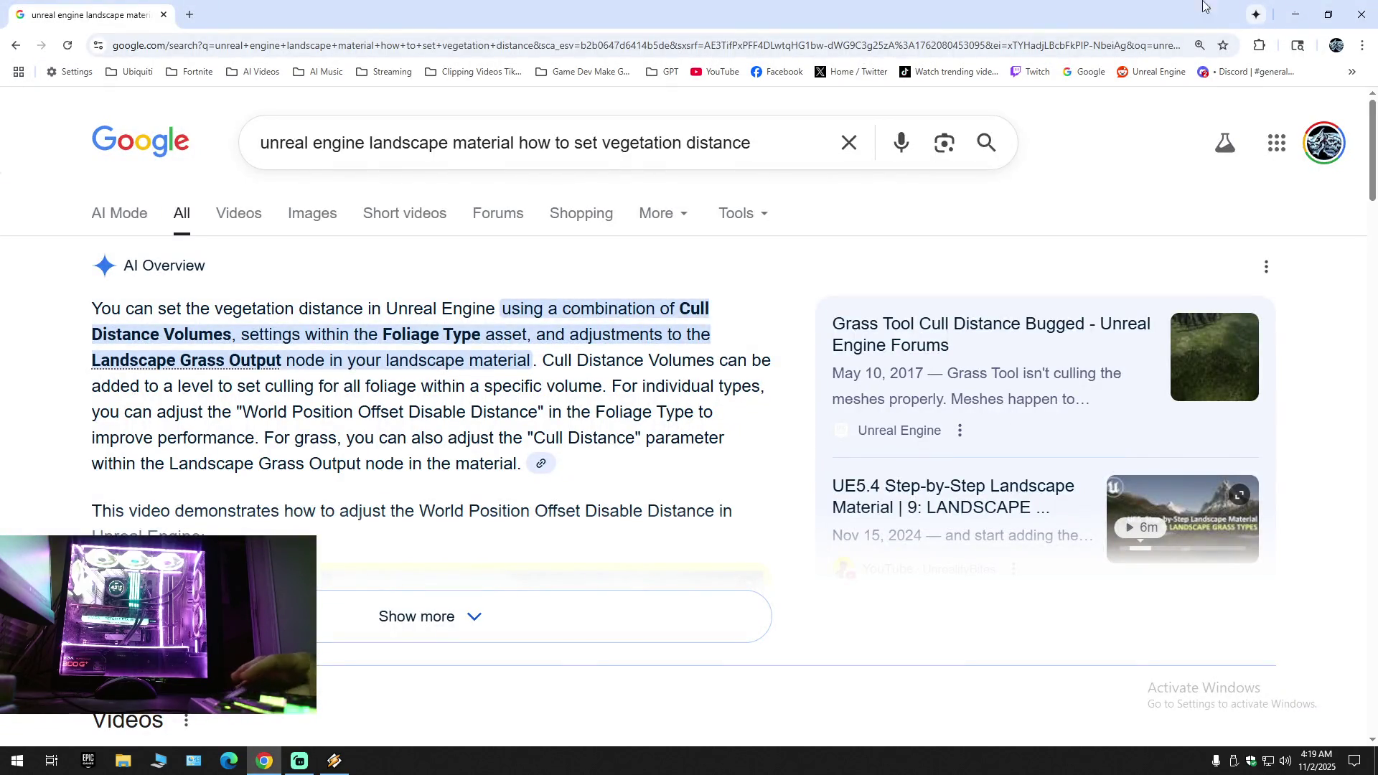
# Step: Close the Chrome window and minimize Streamlabs Desktop
pyautogui.click(1361, 15)
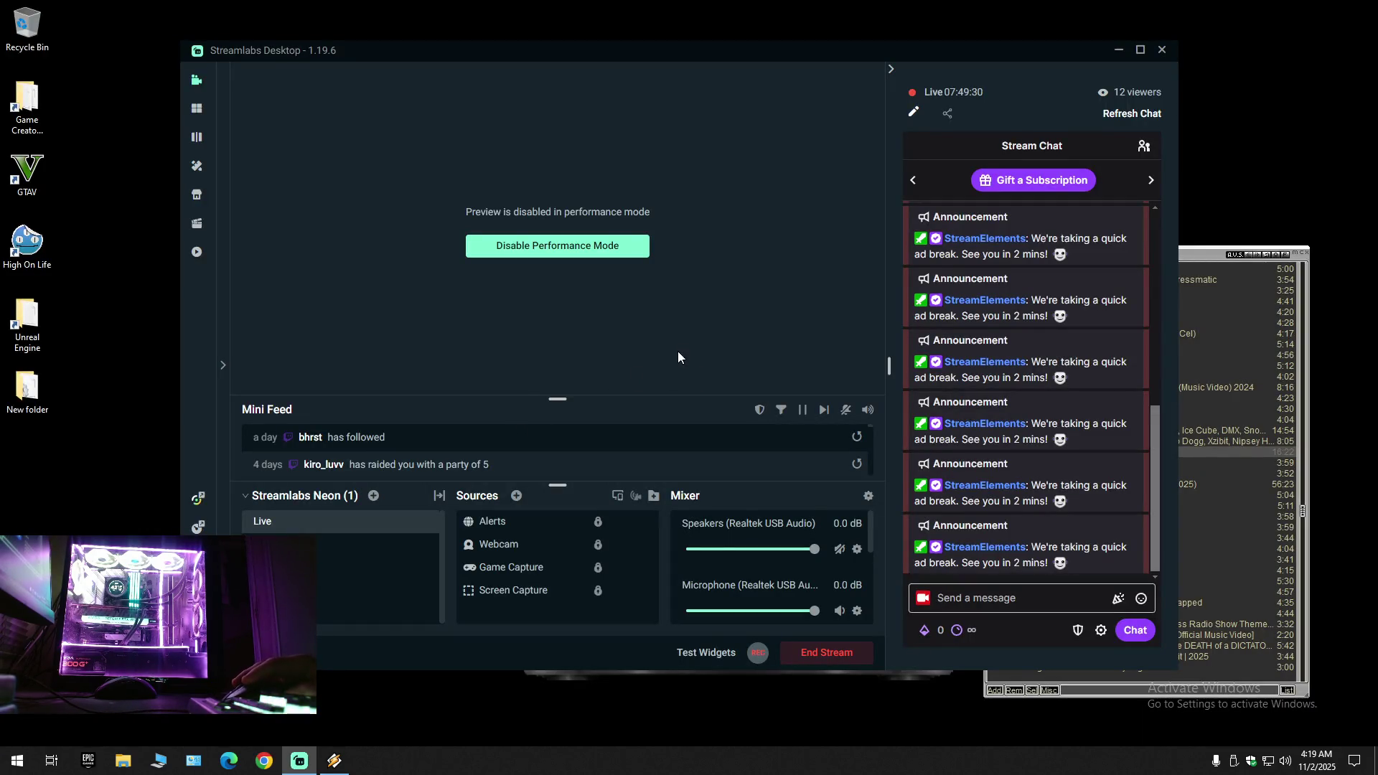
pyautogui.click(1120, 51)
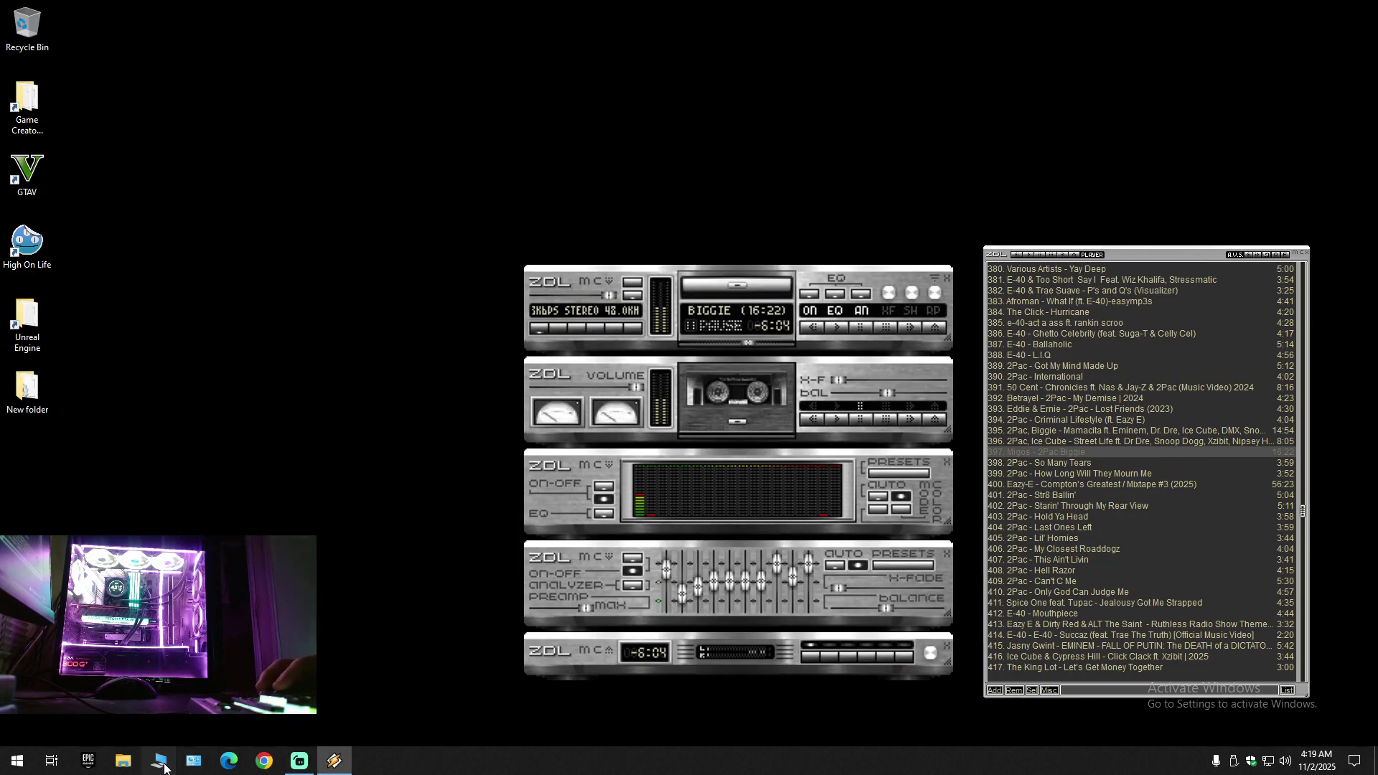
# Step: Send the BattleRoyale folder in D:\Unreal Engine\Projects to the Recycle Bin
pyautogui.click(122, 760)
pyautogui.click(380, 281)
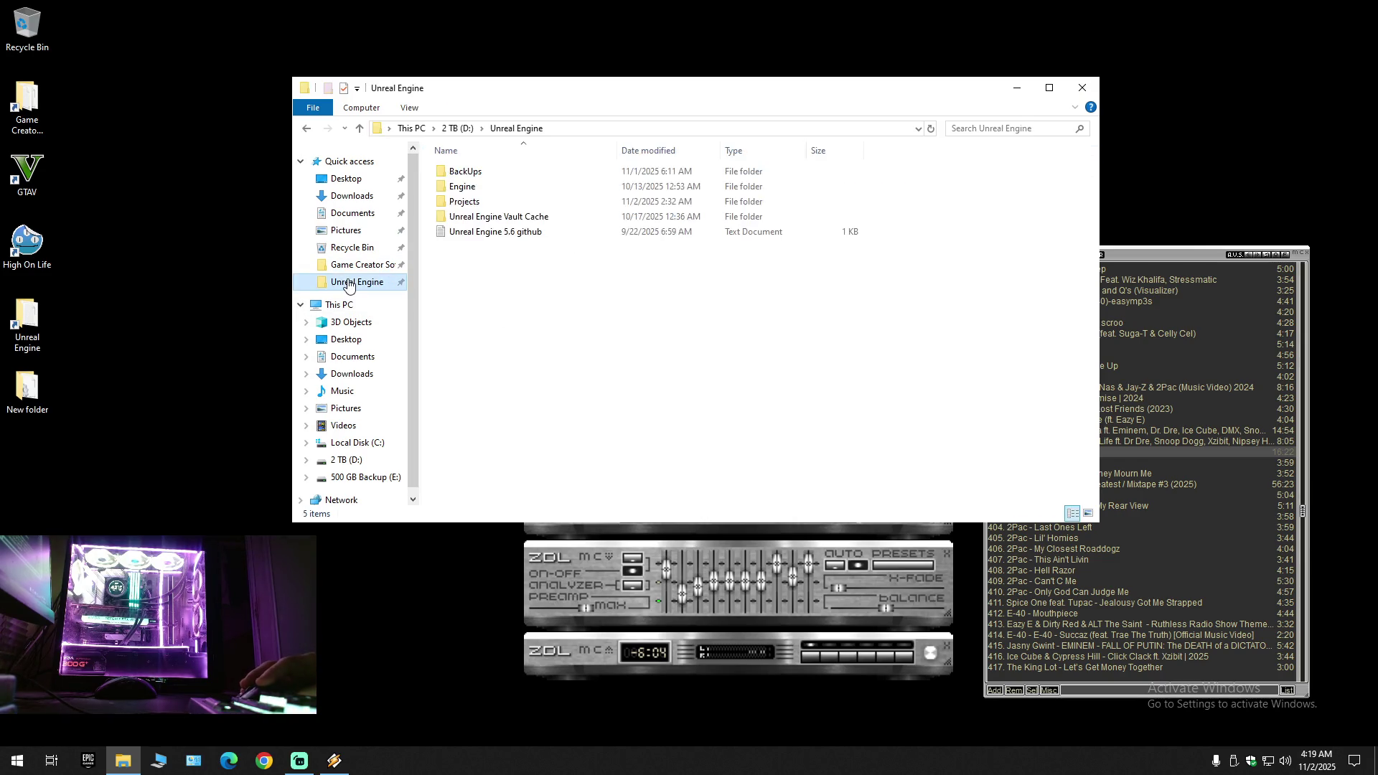
pyautogui.doubleClick(476, 201)
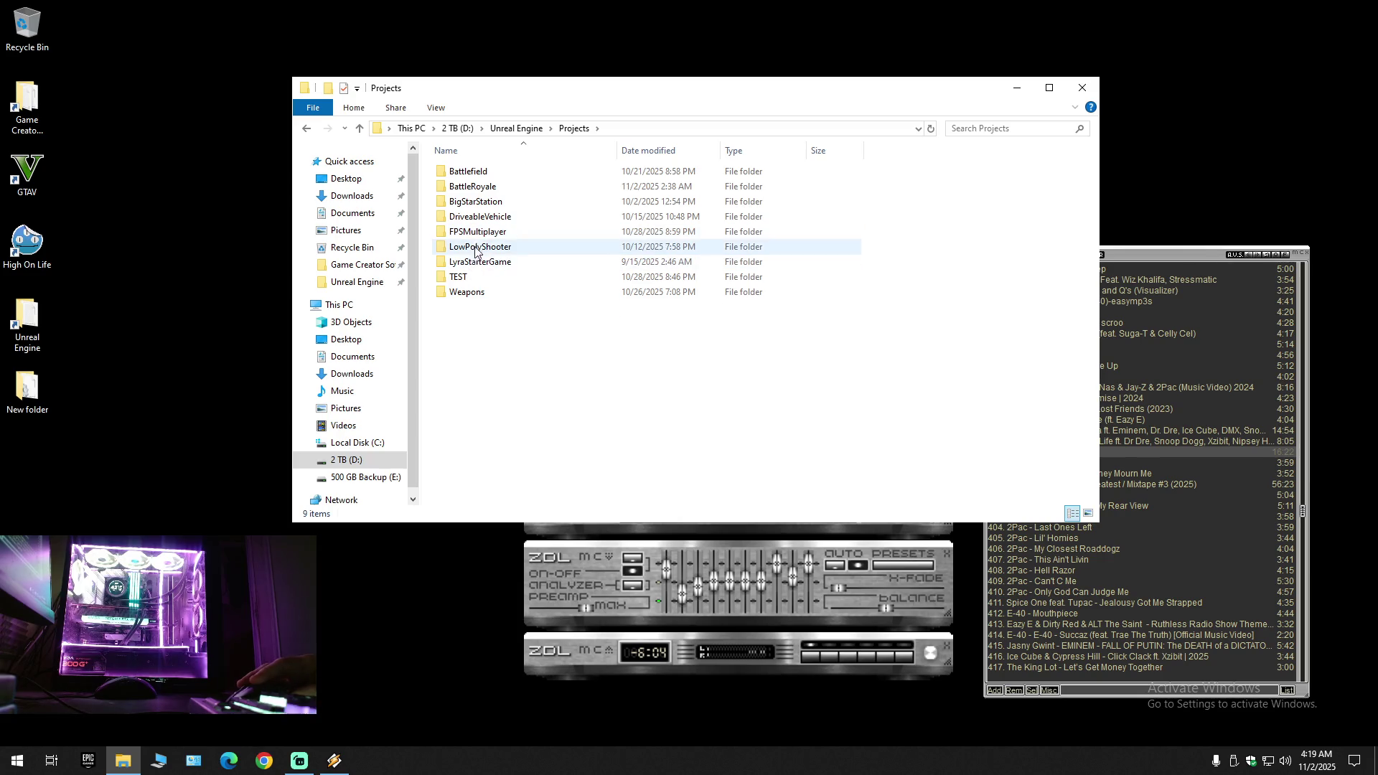
pyautogui.click(478, 187)
pyautogui.rightClick(478, 188)
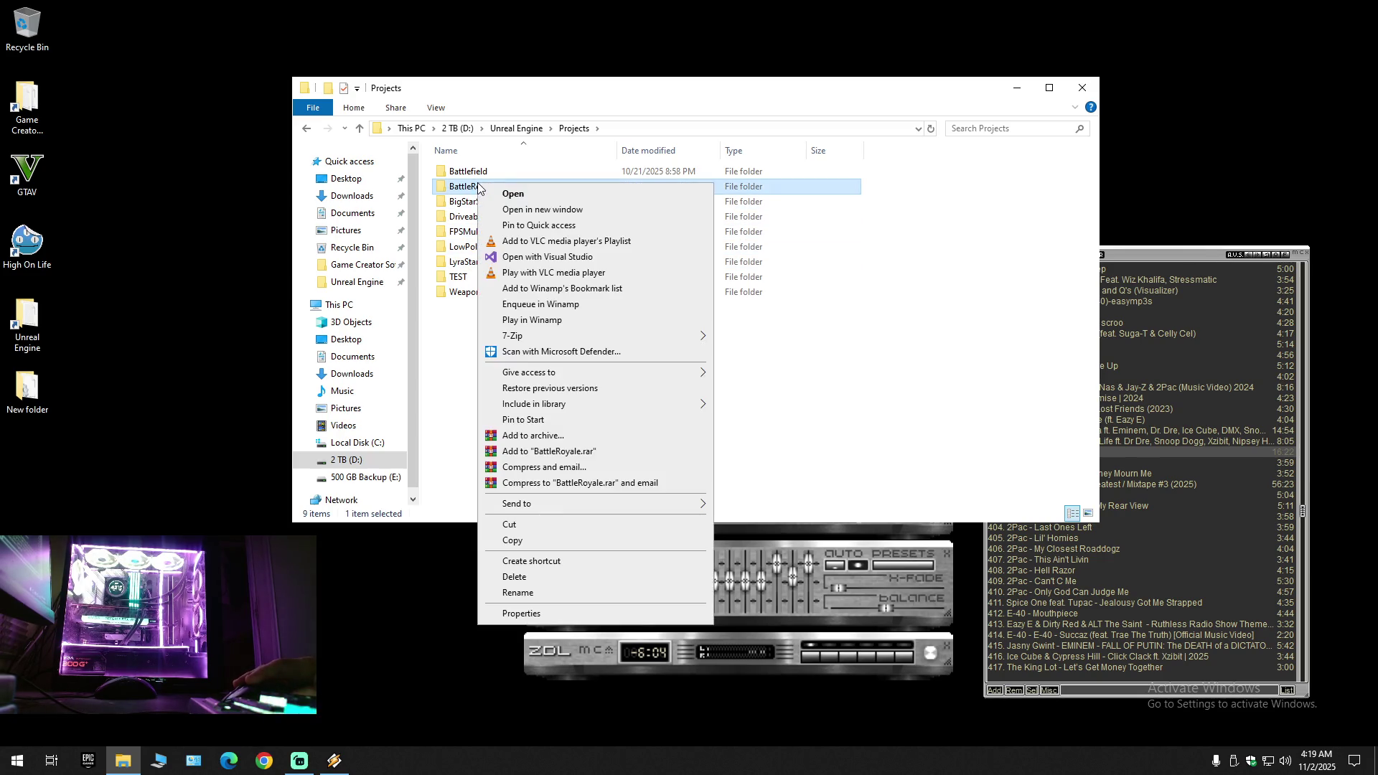
pyautogui.click(527, 578)
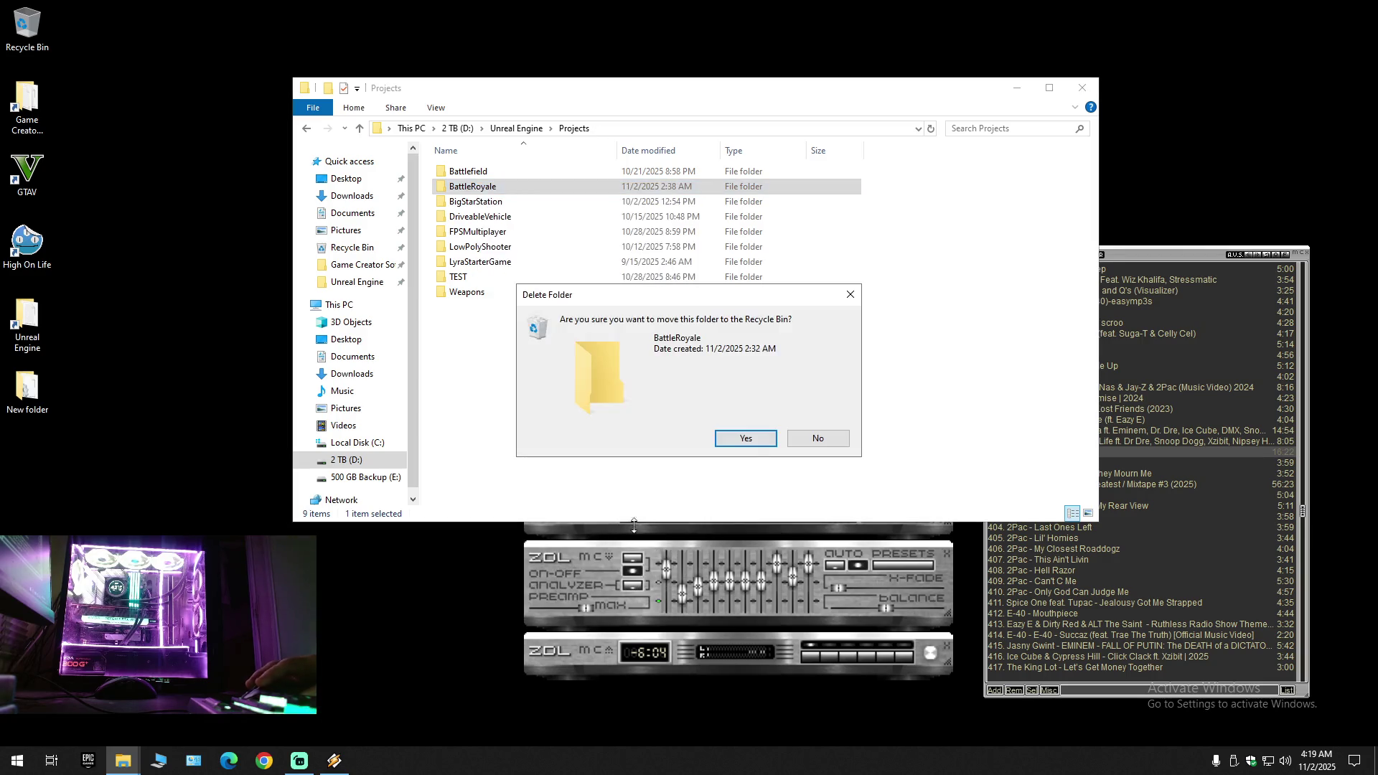
pyautogui.click(755, 444)
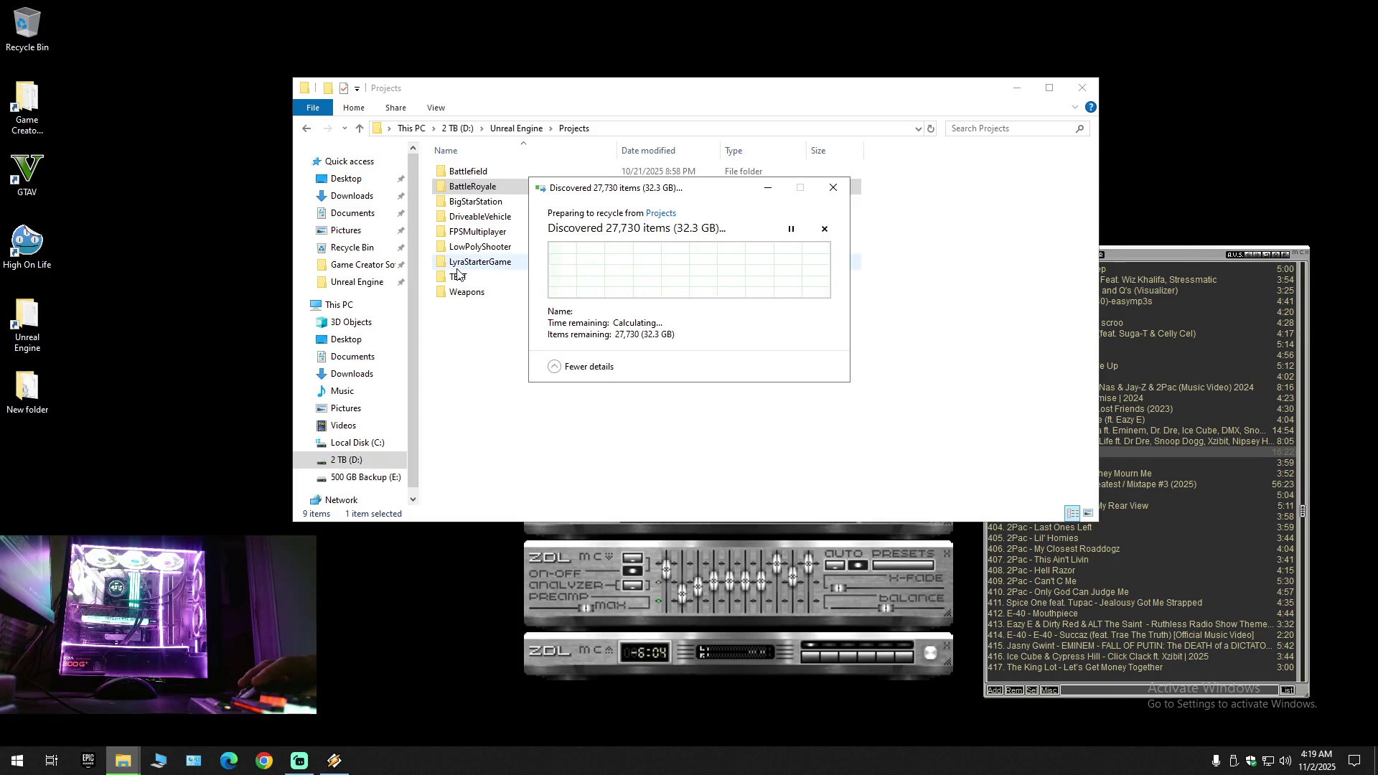
# Step: Copy the BattleRoyale folder from BackUps\Newest
pyautogui.doubleClick(486, 171)
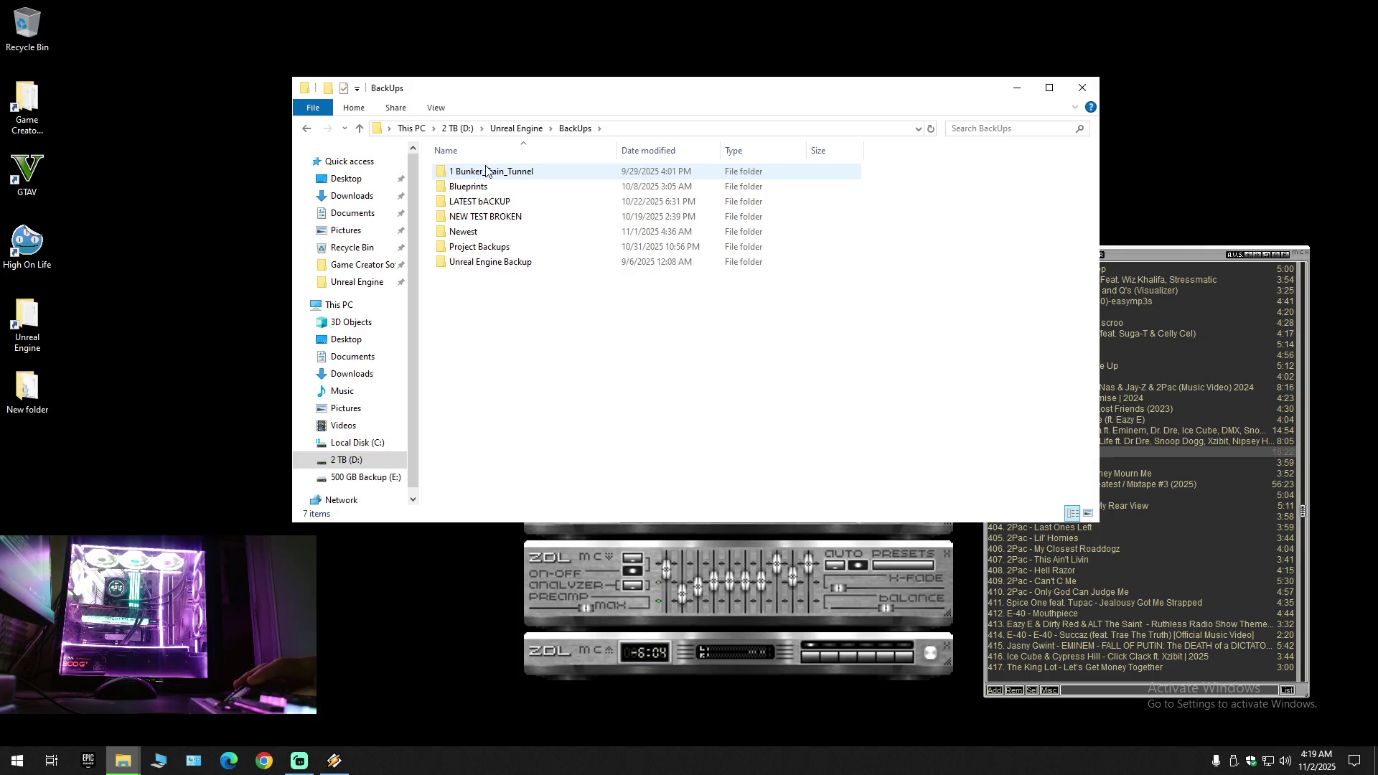
pyautogui.doubleClick(474, 231)
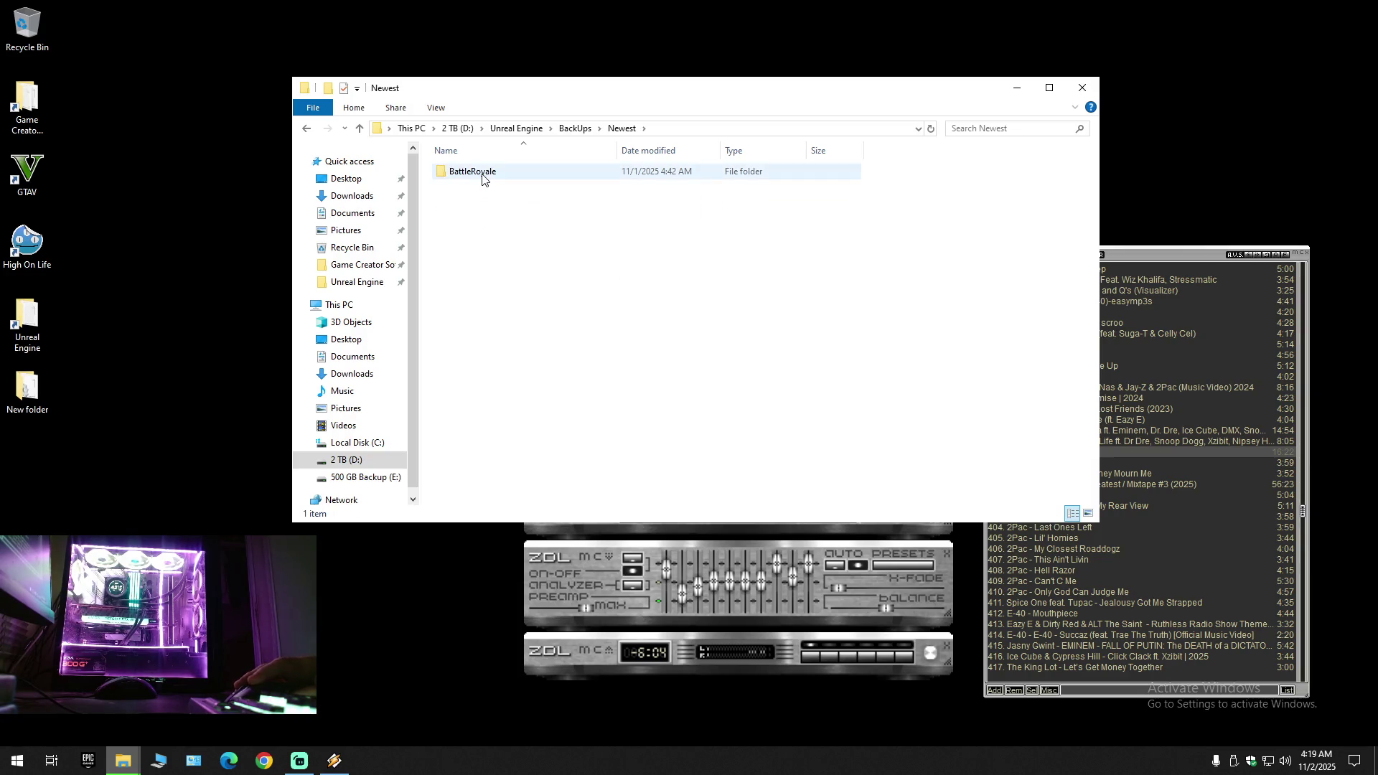
pyautogui.rightClick(482, 176)
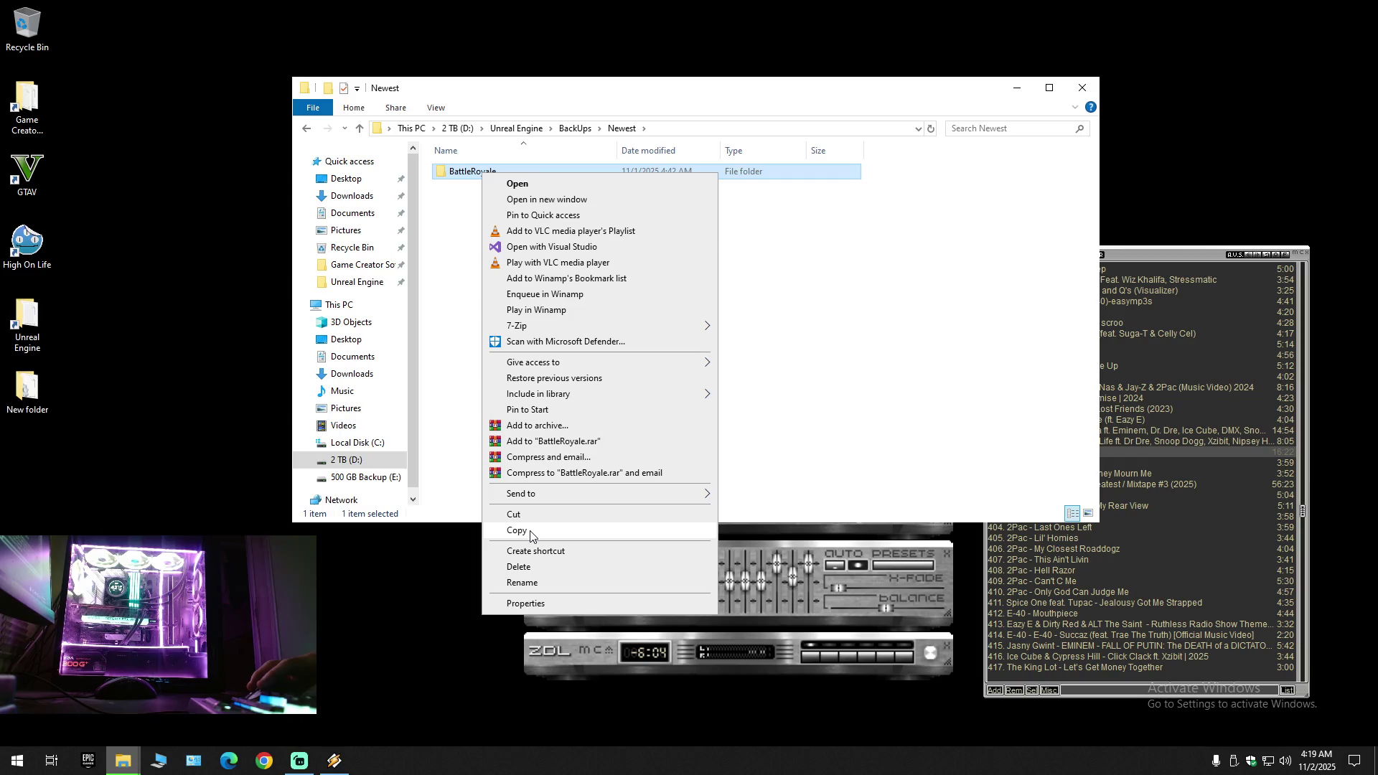
pyautogui.click(531, 535)
# Step: Return to the Projects folder and delete BattleRoyale again
pyautogui.hotkey('alt', 'Left')
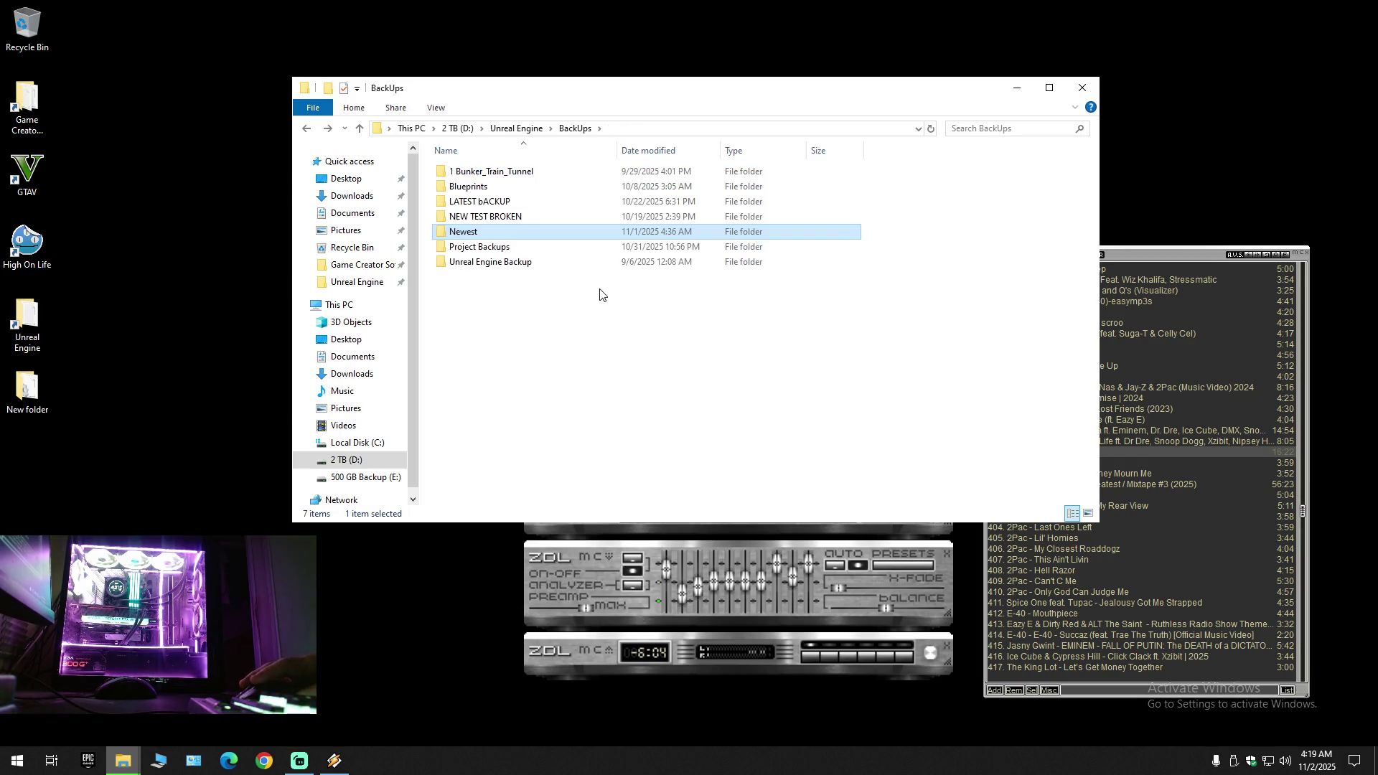
pyautogui.doubleClick(494, 246)
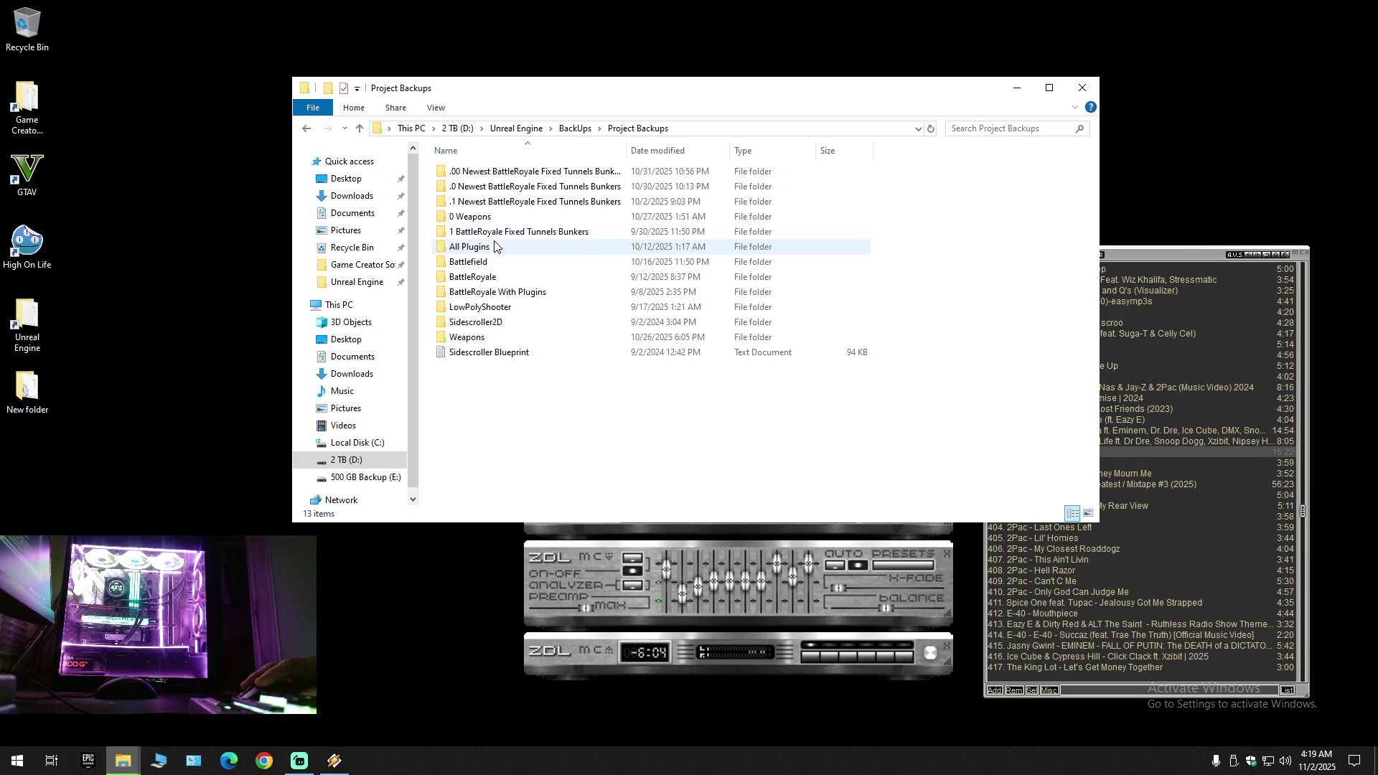
pyautogui.hotkey('alt', 'Left')
pyautogui.hotkey('alt', 'Left')
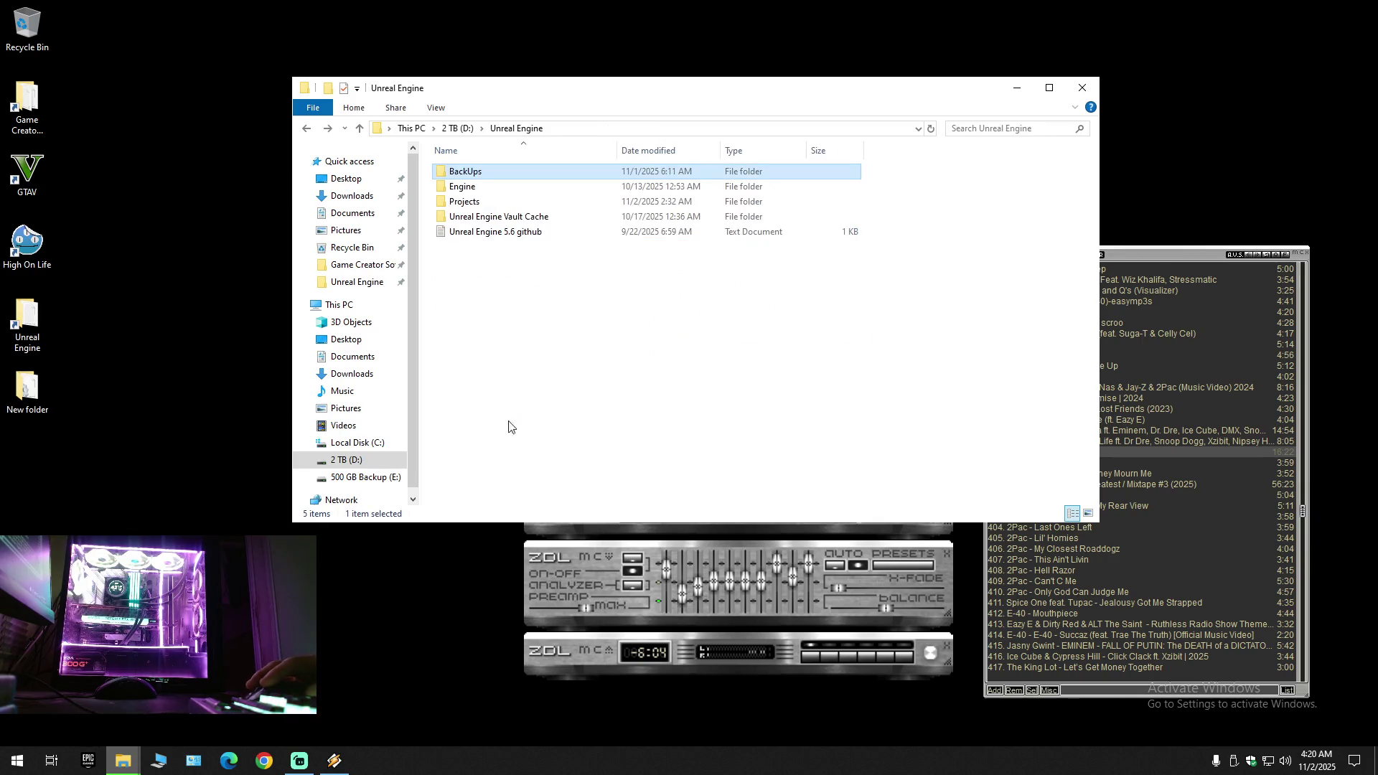
pyautogui.doubleClick(481, 202)
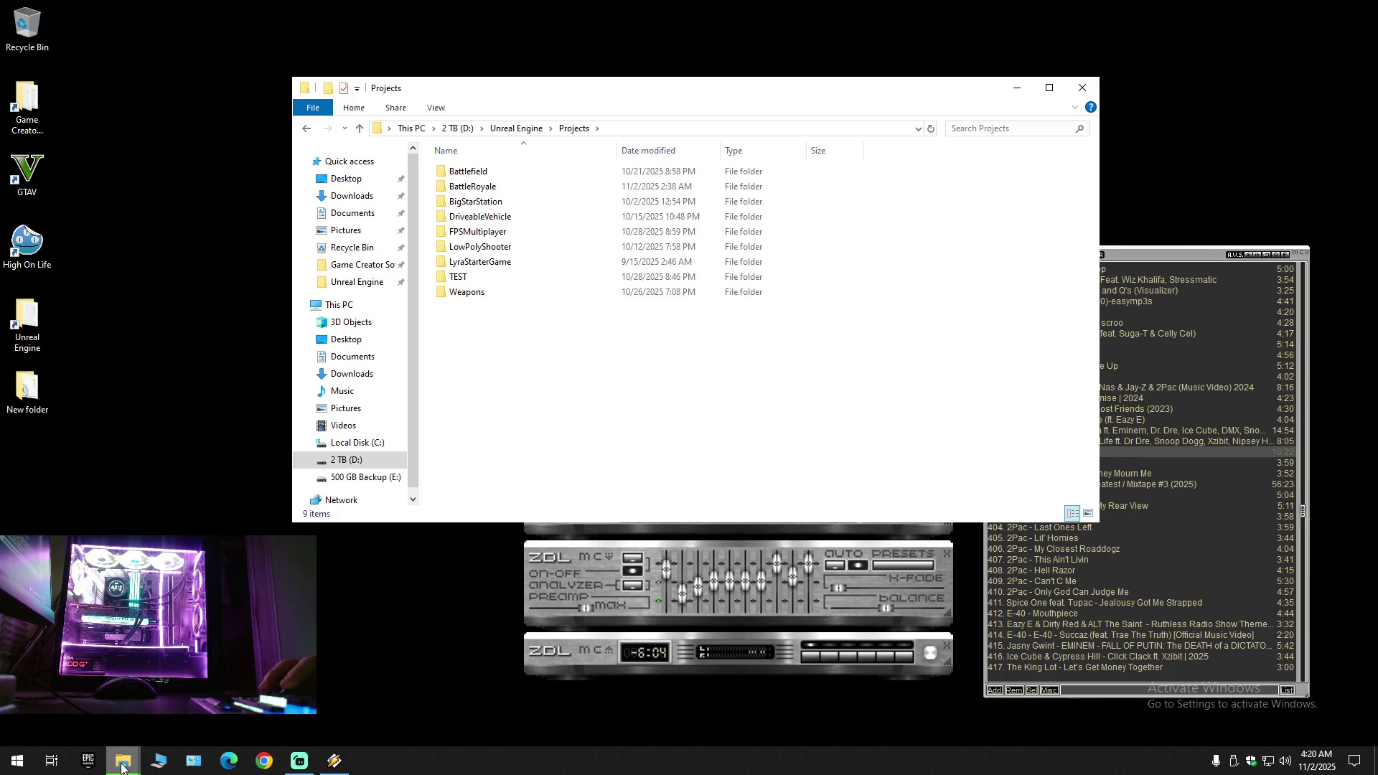
pyautogui.press('Delete')
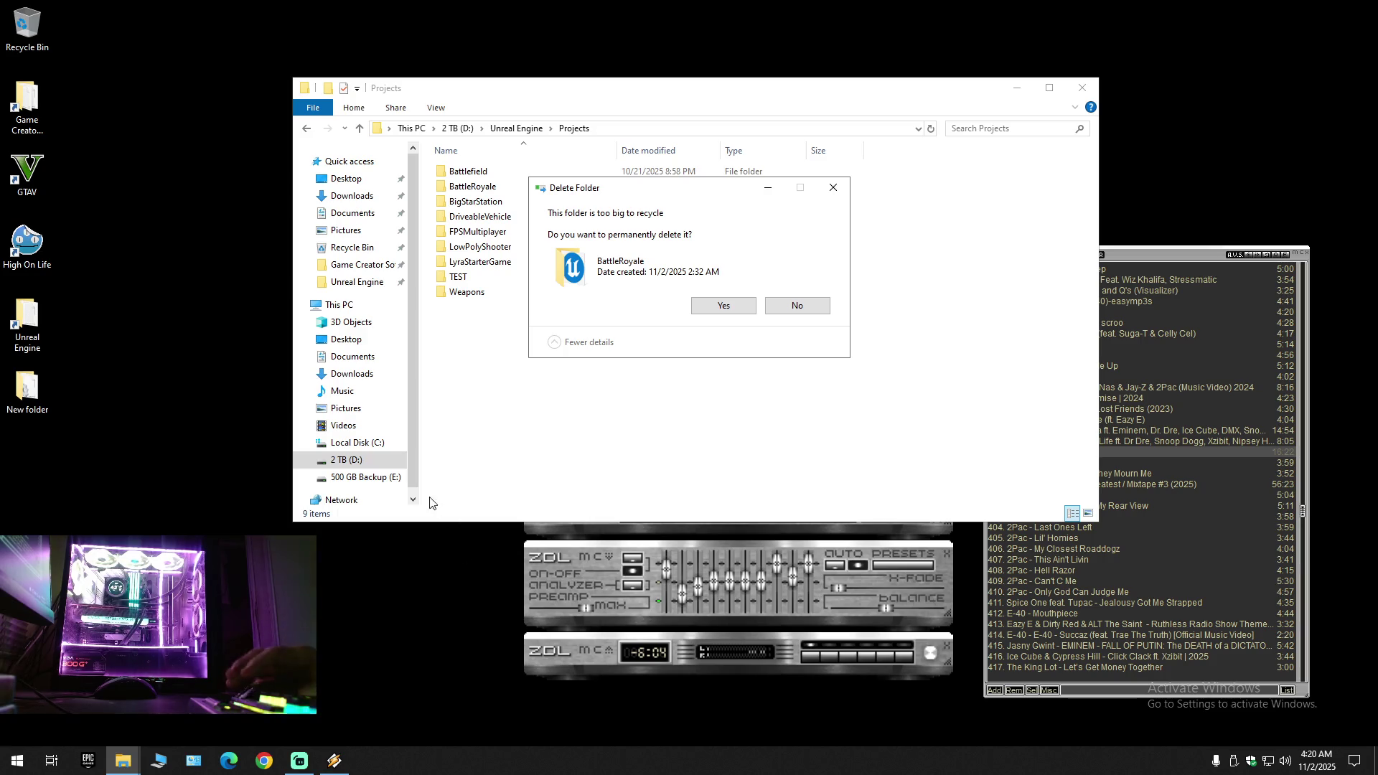
# Step: Confirm permanently deleting the oversized BattleRoyale folder and bring the music player forward
pyautogui.click(731, 306)
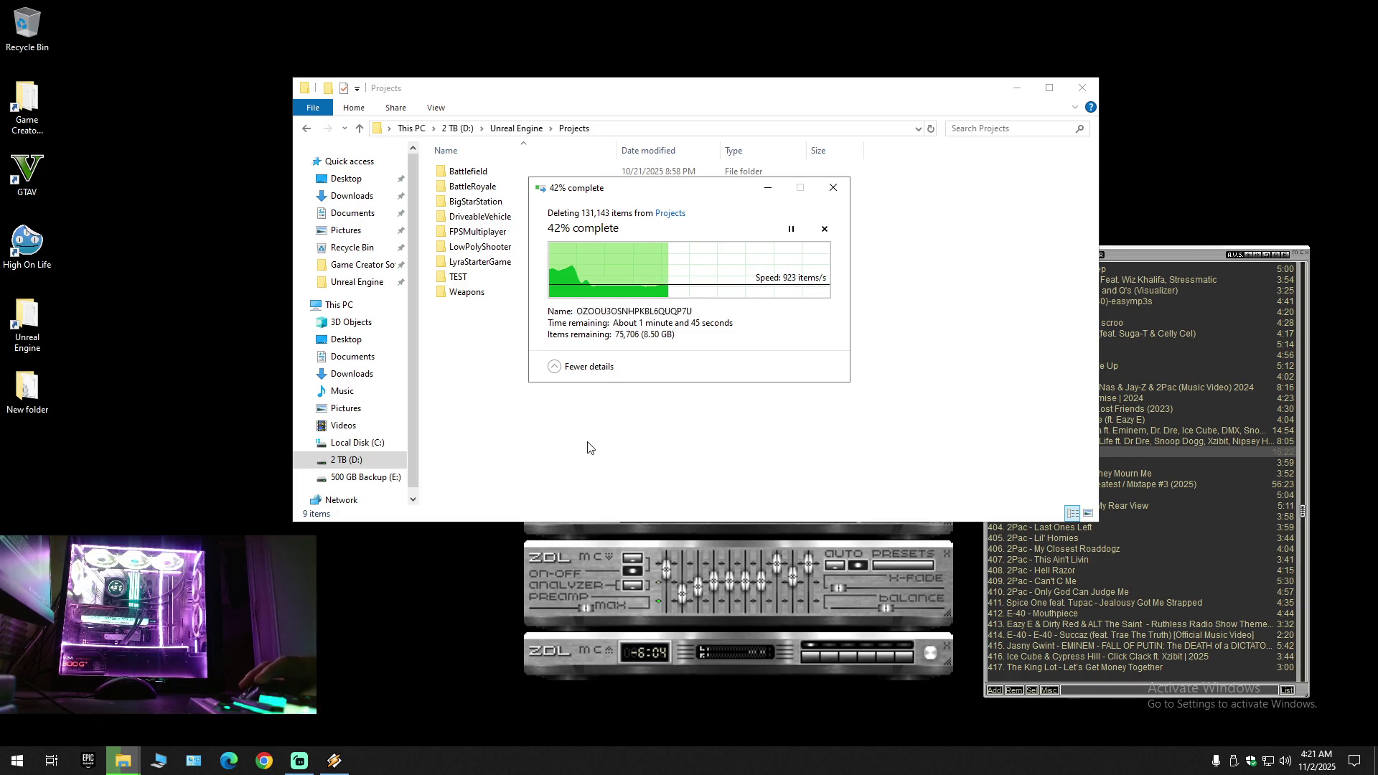
pyautogui.click(542, 643)
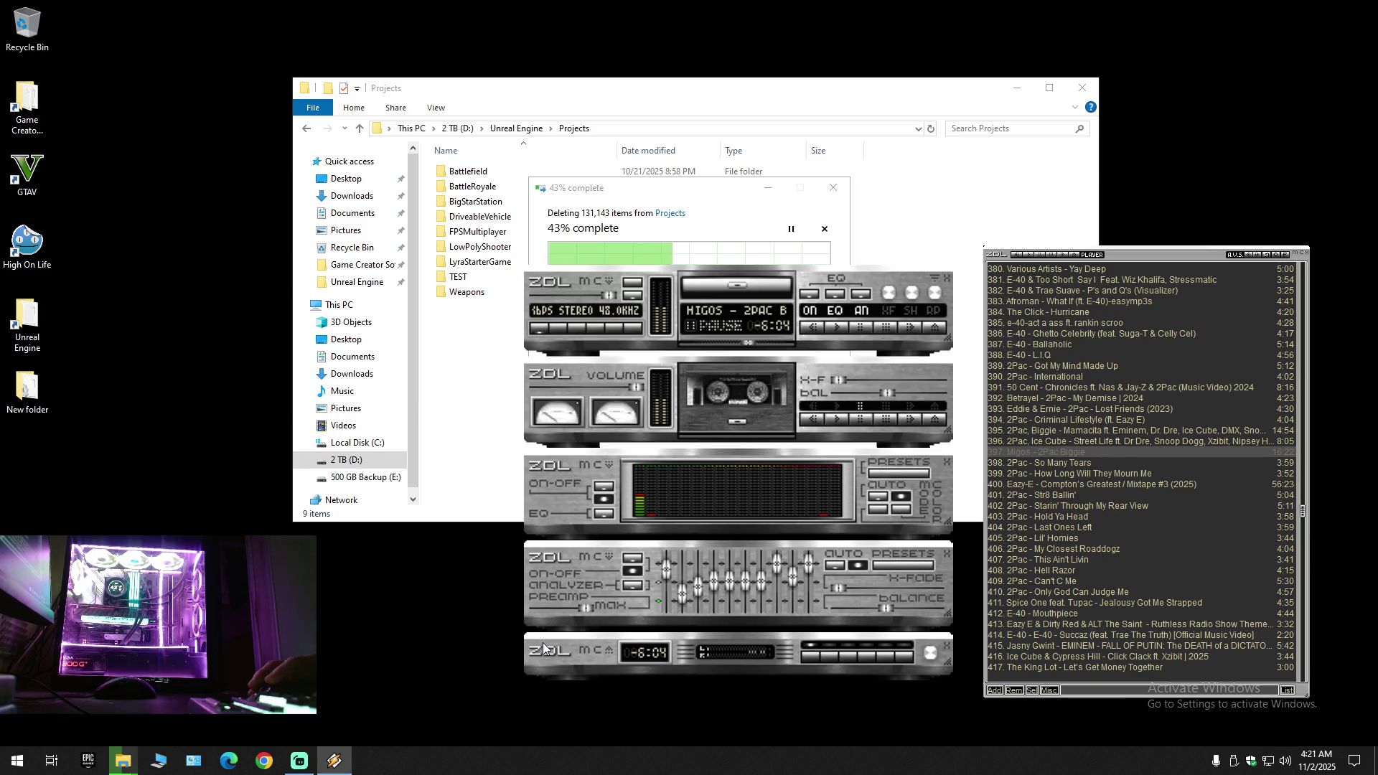
# Step: Play music in the ZOL player, skipping and seeking tracks, while the BattleRoyale deletion completes
pyautogui.click(841, 327)
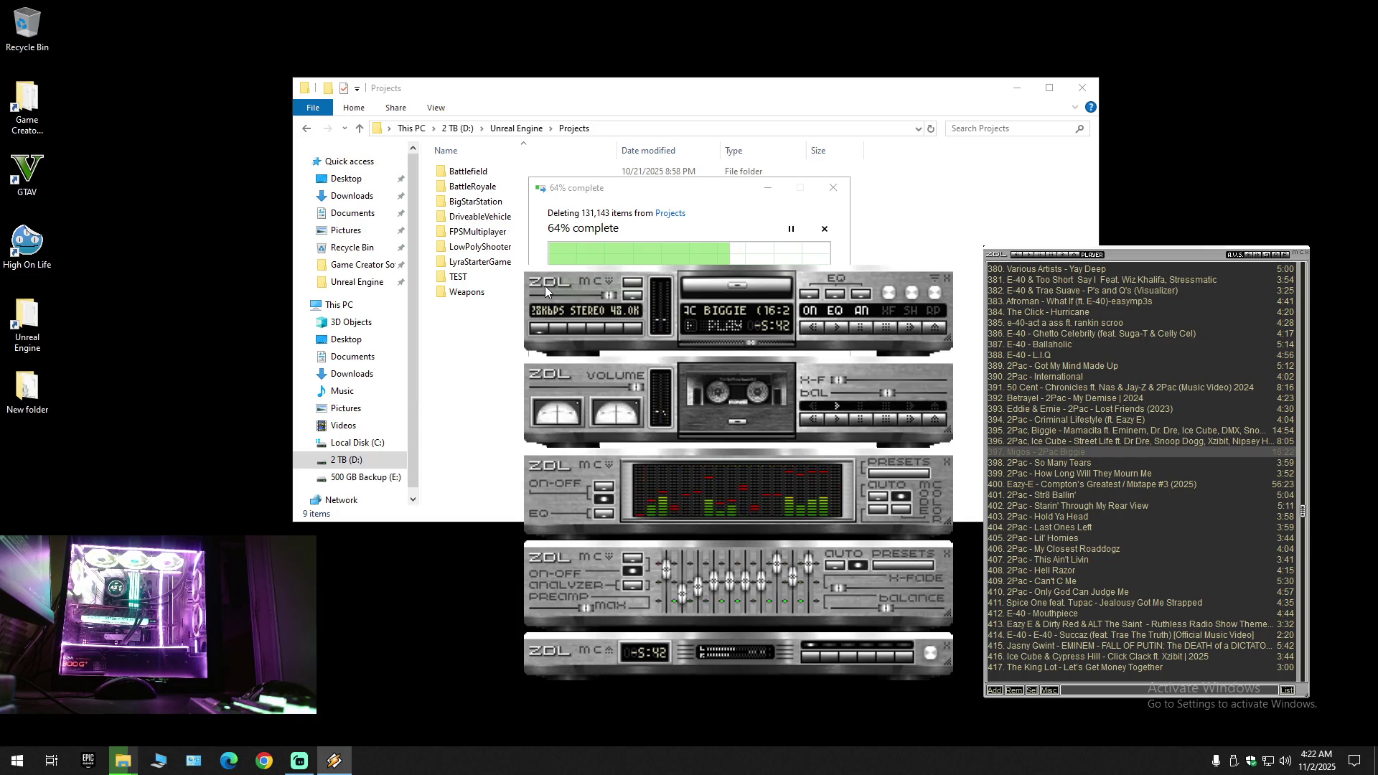
pyautogui.click(674, 193)
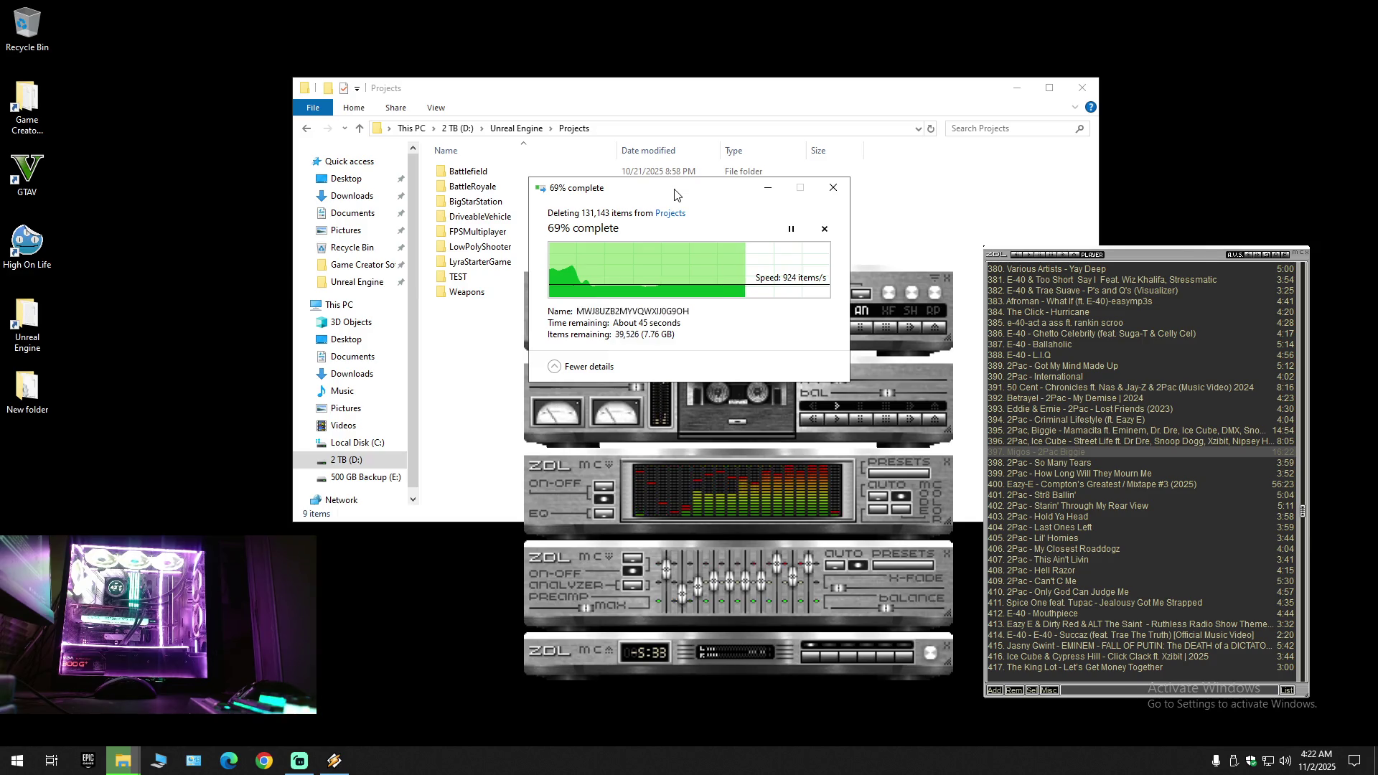
pyautogui.click(882, 276)
pyautogui.press('b')
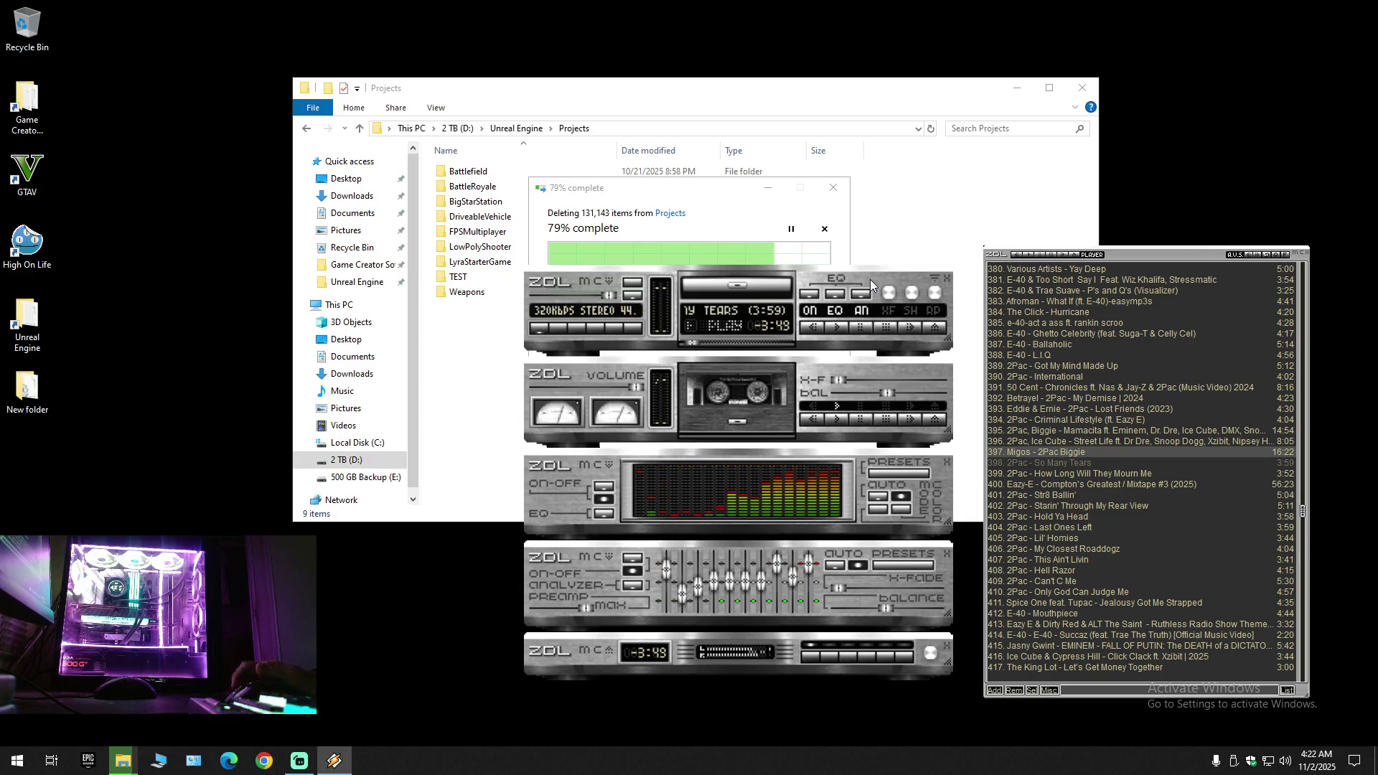
pyautogui.press('b')
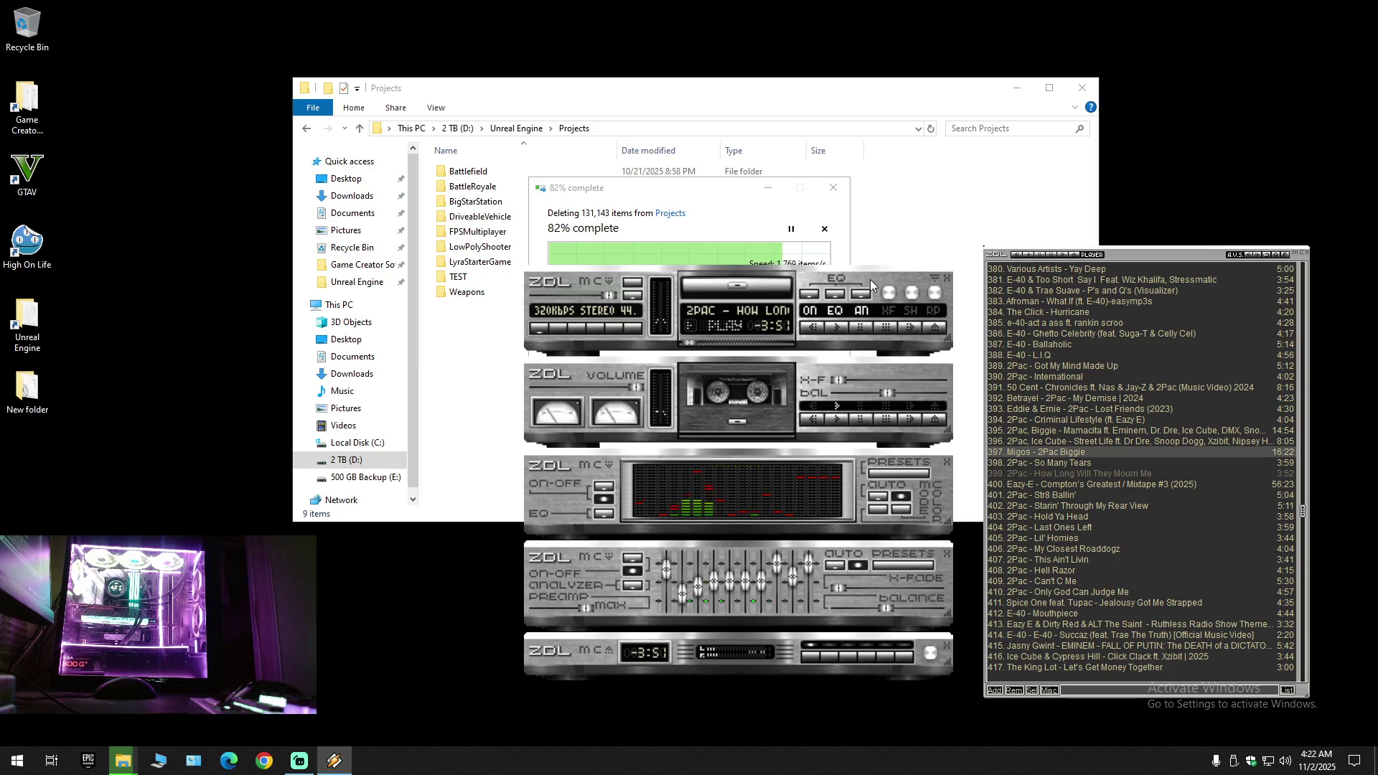
pyautogui.press('b')
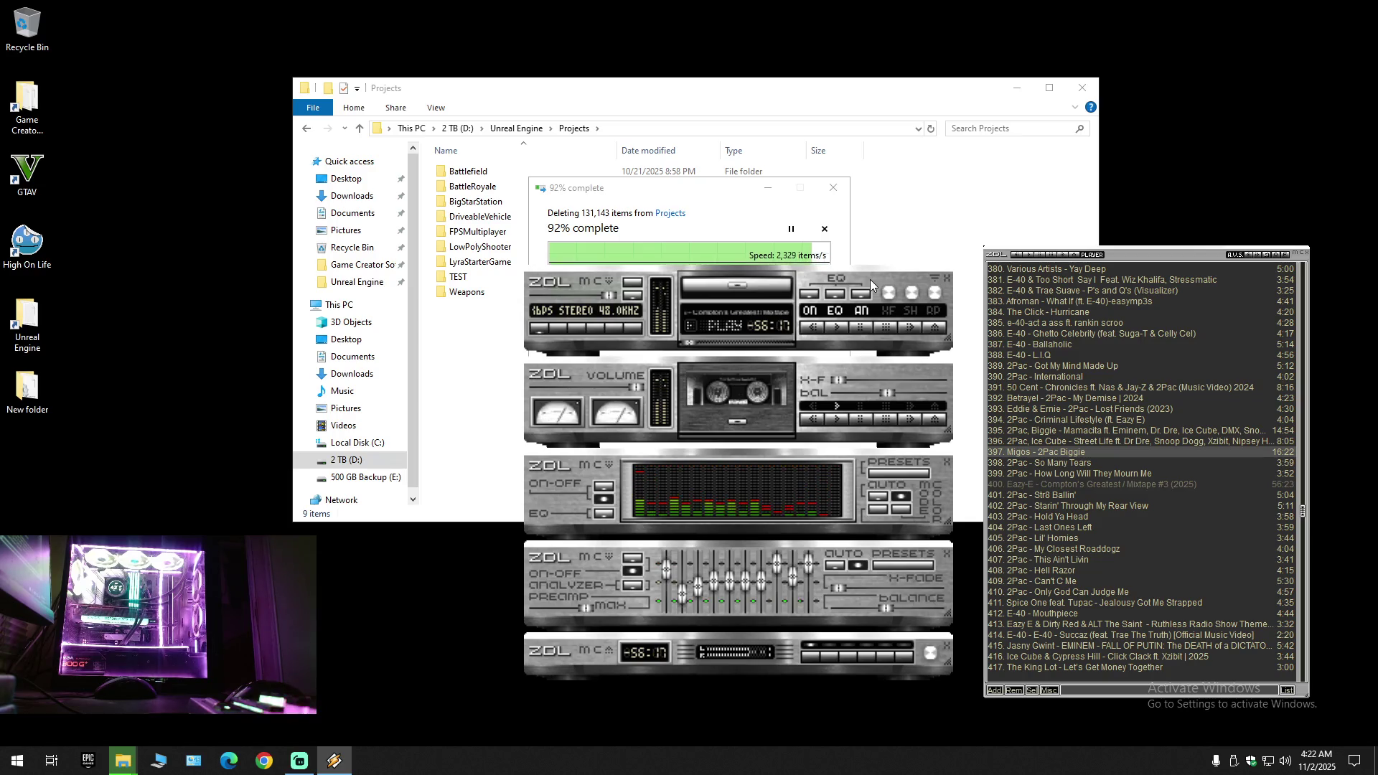
pyautogui.moveTo(690, 348); pyautogui.dragTo(693, 348)
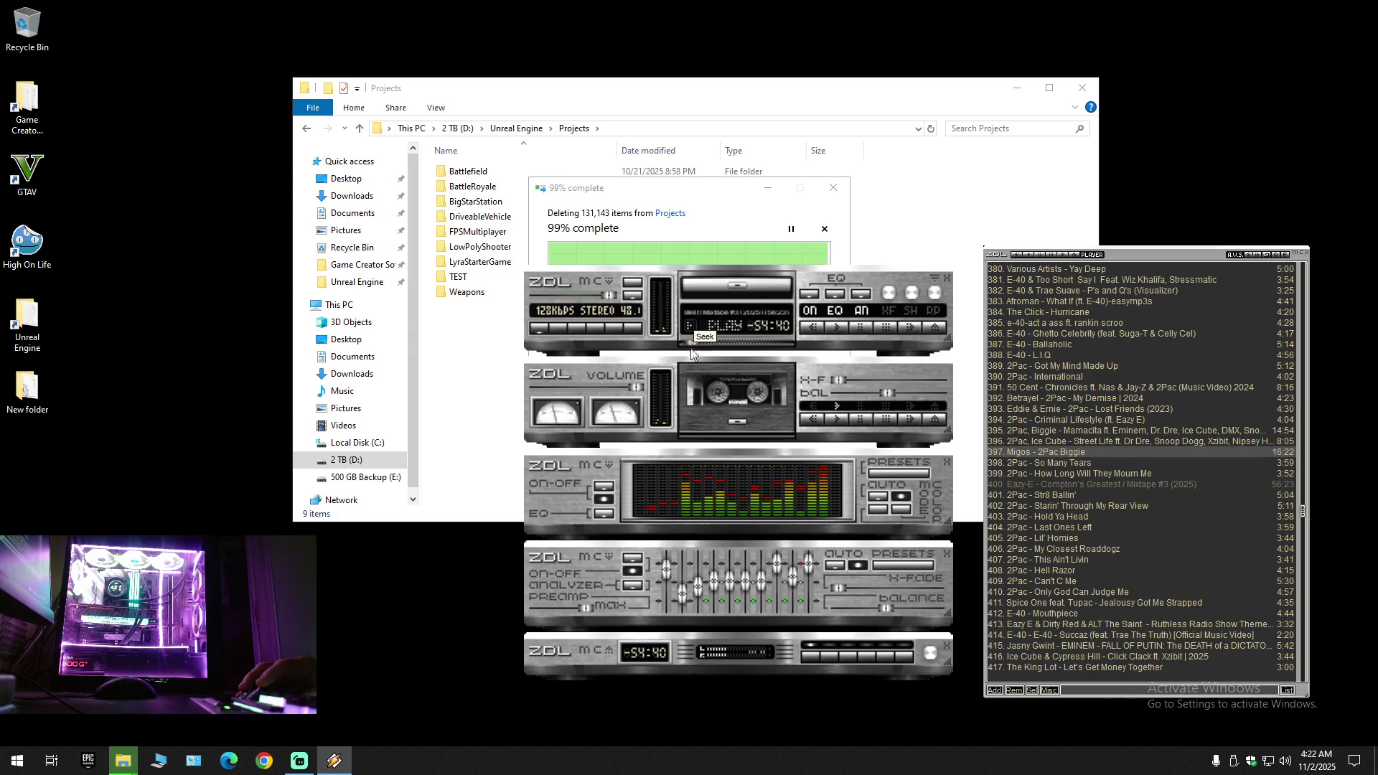
pyautogui.press('b')
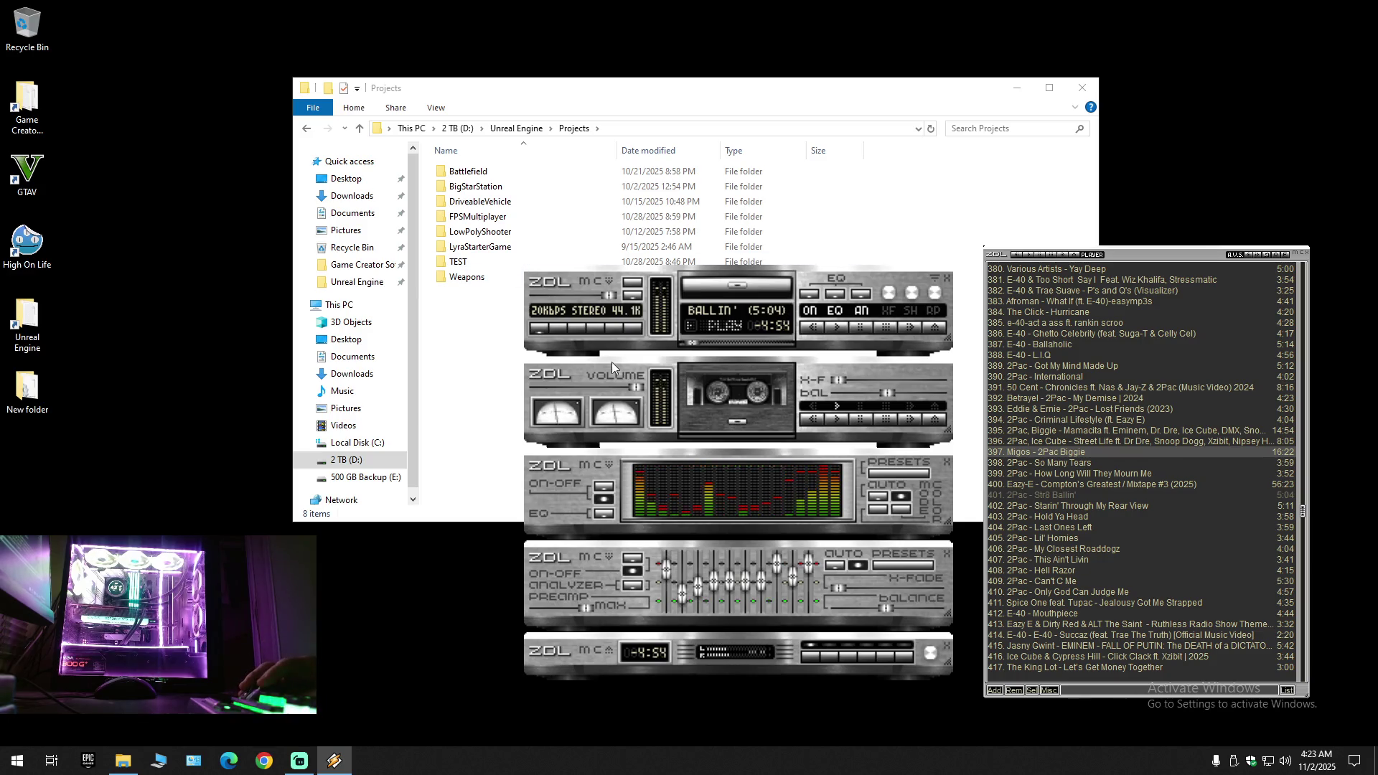
# Step: Pick the Eazy-E mixtape in the playlist, then paste the BattleRoyale backup into Projects
pyautogui.click(1036, 497)
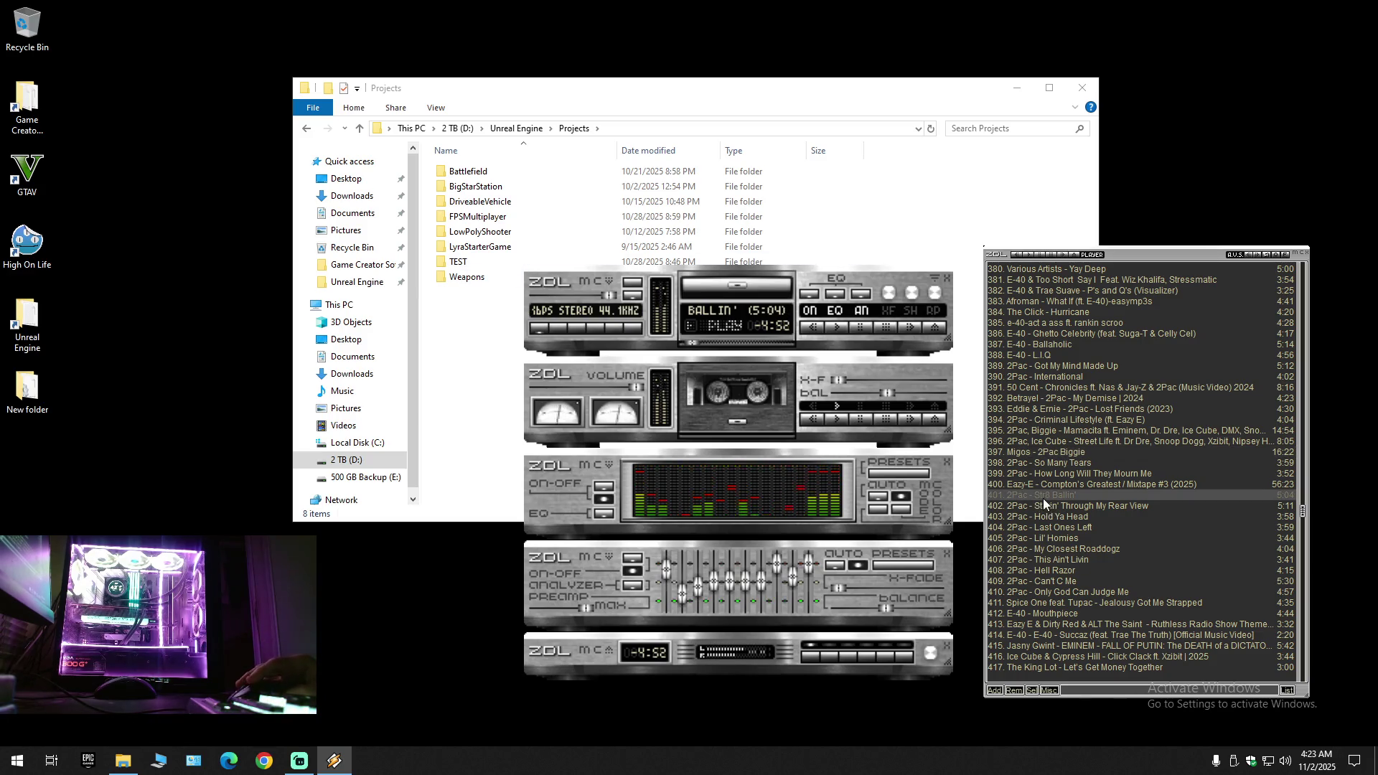
pyautogui.click(1031, 483)
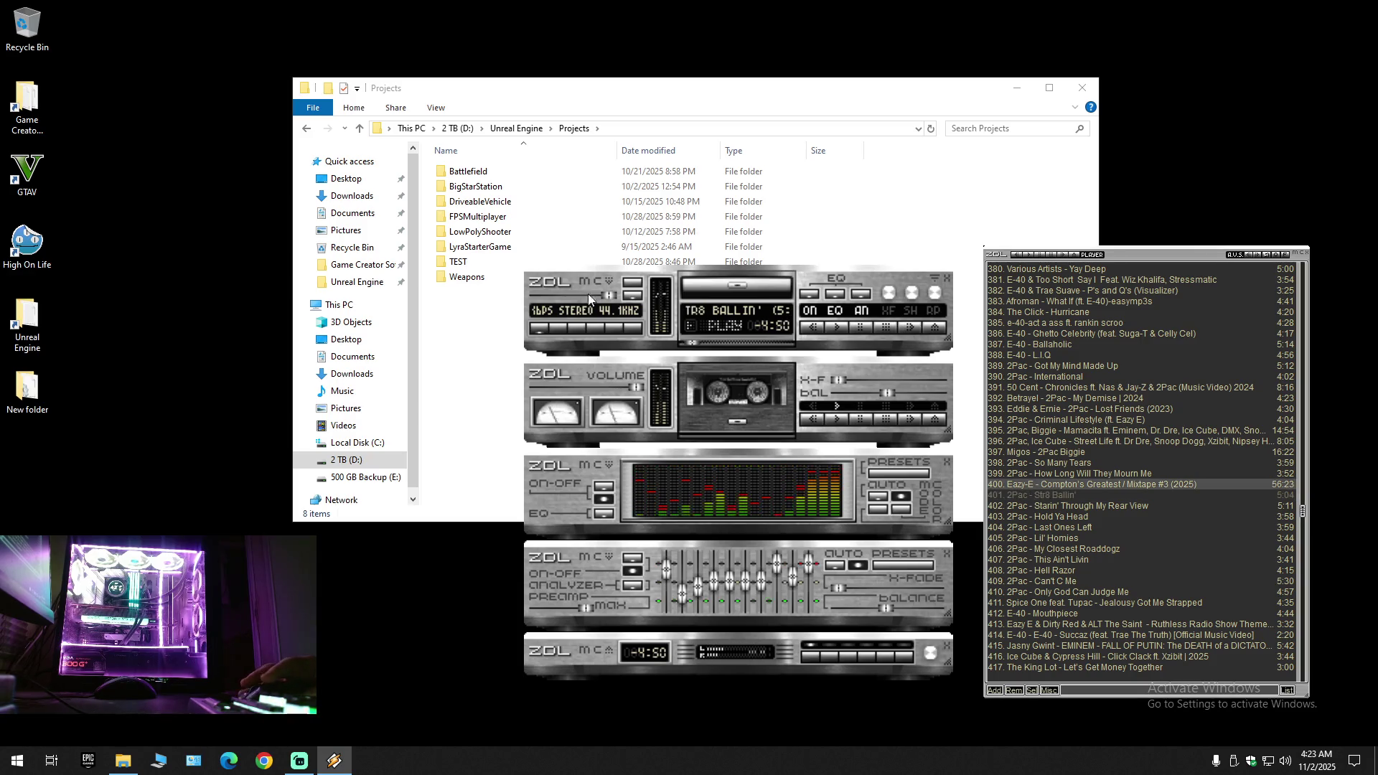
pyautogui.click(483, 353)
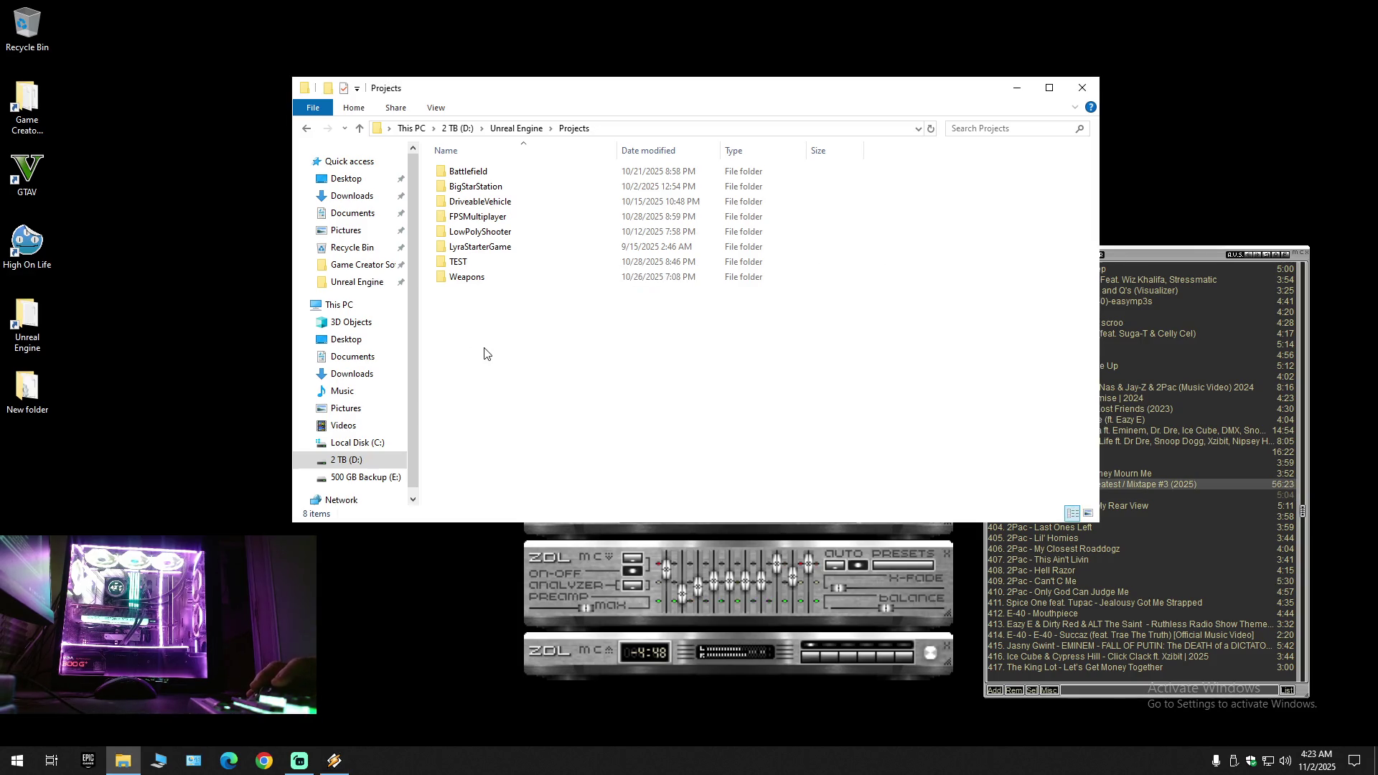
pyautogui.rightClick(489, 321)
pyautogui.click(543, 418)
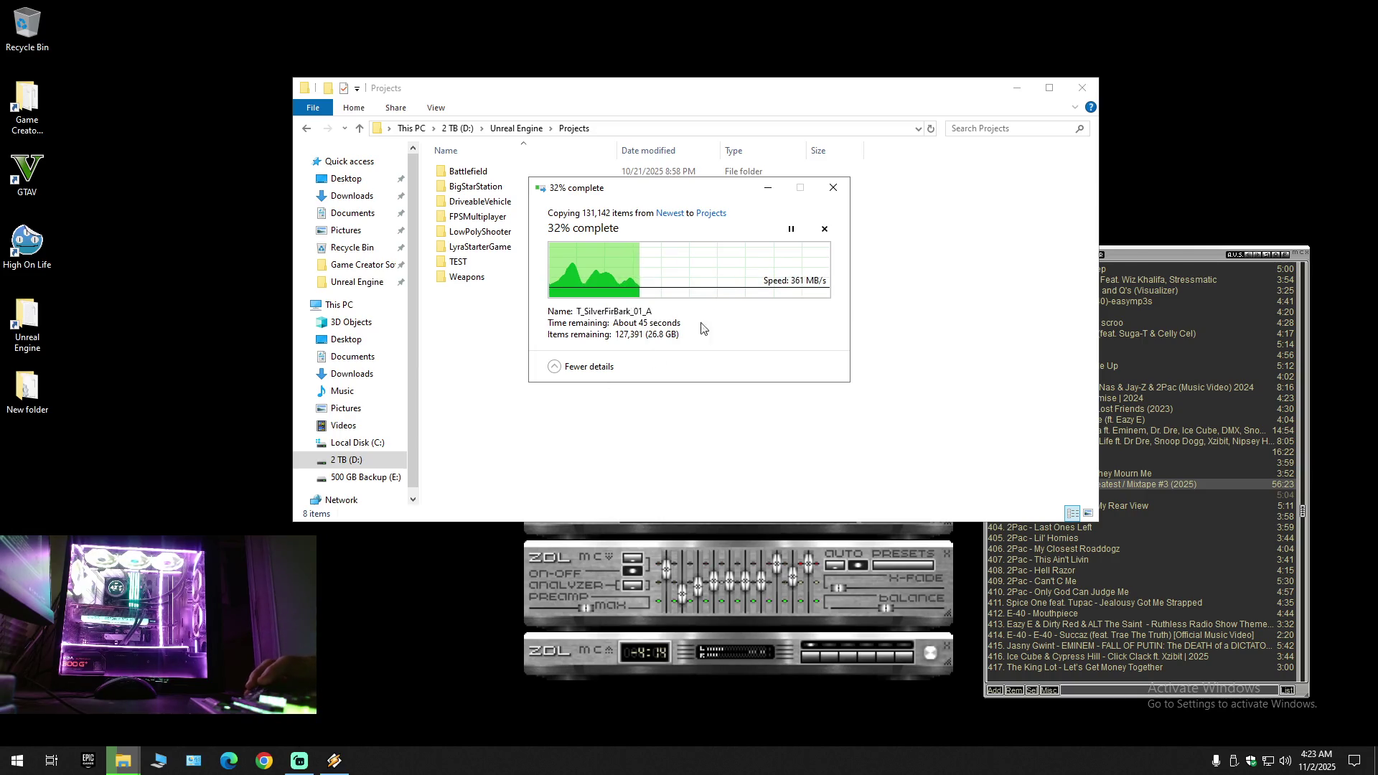
# Step: Close the Projects window and move the copy progress dialog to the upper left
pyautogui.click(833, 187)
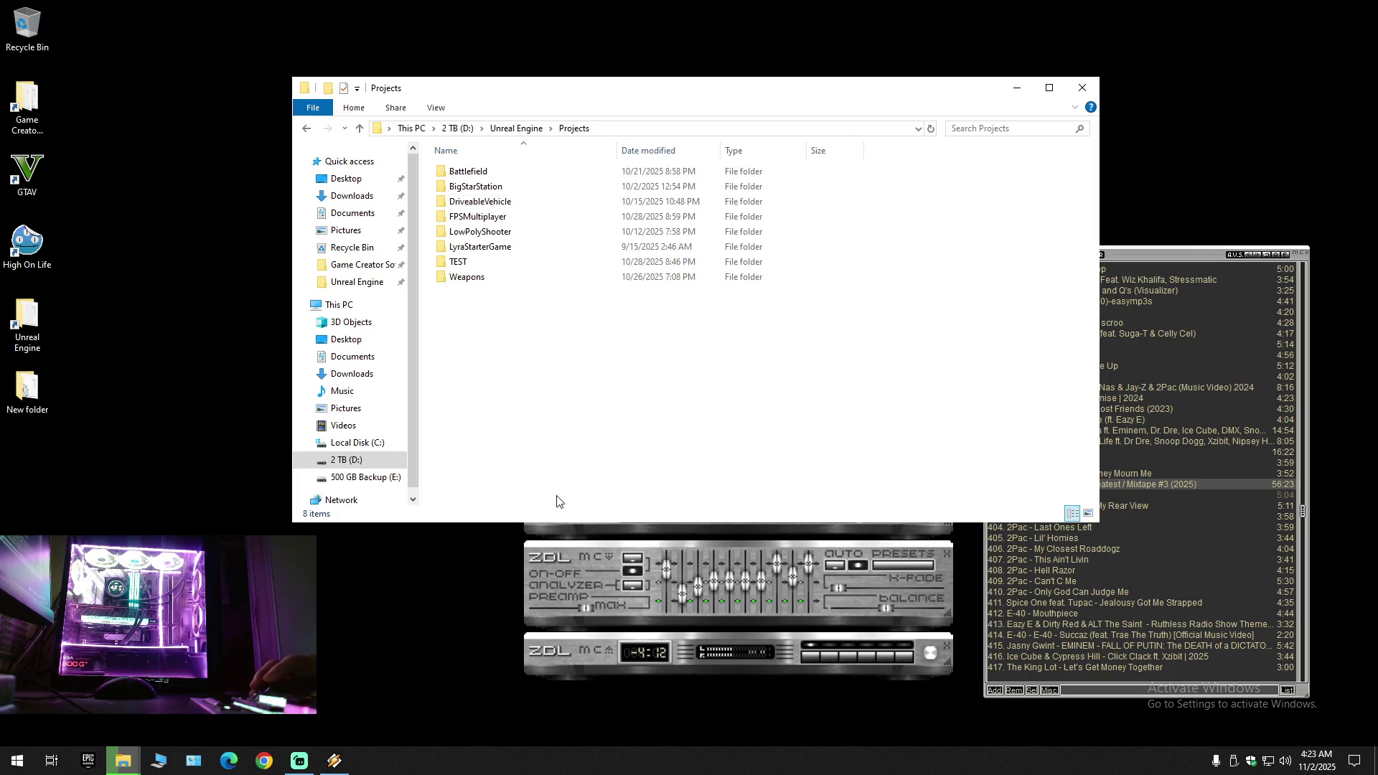
pyautogui.click(1082, 87)
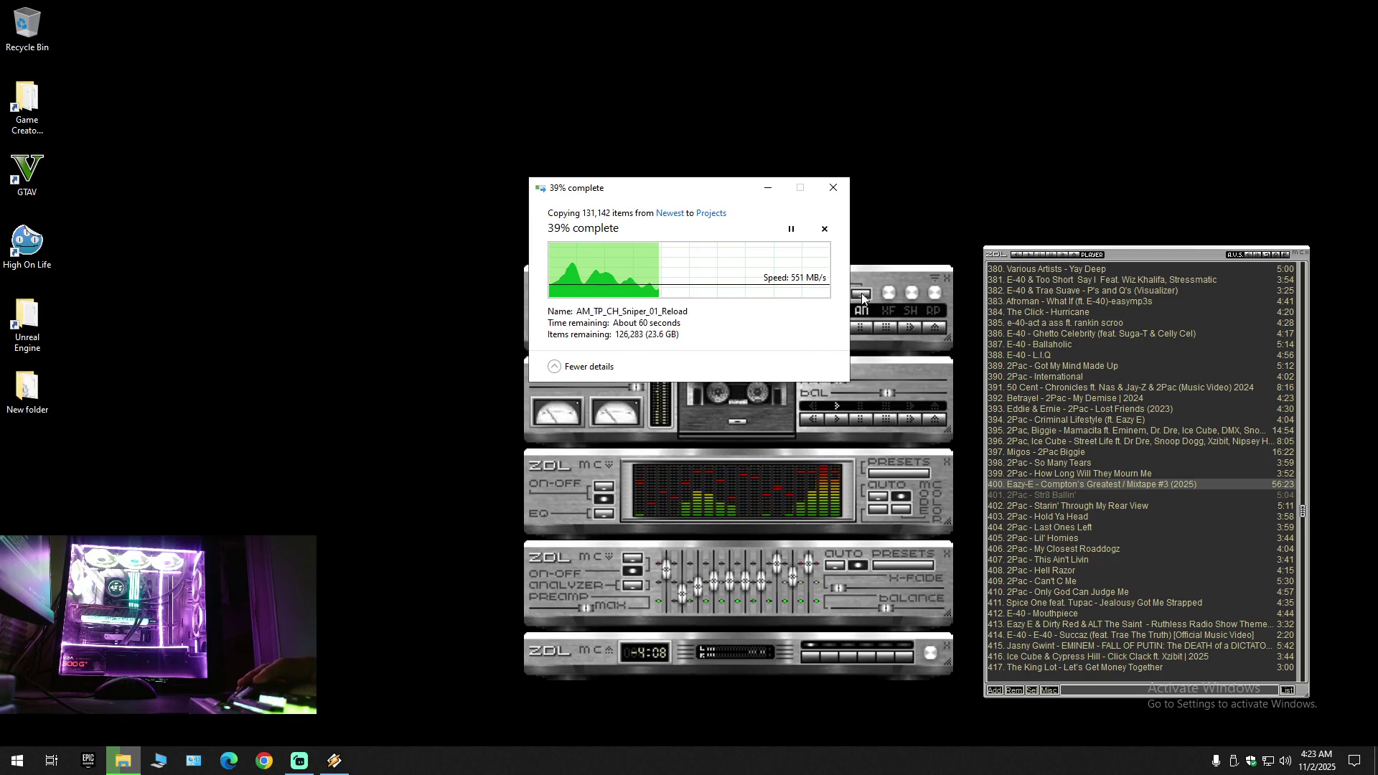
pyautogui.moveTo(680, 187); pyautogui.dragTo(541, 45)
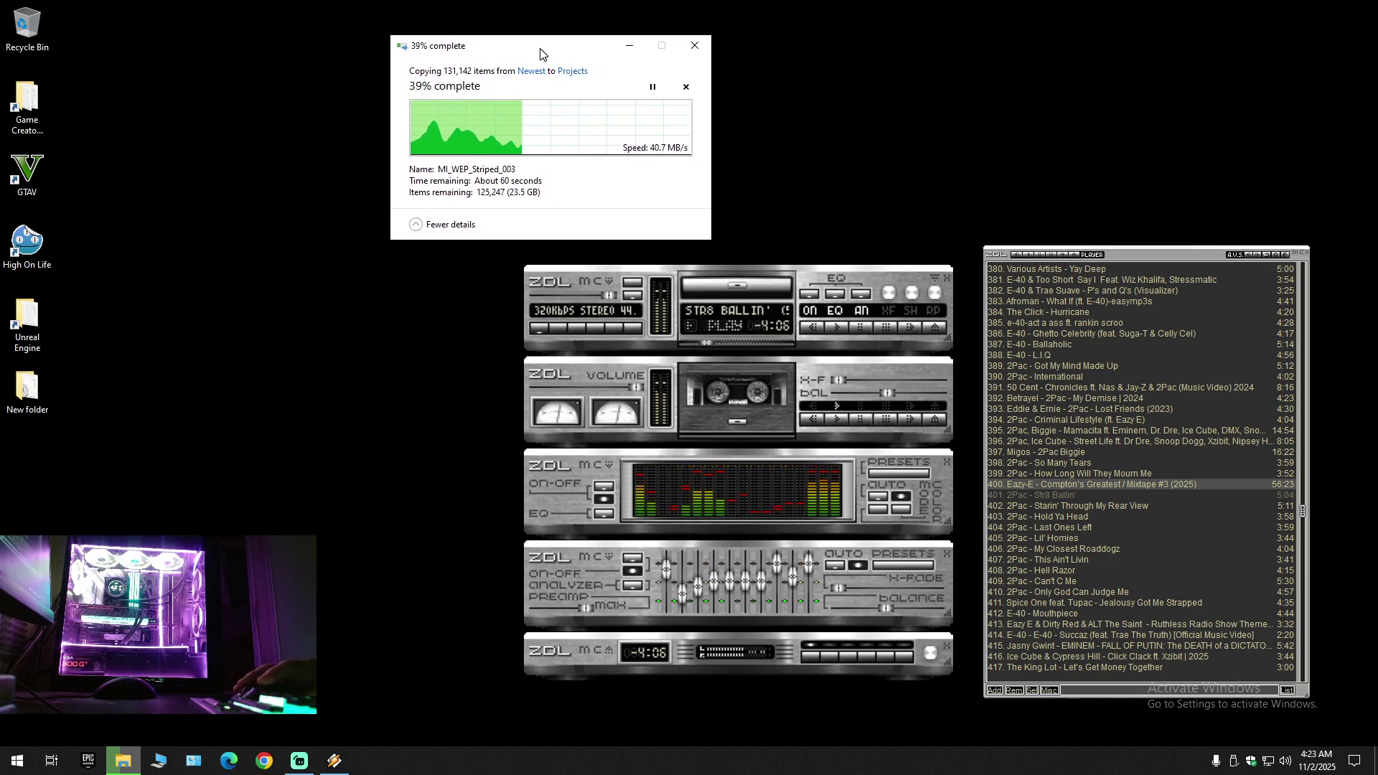
pyautogui.rightClick(384, 760)
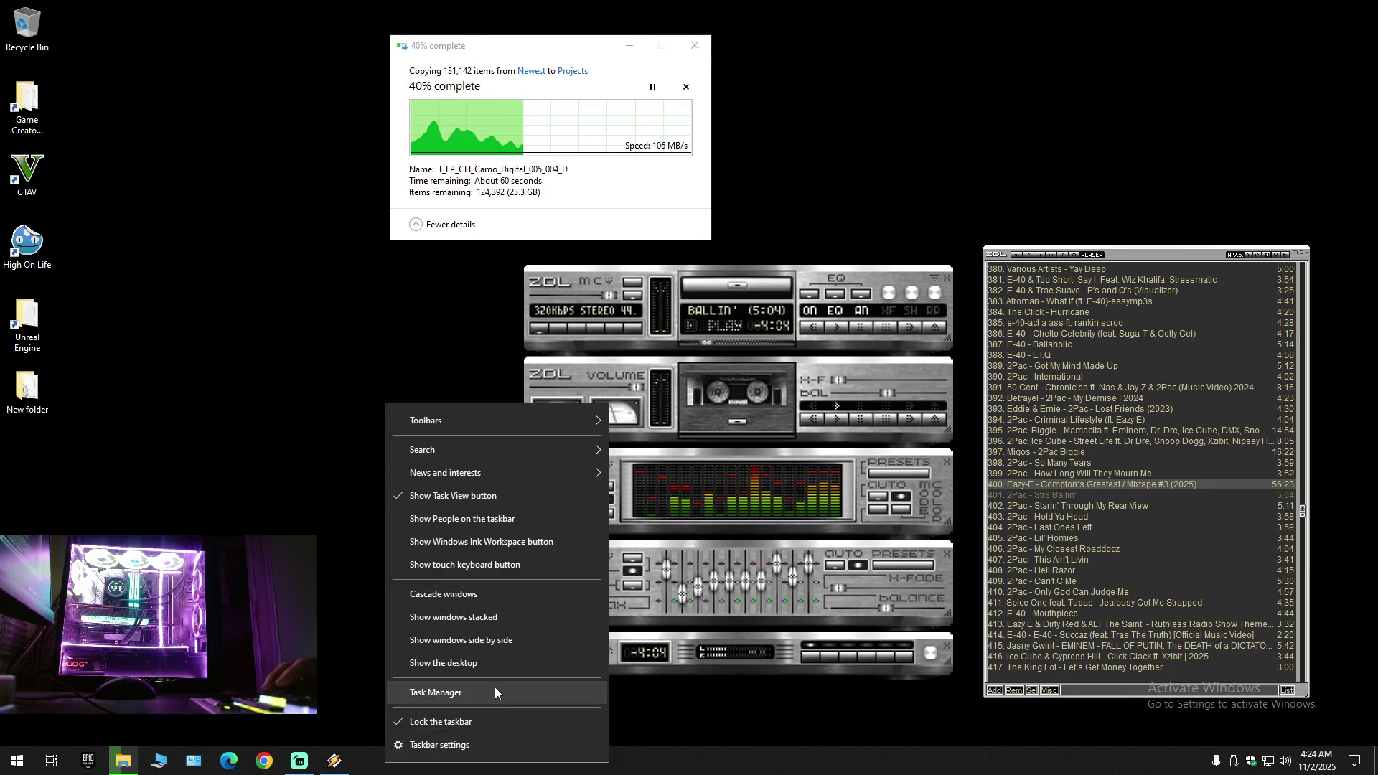
# Step: Check the Memory, CPU and GPU 0 performance graphs in Task Manager, then close it
pyautogui.click(495, 683)
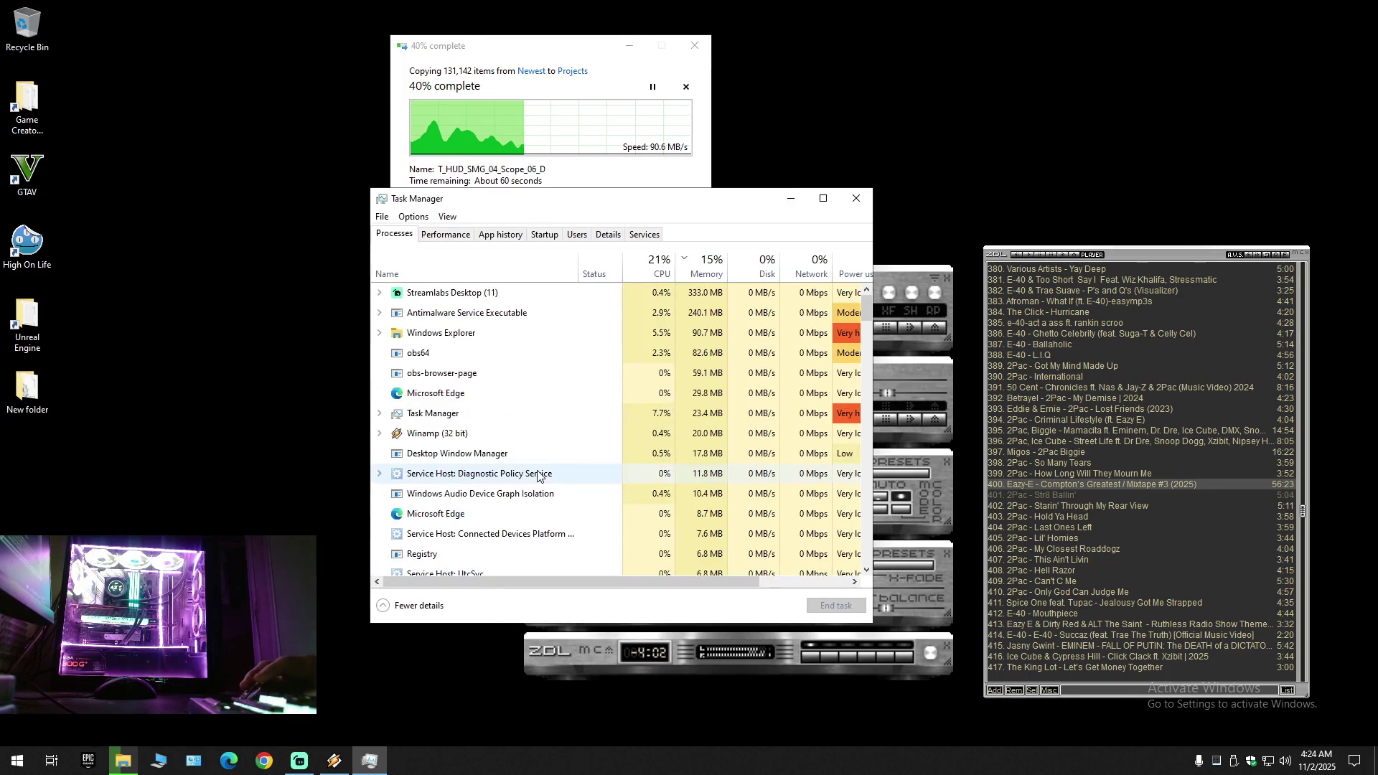
pyautogui.click(439, 236)
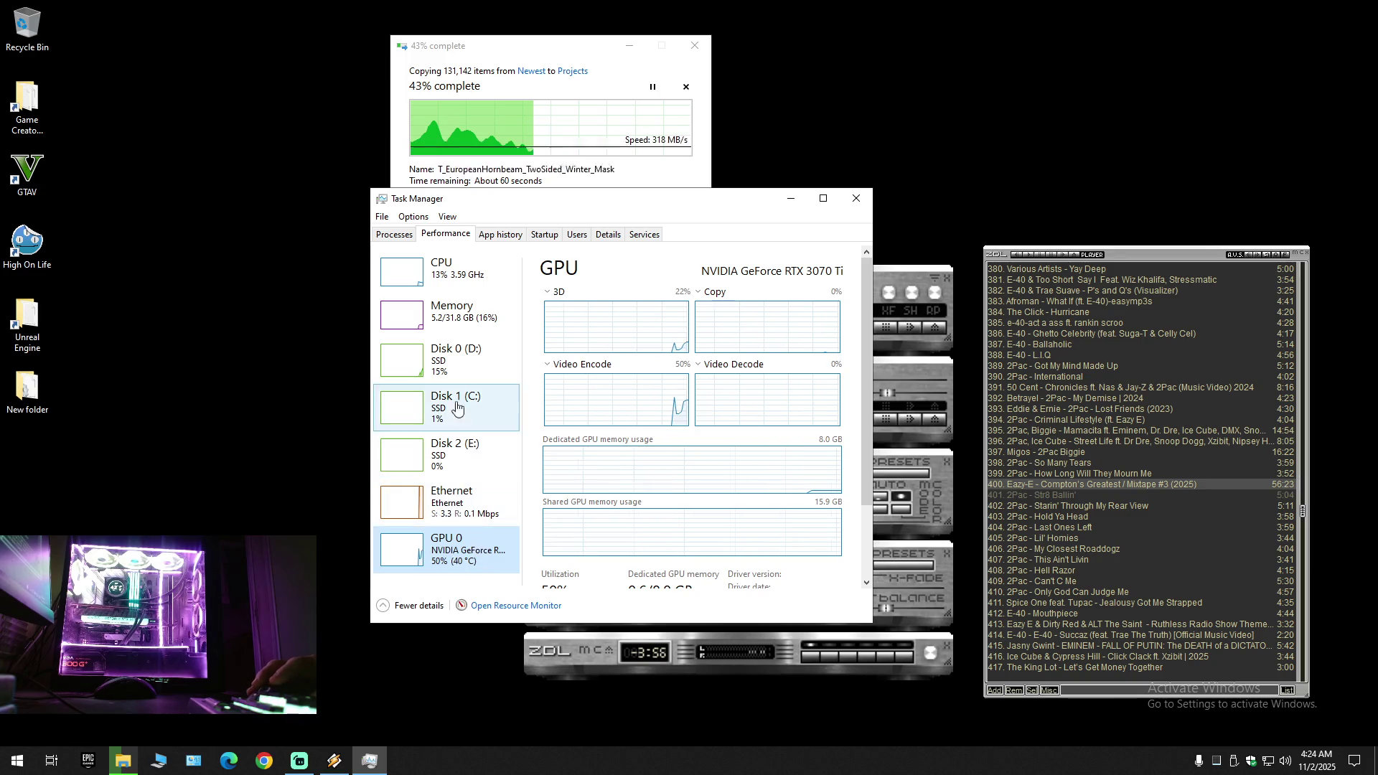
pyautogui.click(457, 321)
pyautogui.click(455, 281)
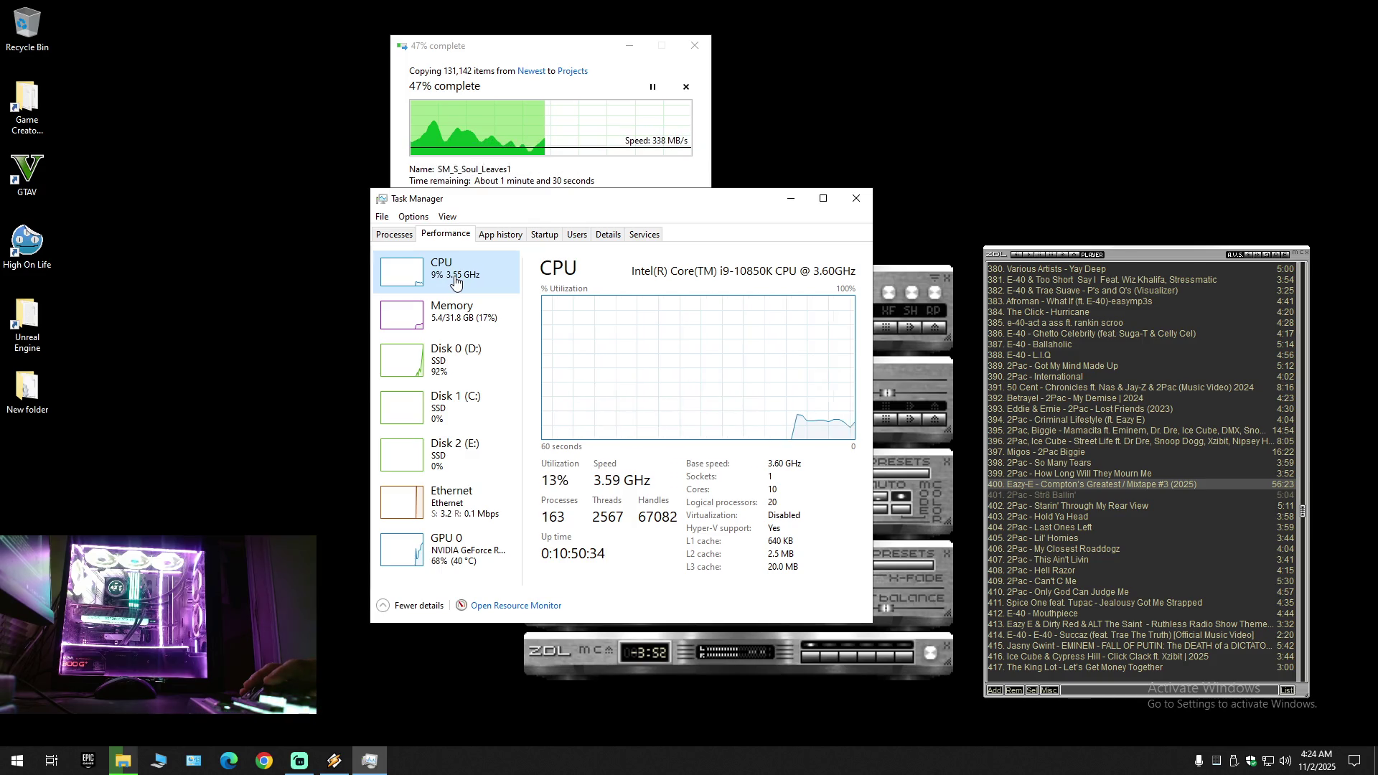
pyautogui.click(452, 314)
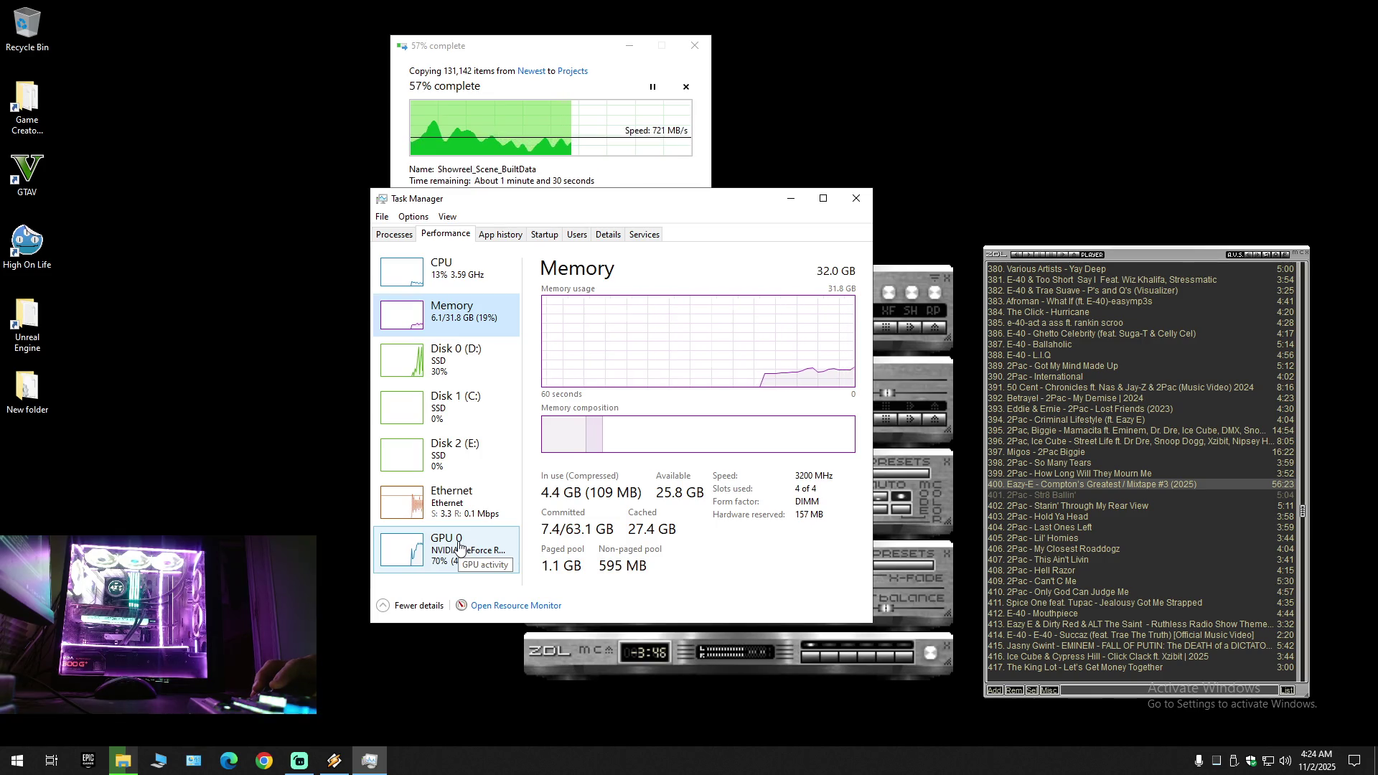
pyautogui.click(460, 547)
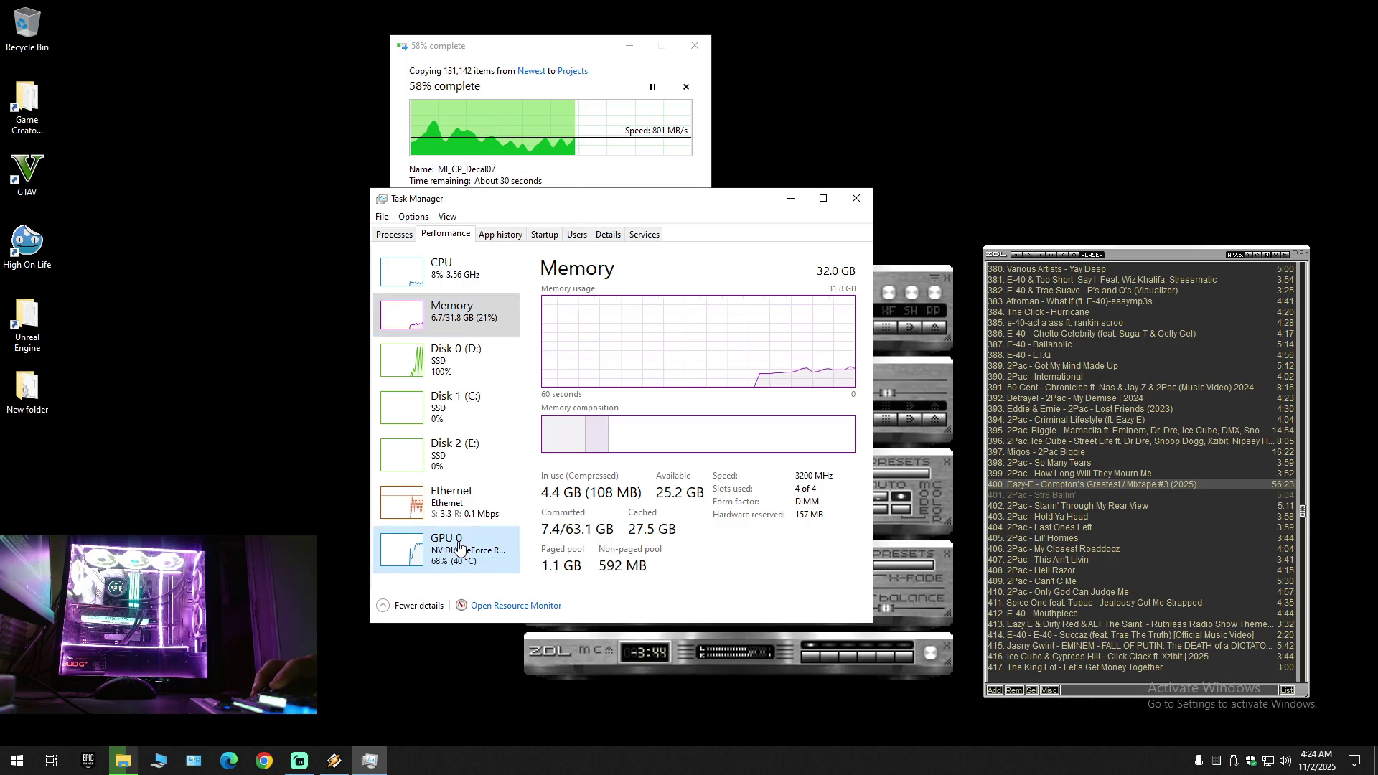
pyautogui.click(858, 197)
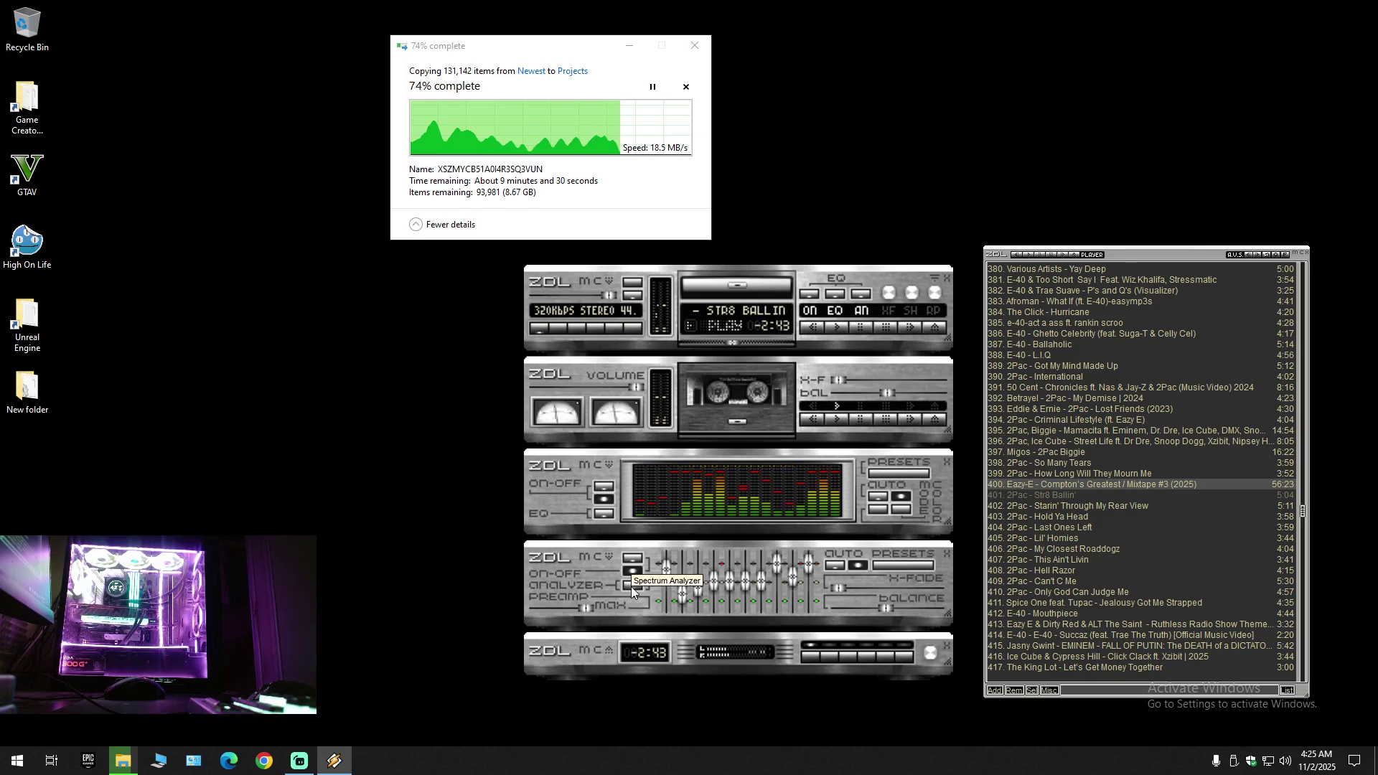
# Step: Shift the copy-progress window slightly right while the Newest-to-Projects copy runs
pyautogui.scroll(-5, 620, 574)
pyautogui.scroll(5, 617, 563)
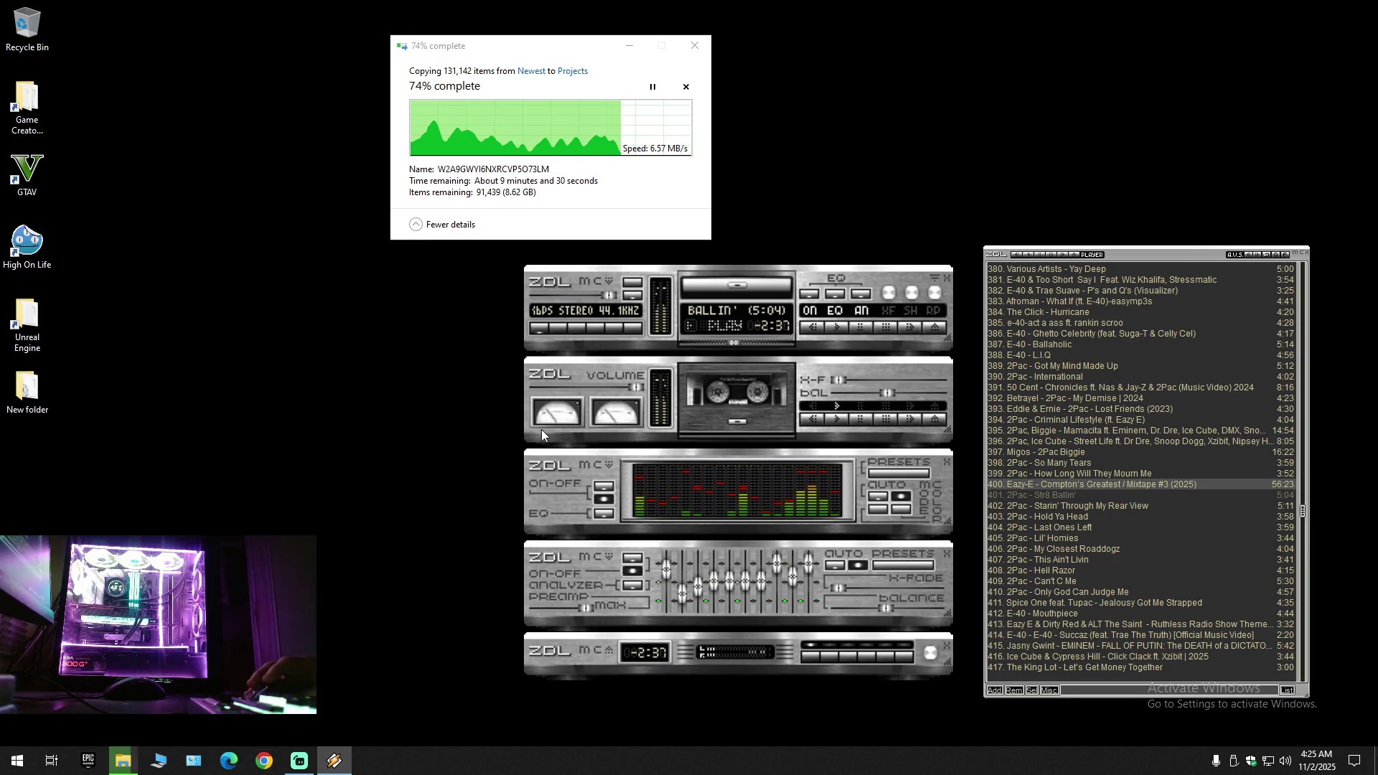
pyautogui.moveTo(548, 40)
pyautogui.mouseDown()
pyautogui.moveTo(516, 53)
pyautogui.moveTo(630, 44)
pyautogui.mouseUp()
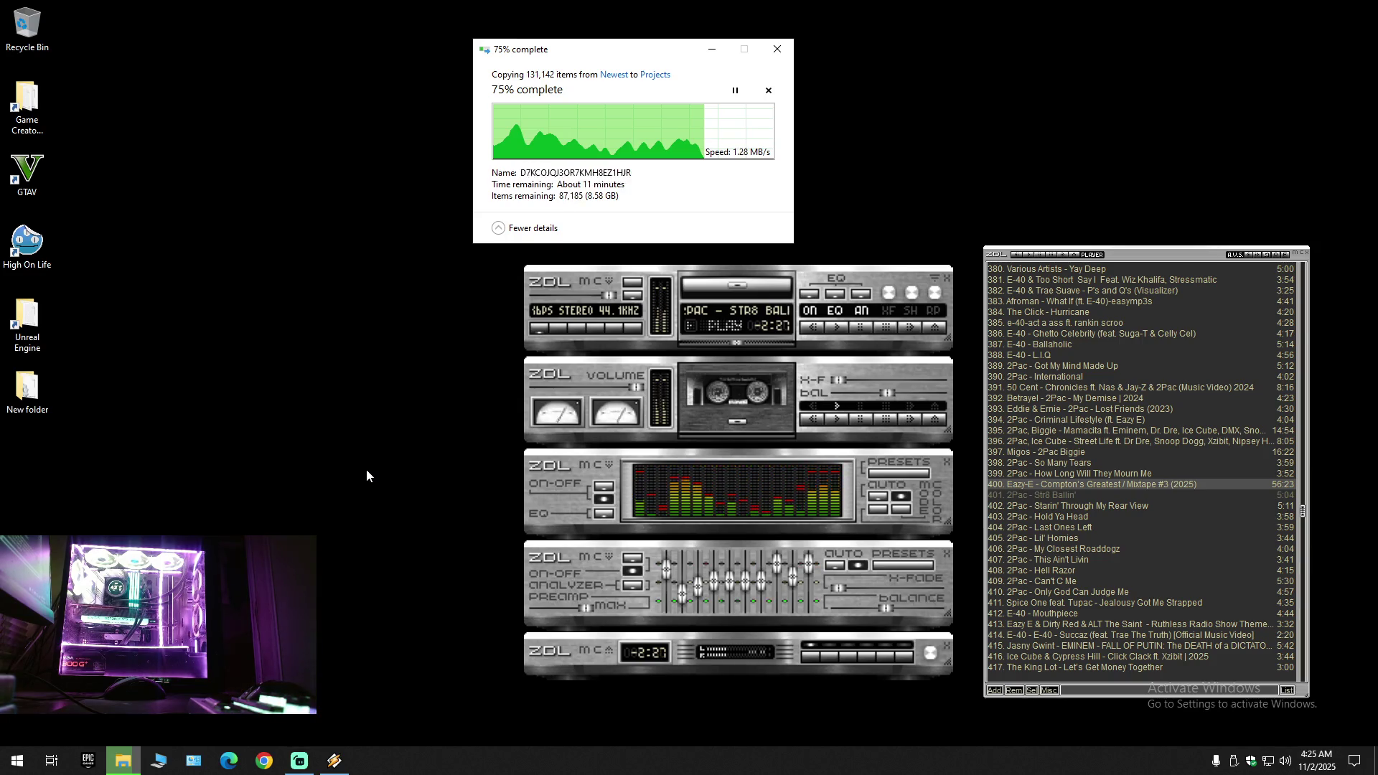
# Step: Open the desktop New folder's DefaultEngine in Notepad, read to AnimationSettings, and close the folder
pyautogui.doubleClick(28, 391)
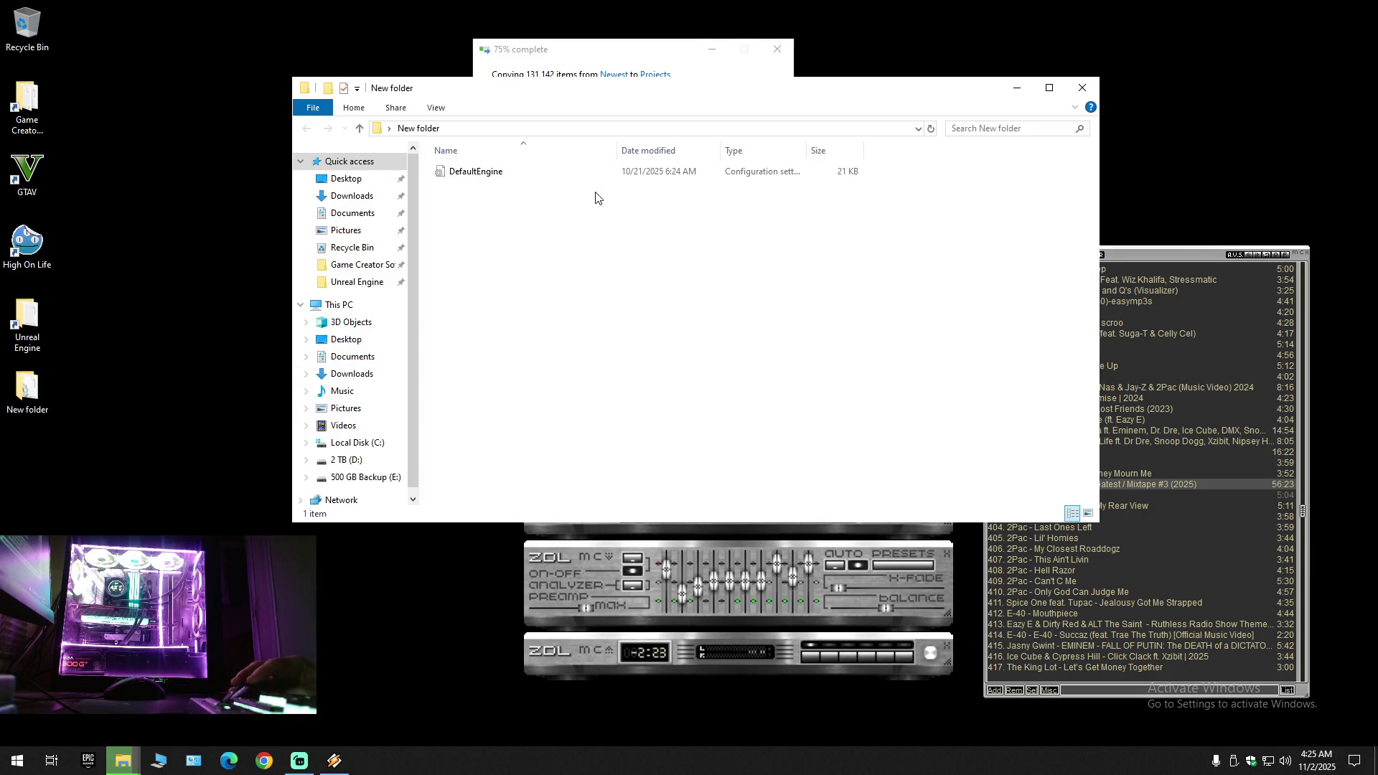
pyautogui.doubleClick(496, 173)
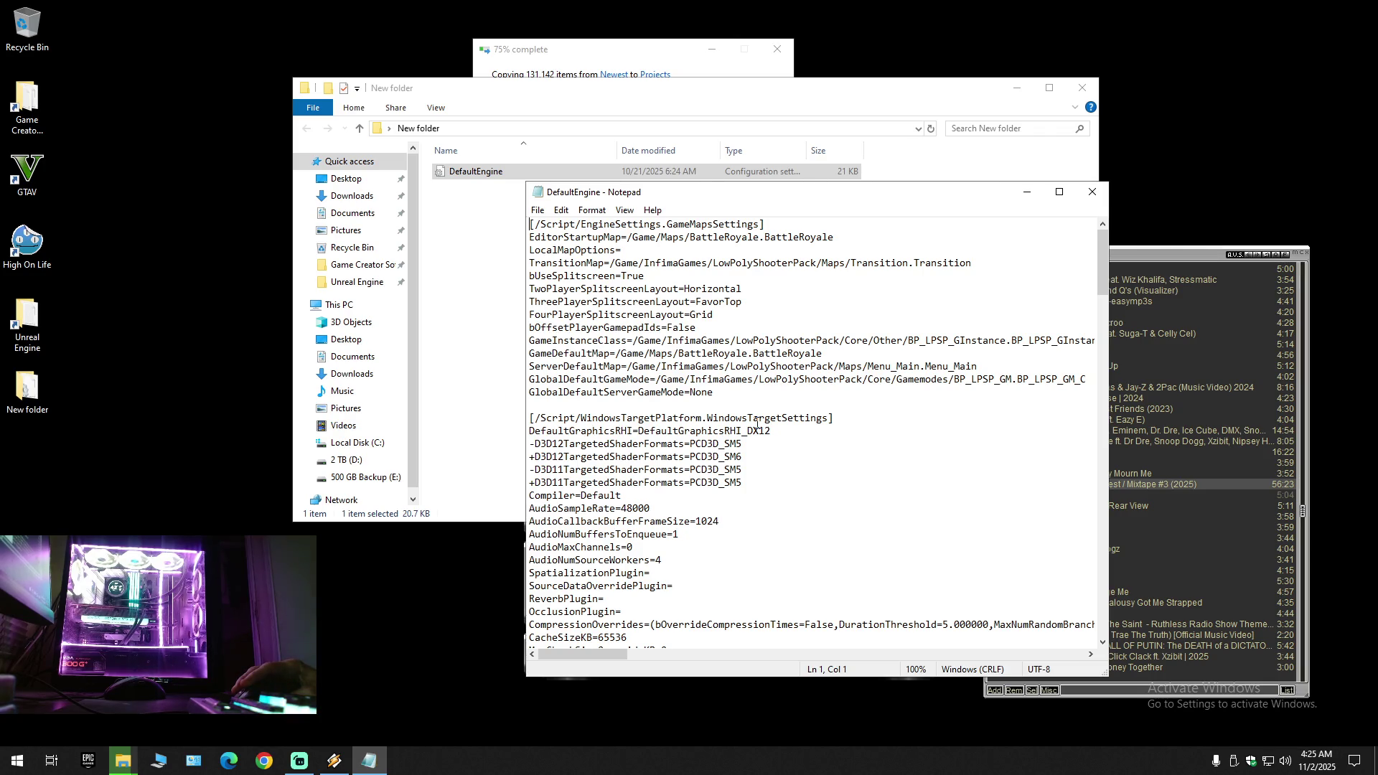
pyautogui.scroll(-20, 757, 423)
pyautogui.scroll(-7, 757, 423)
pyautogui.scroll(-20, 757, 423)
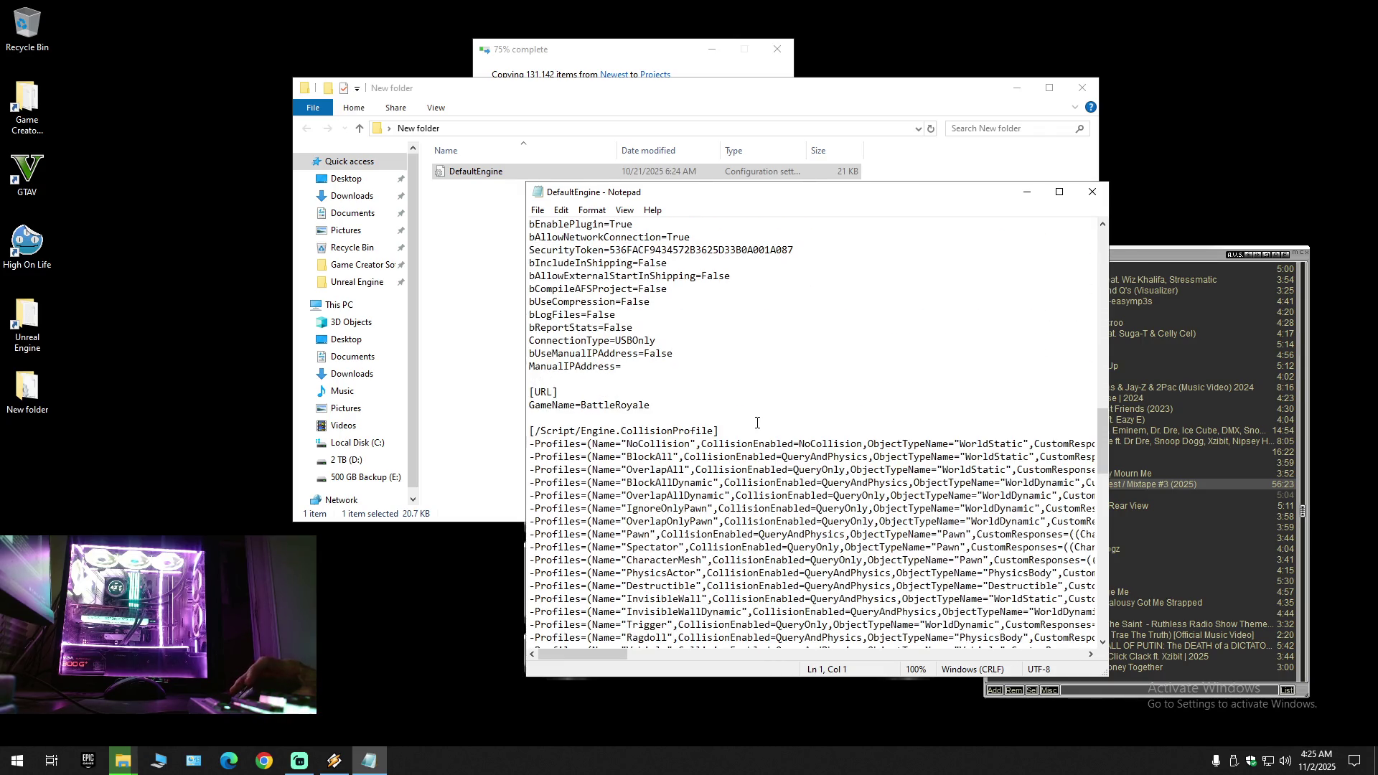
pyautogui.scroll(-10, 757, 423)
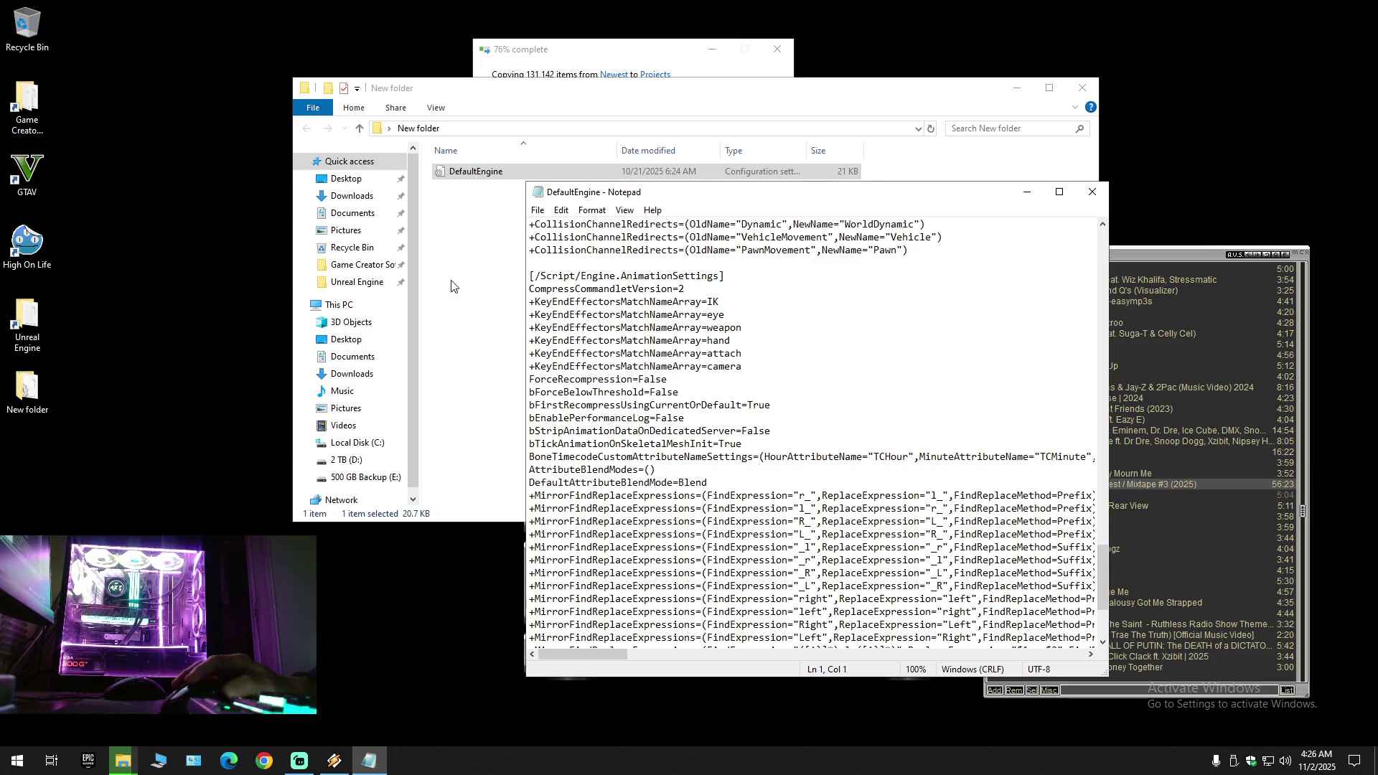
pyautogui.click(1082, 88)
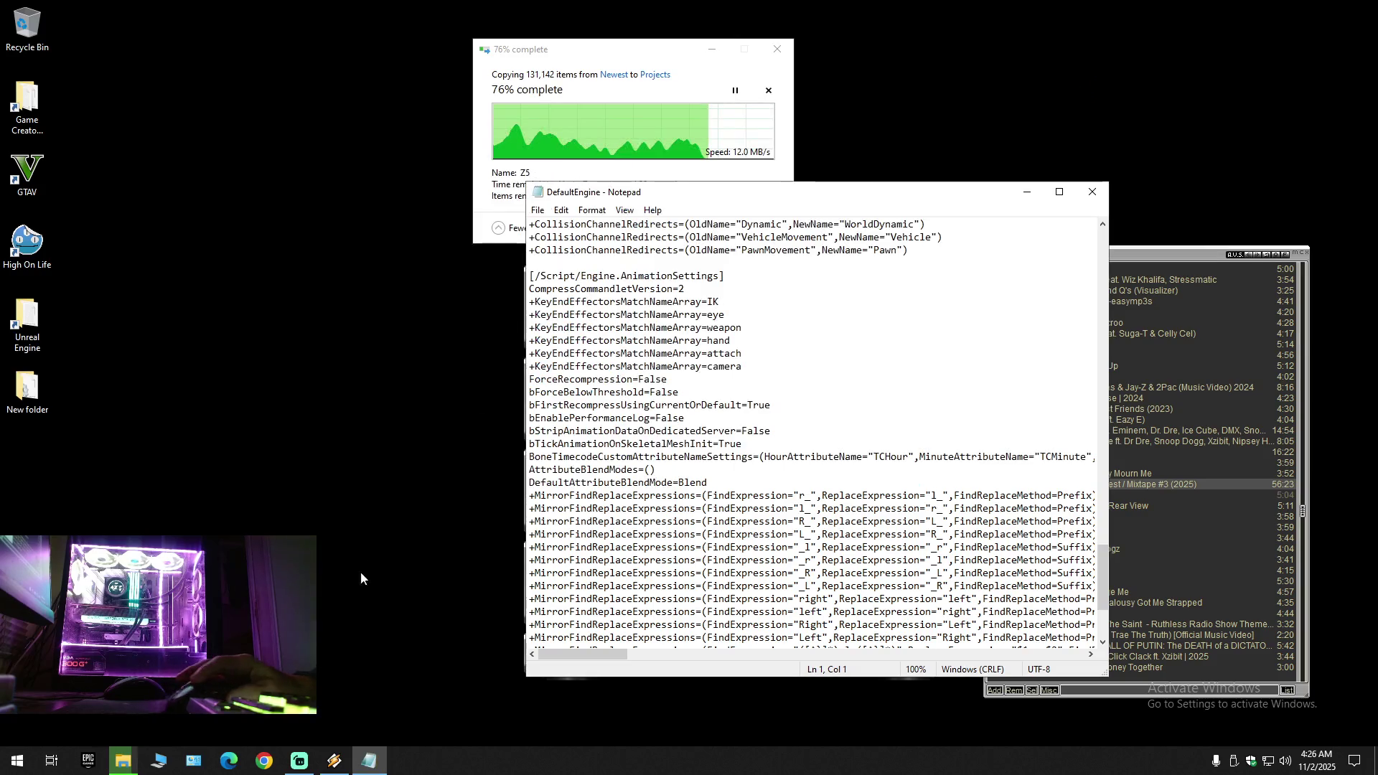
# Step: Open DefaultEngine from Unreal Engine > BackUps > Newest > BattleRoyale > Config in a second Notepad, placed left
pyautogui.click(159, 764)
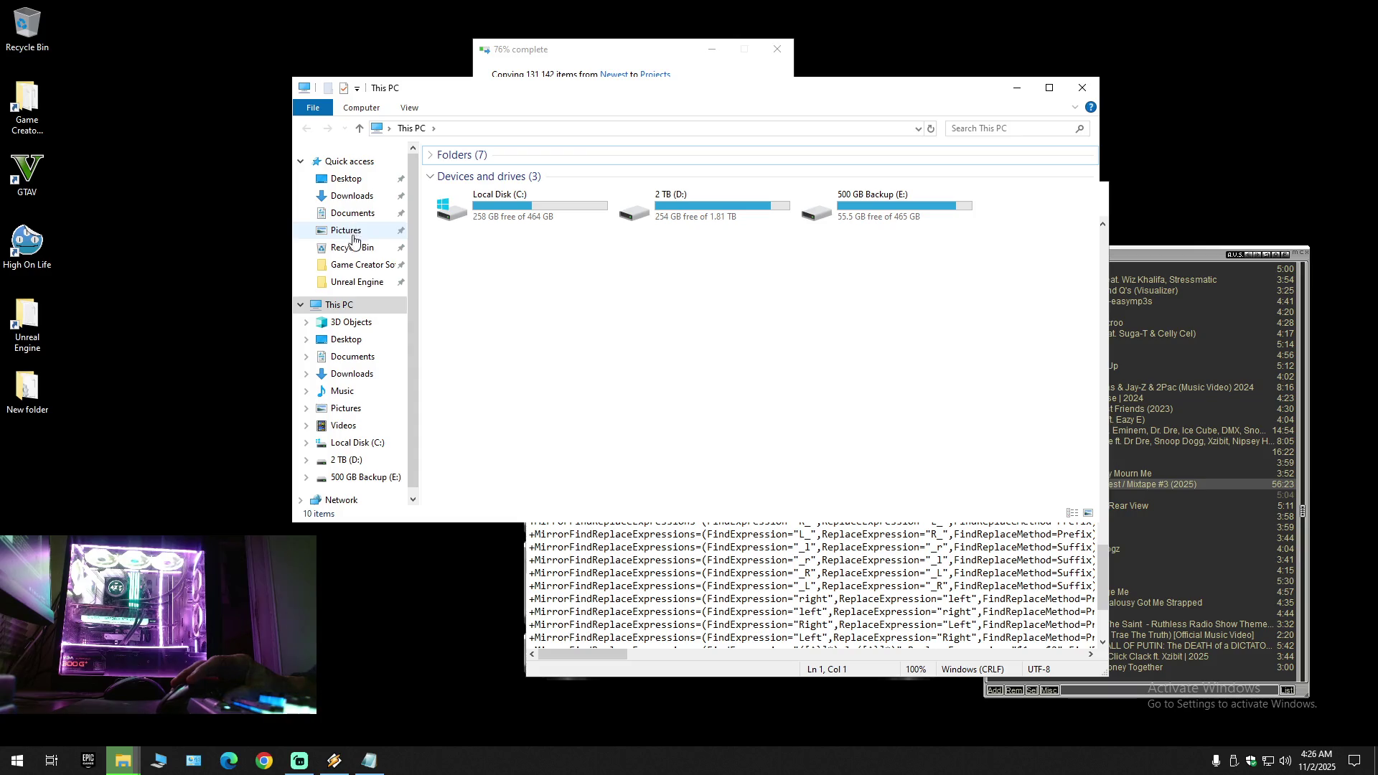
pyautogui.click(353, 283)
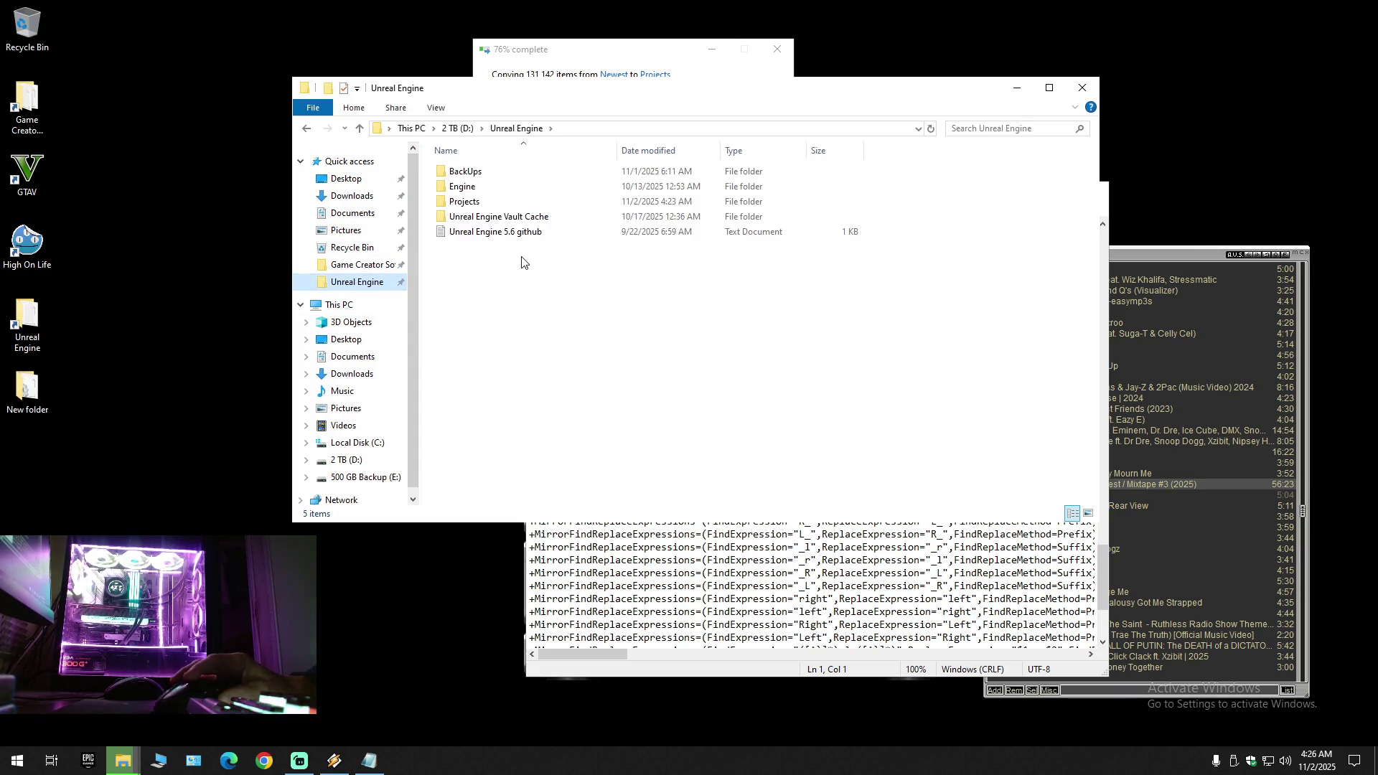
pyautogui.moveTo(628, 88); pyautogui.dragTo(532, 214)
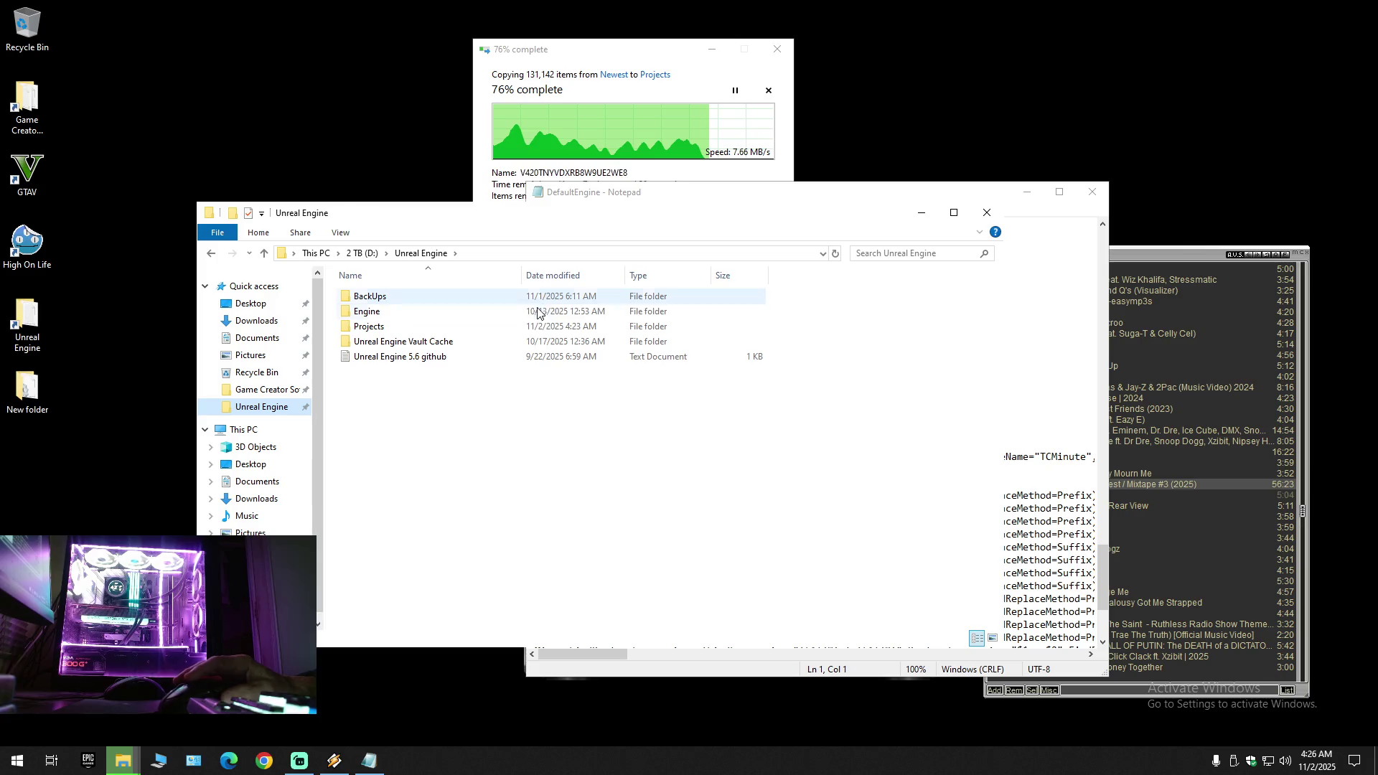
pyautogui.doubleClick(385, 300)
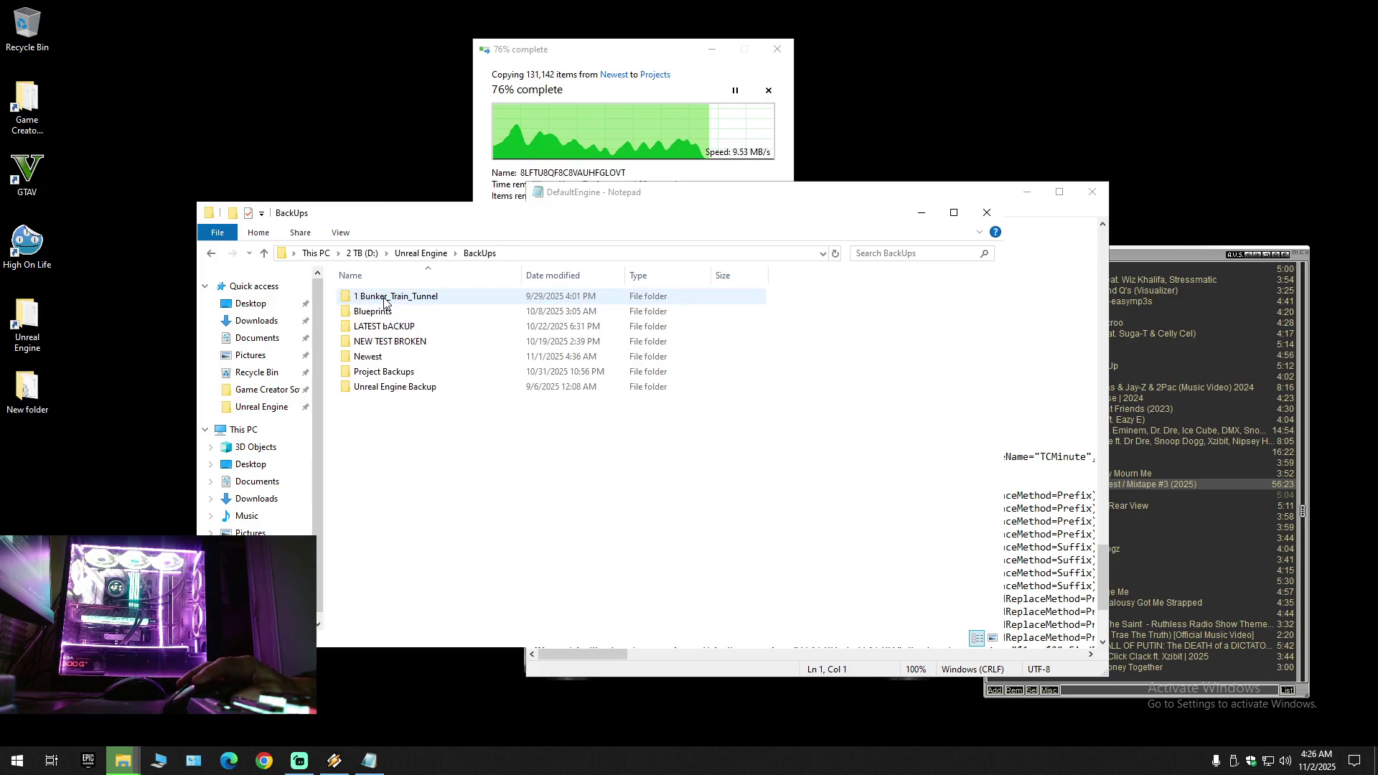
pyautogui.doubleClick(373, 355)
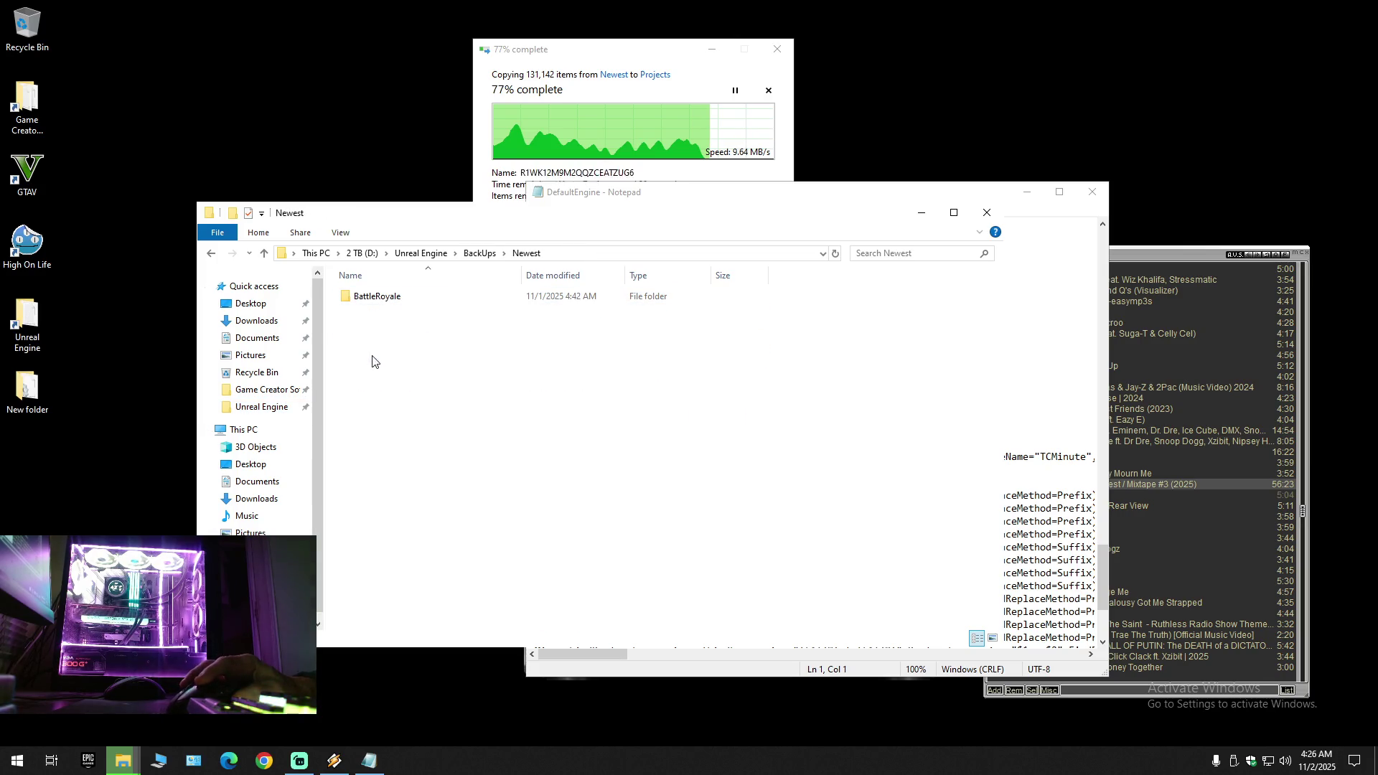
pyautogui.doubleClick(373, 300)
pyautogui.doubleClick(373, 298)
pyautogui.click(368, 328)
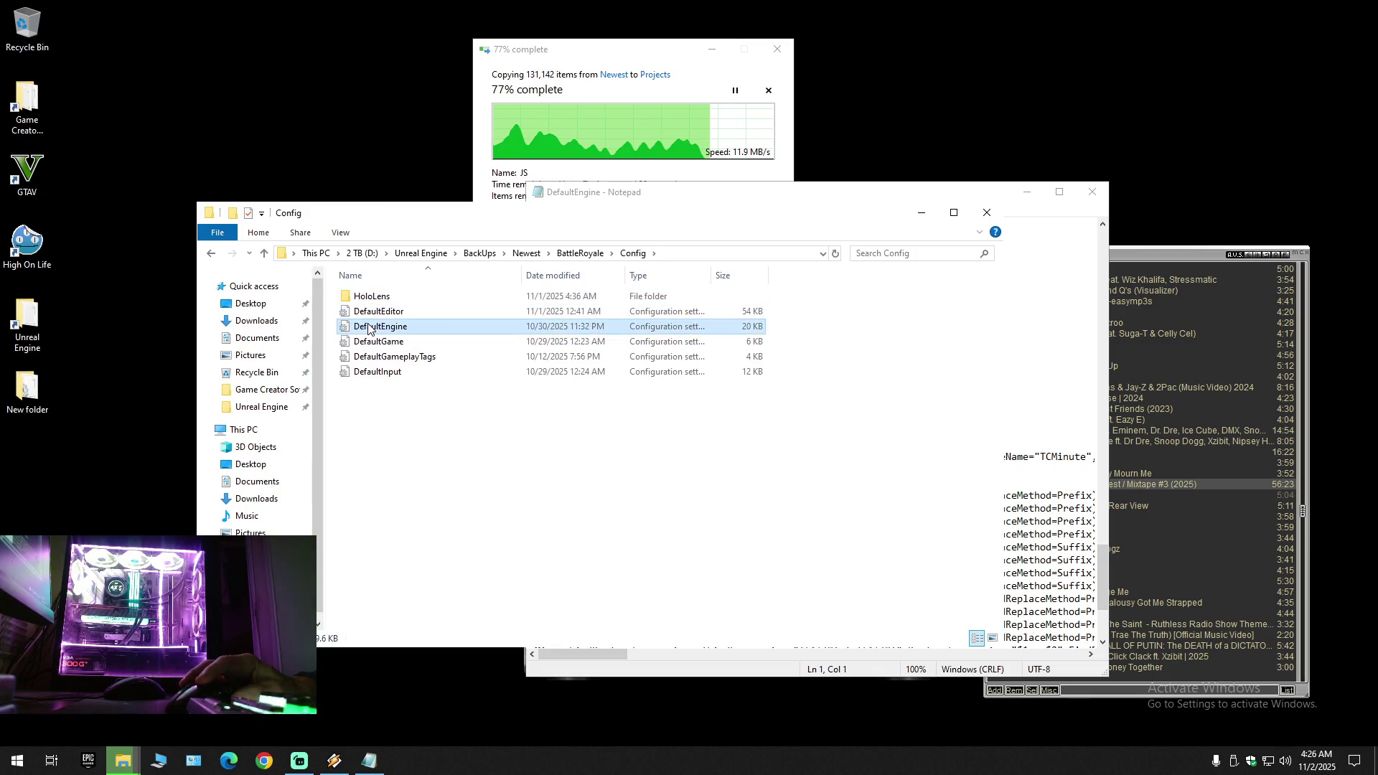
pyautogui.doubleClick(368, 328)
pyautogui.moveTo(749, 185); pyautogui.dragTo(487, 175)
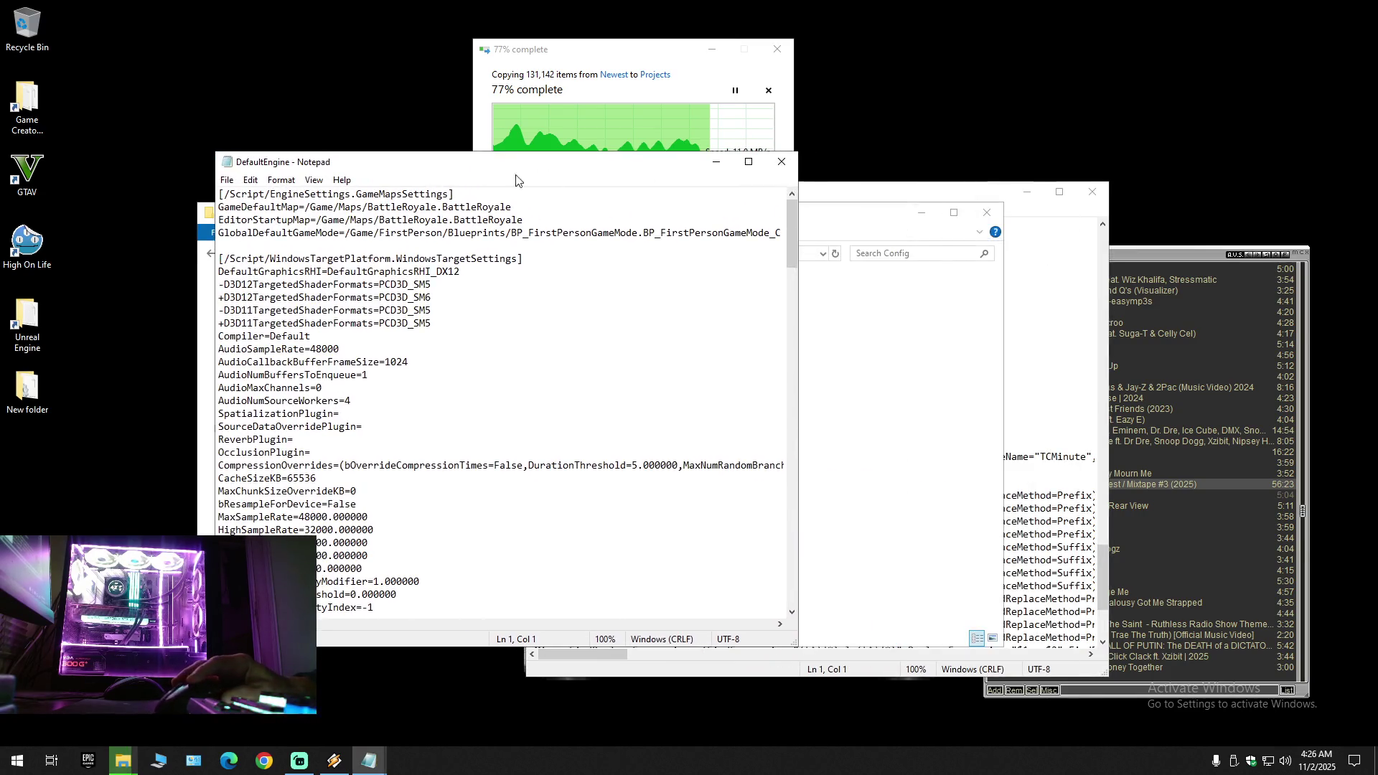
# Step: Move the first DefaultEngine to the right and copy its Engine.AnimationSettings section header
pyautogui.click(985, 212)
pyautogui.click(938, 201)
pyautogui.moveTo(776, 197)
pyautogui.mouseDown()
pyautogui.moveTo(1040, 162)
pyautogui.moveTo(990, 186)
pyautogui.mouseUp()
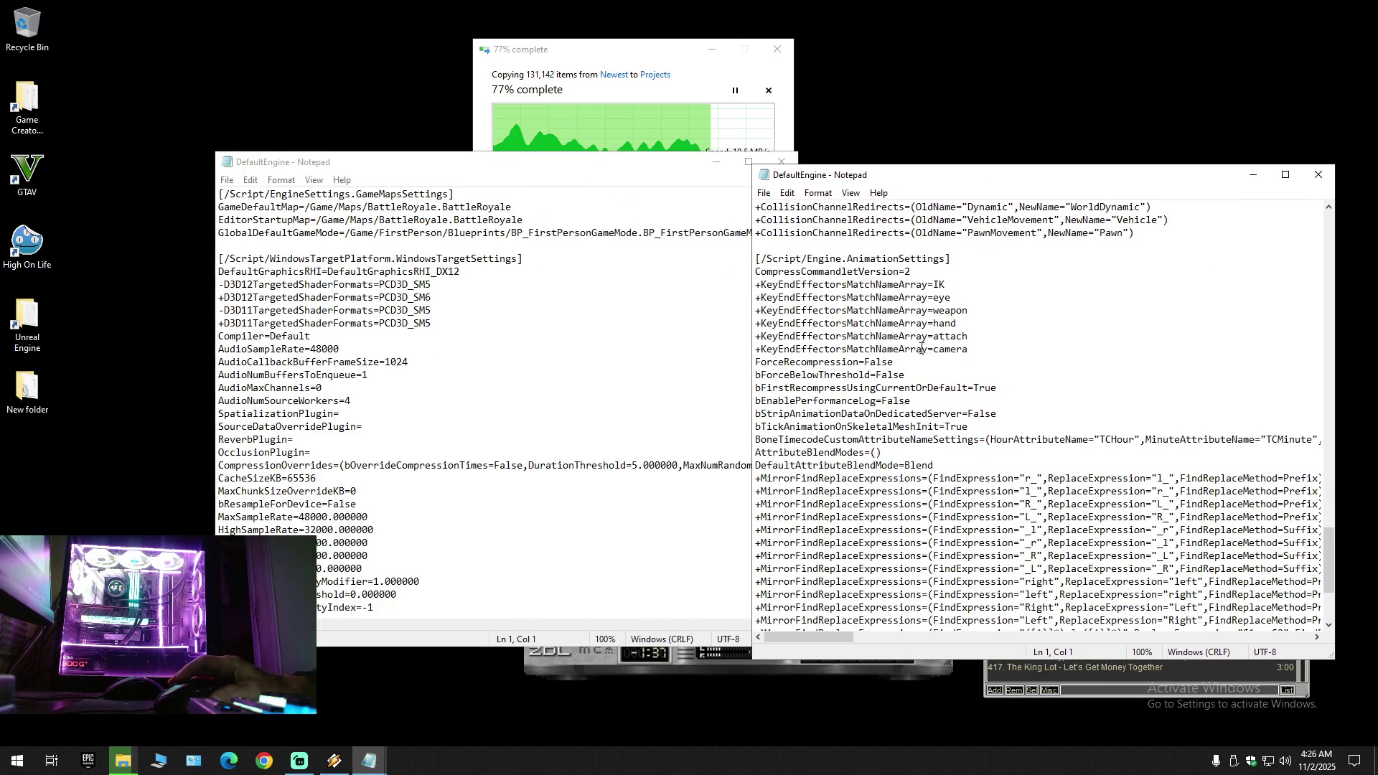
pyautogui.scroll(6, 925, 342)
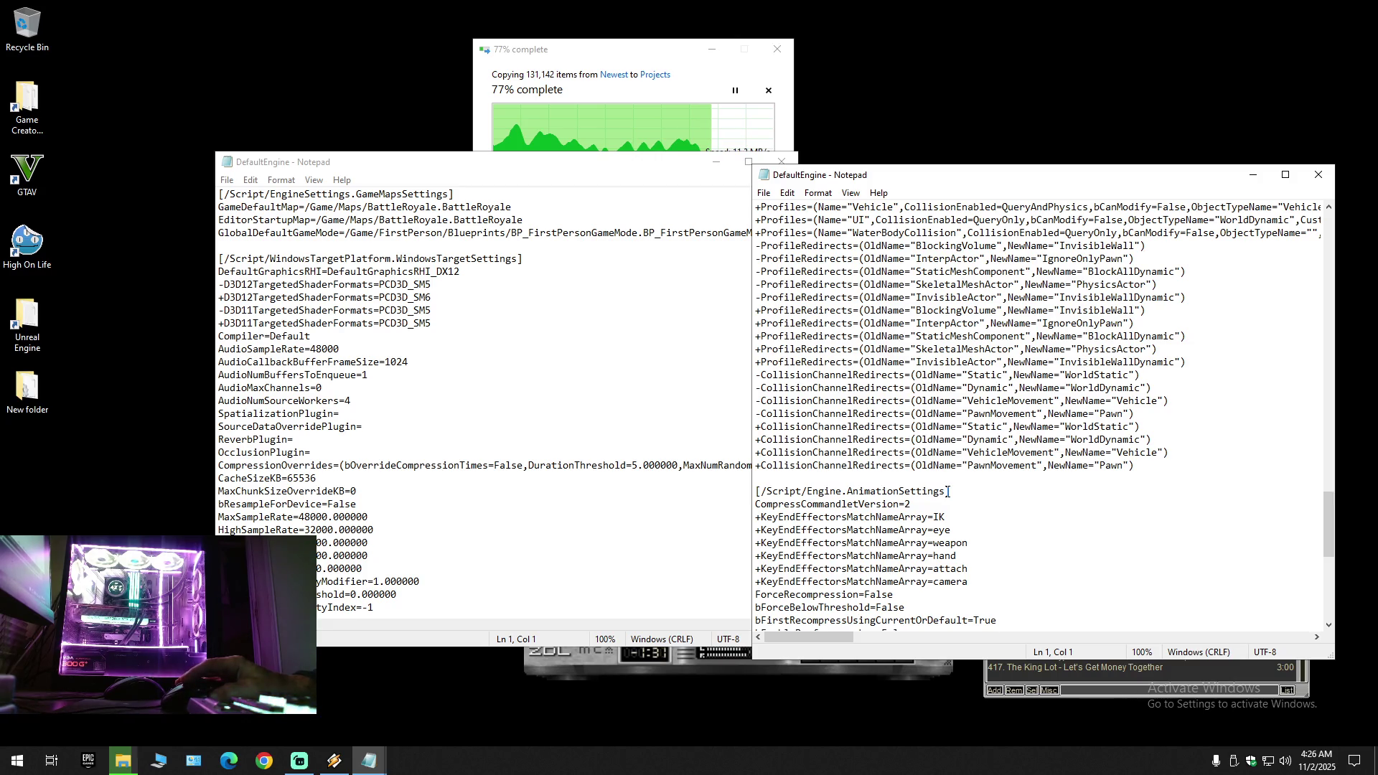
pyautogui.moveTo(937, 492); pyautogui.dragTo(743, 490)
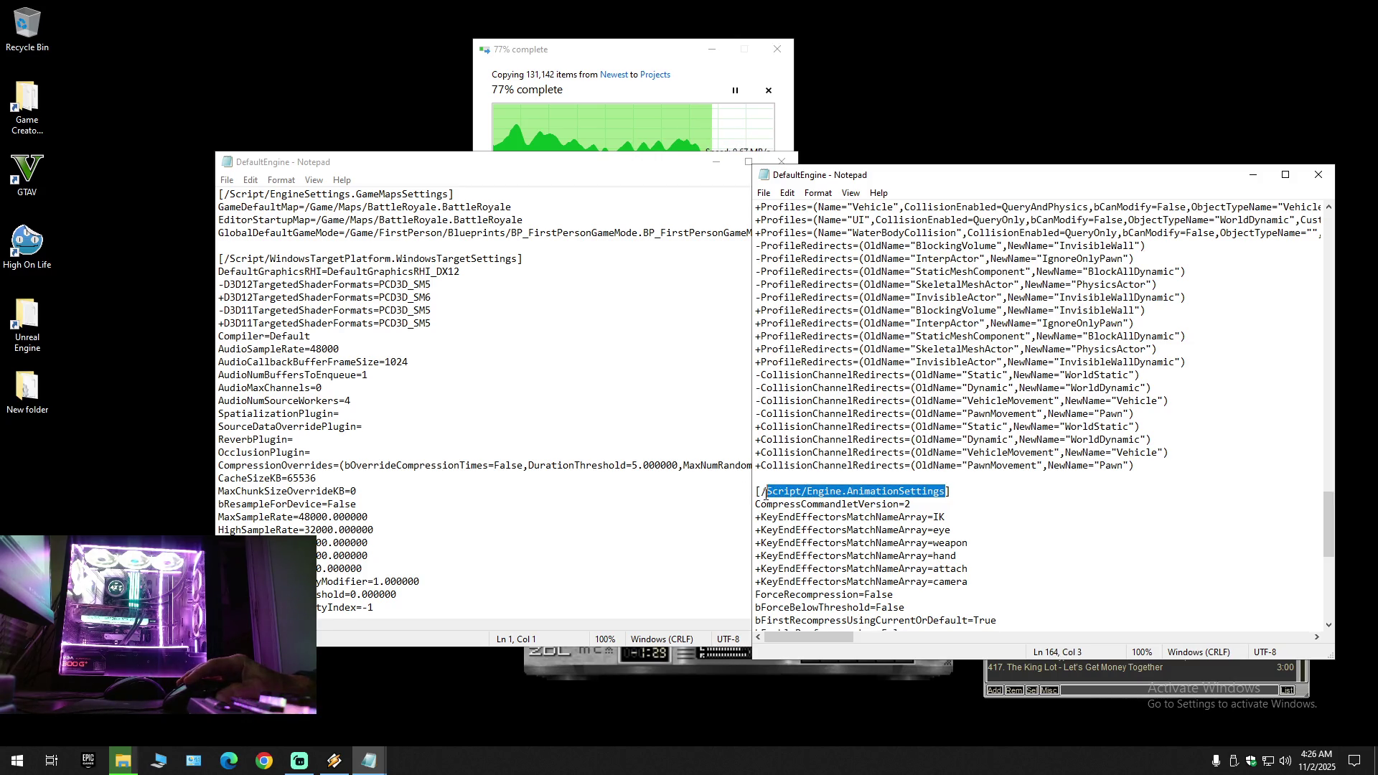
pyautogui.rightClick(765, 494)
pyautogui.click(810, 544)
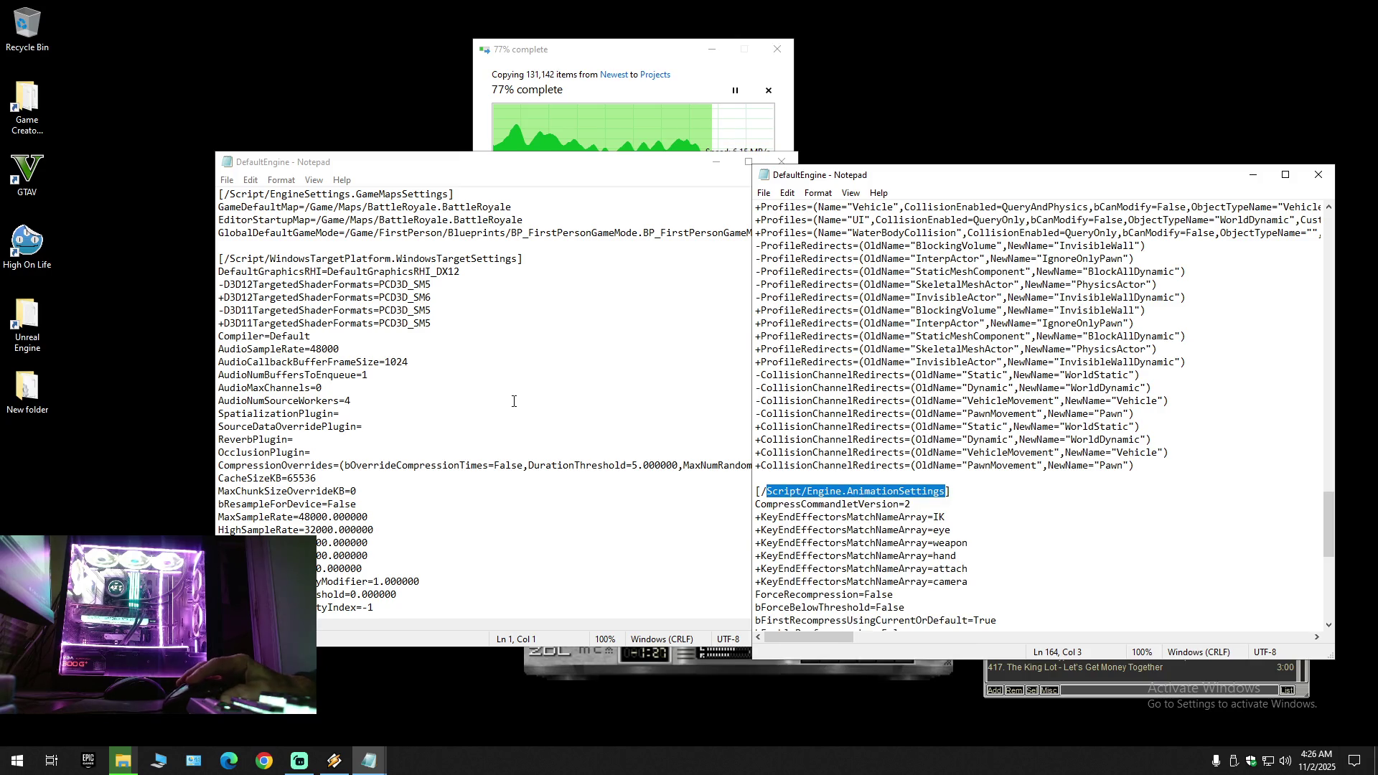
# Step: Search the backup DefaultEngine for the Engine.AnimationSettings header, confirming it is not found
pyautogui.click(241, 166)
pyautogui.click(250, 180)
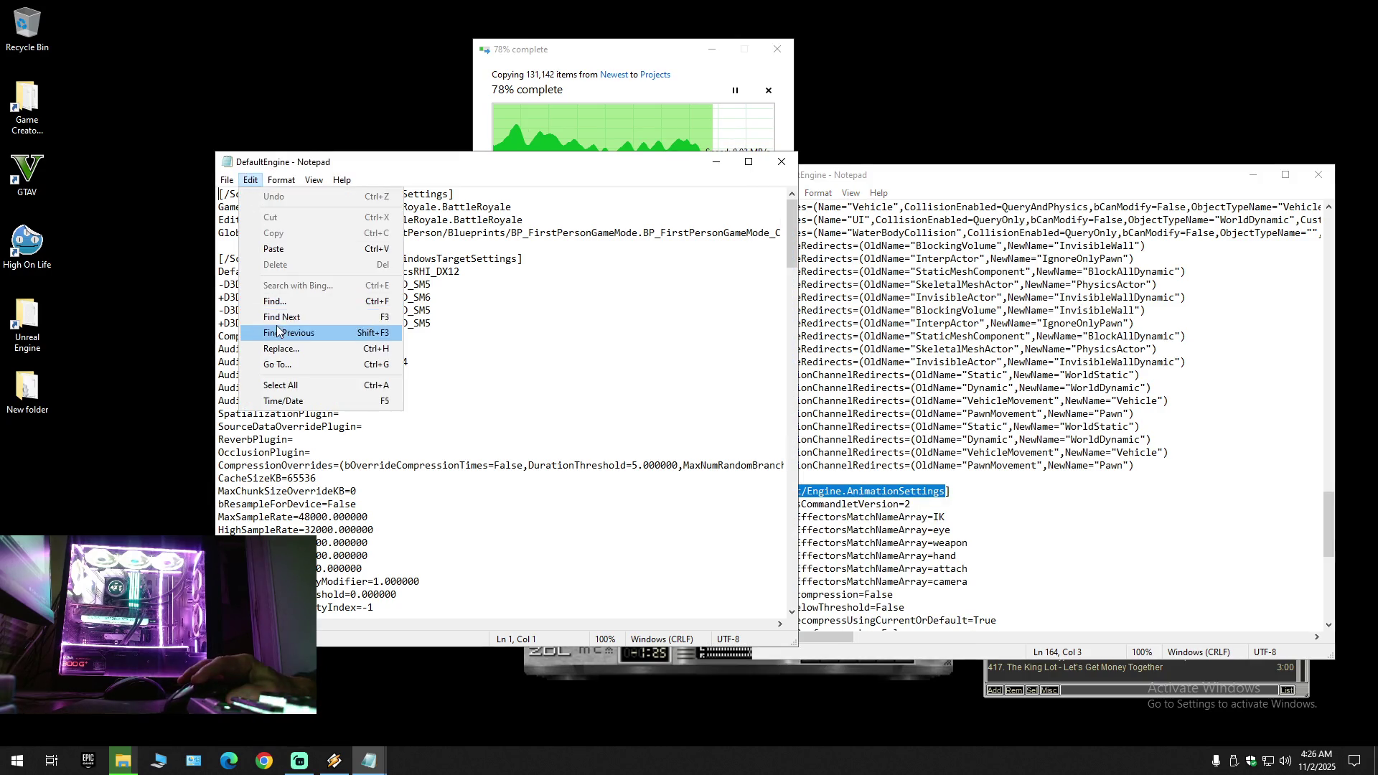
pyautogui.click(279, 302)
pyautogui.rightClick(350, 313)
pyautogui.click(376, 387)
pyautogui.rightClick(346, 314)
pyautogui.click(381, 371)
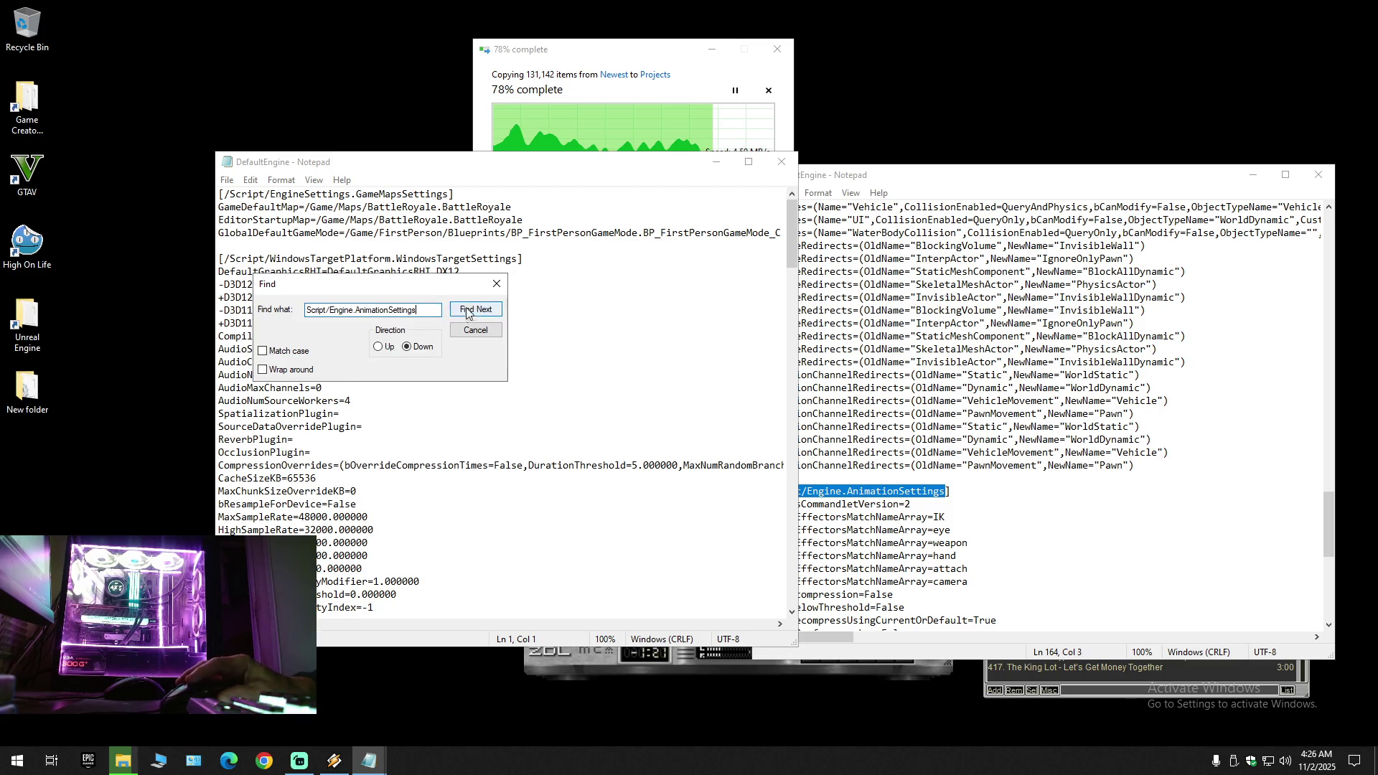
pyautogui.click(469, 309)
pyautogui.click(795, 351)
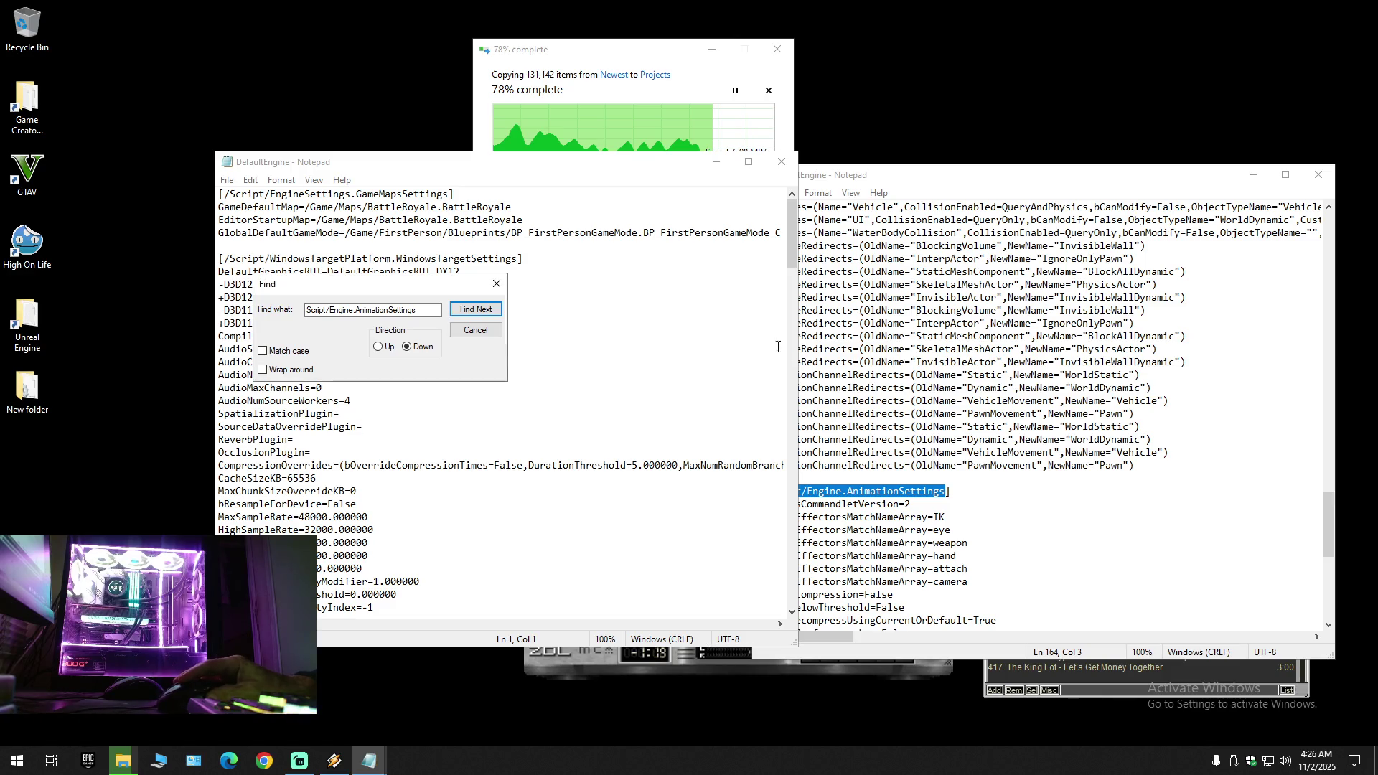
pyautogui.click(497, 284)
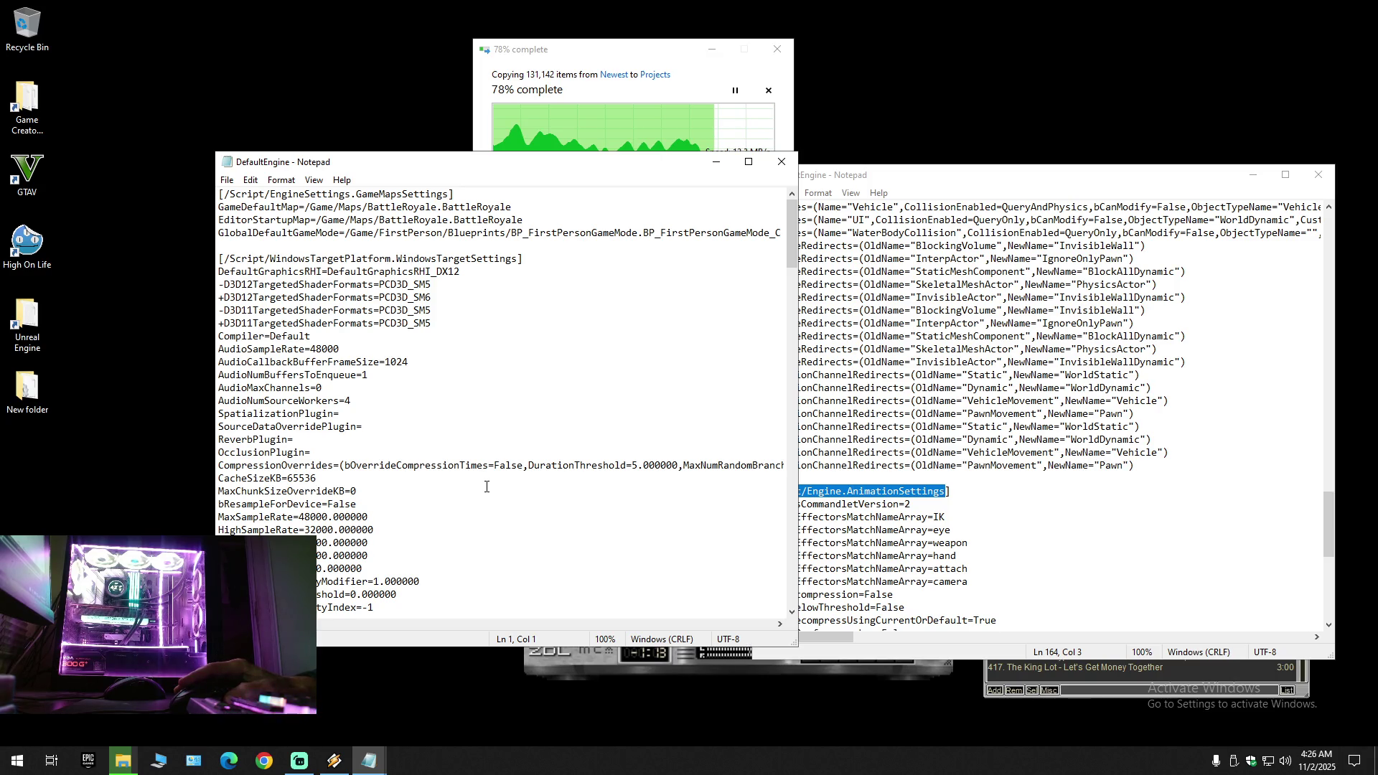
pyautogui.scroll(-6, 485, 480)
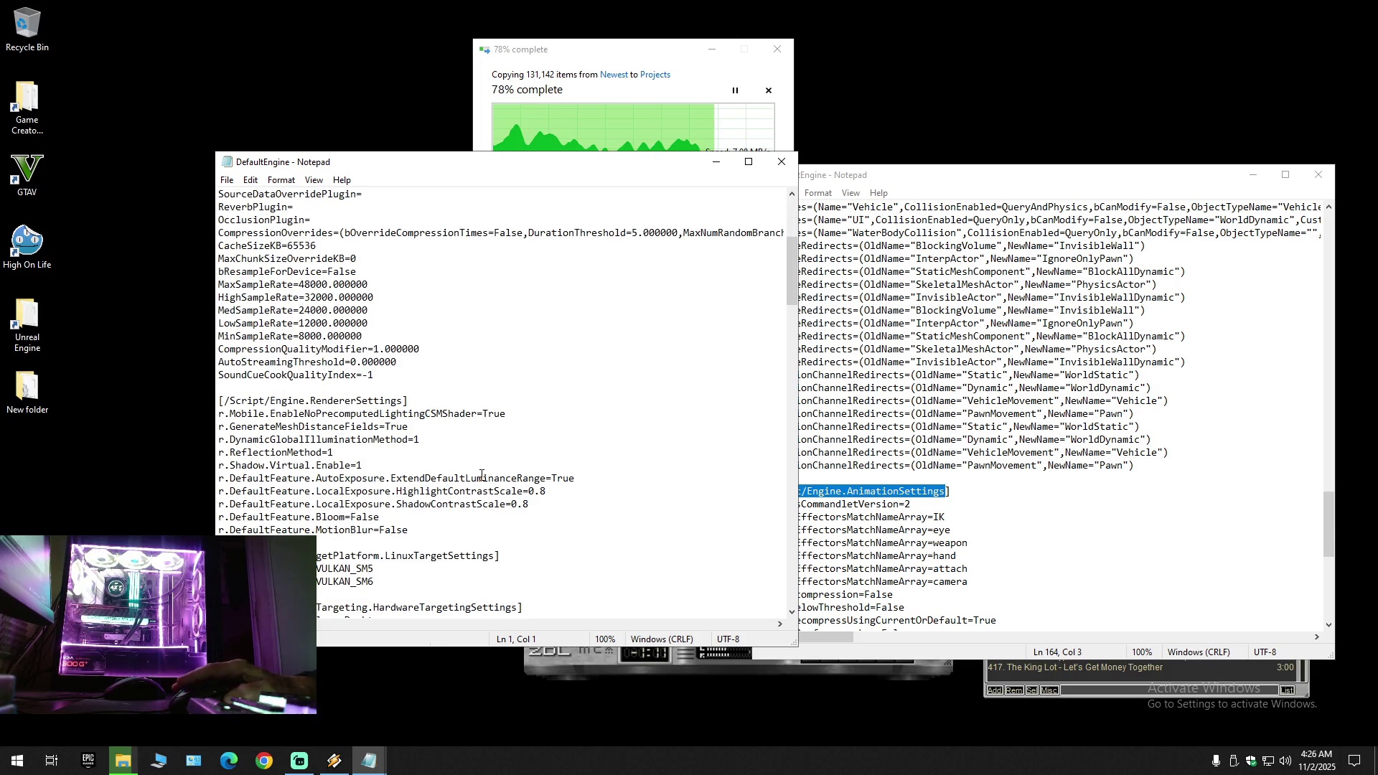
pyautogui.scroll(-4, 482, 475)
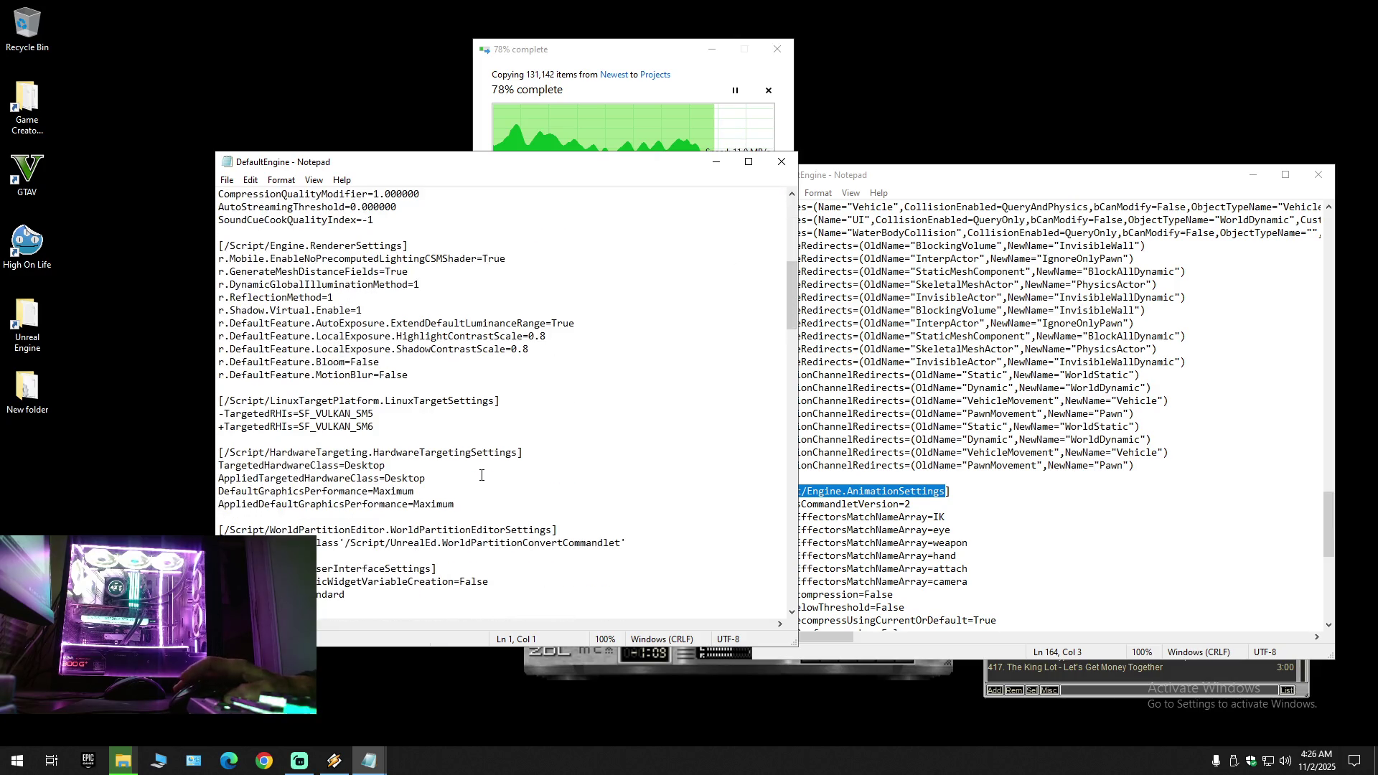
pyautogui.scroll(-1, 482, 474)
pyautogui.moveTo(586, 162); pyautogui.dragTo(522, 161)
pyautogui.click(535, 660)
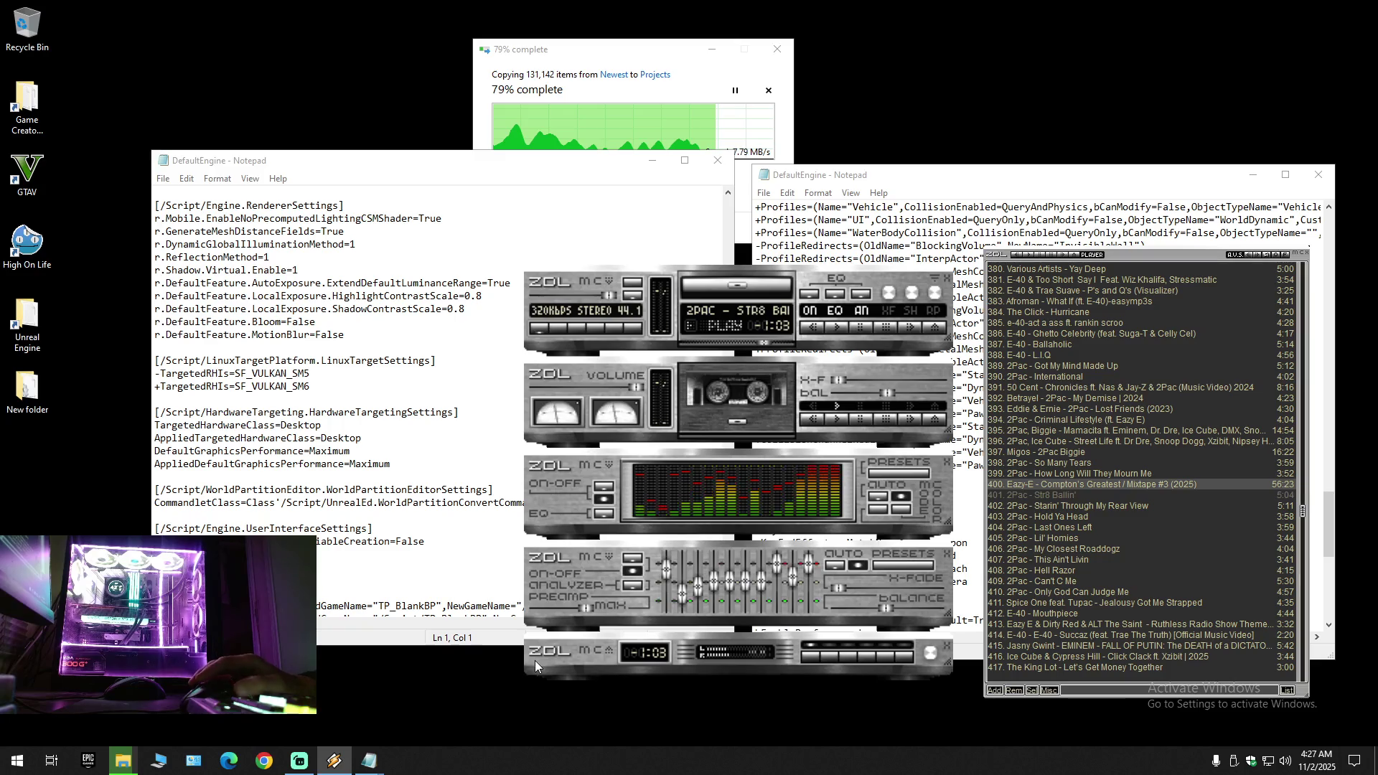
pyautogui.press('b')
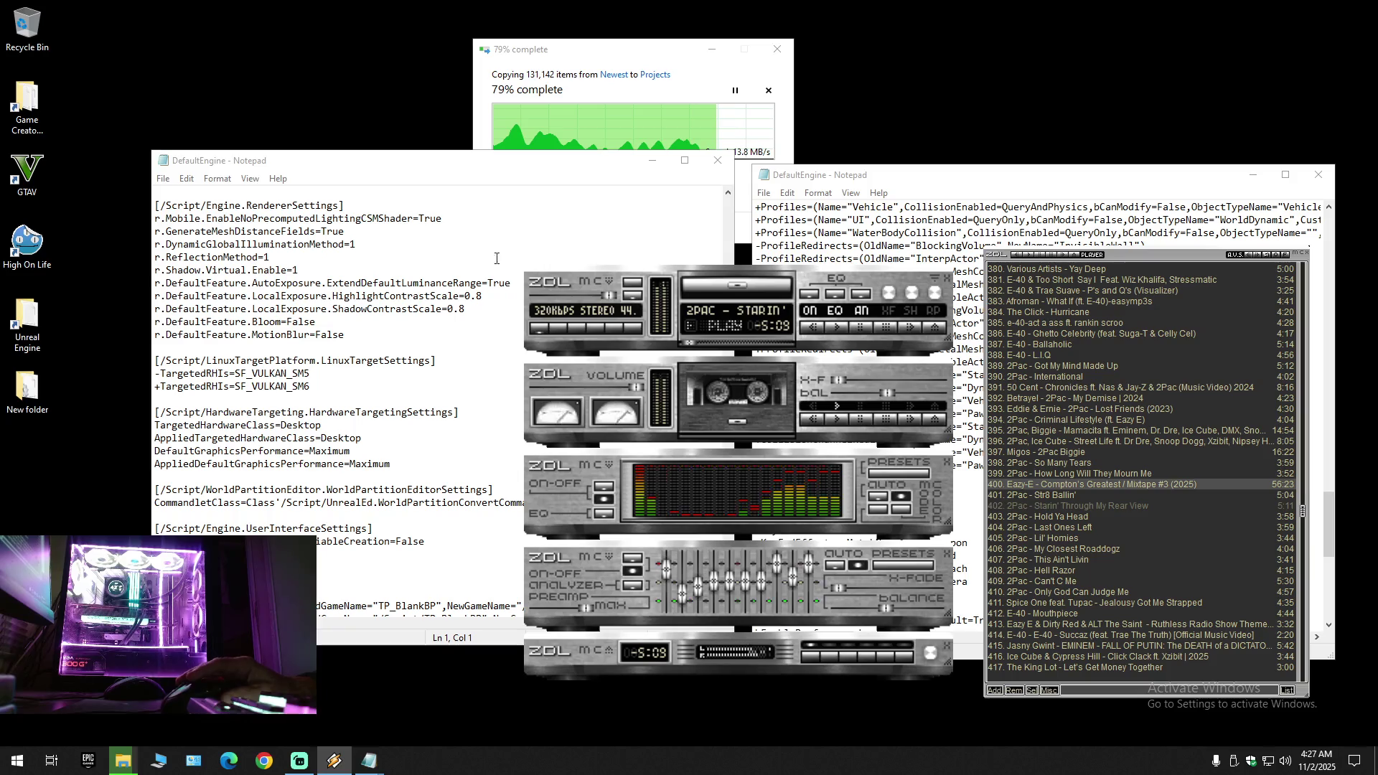
pyautogui.hotkey('alt', 'Tab')
pyautogui.click(906, 198)
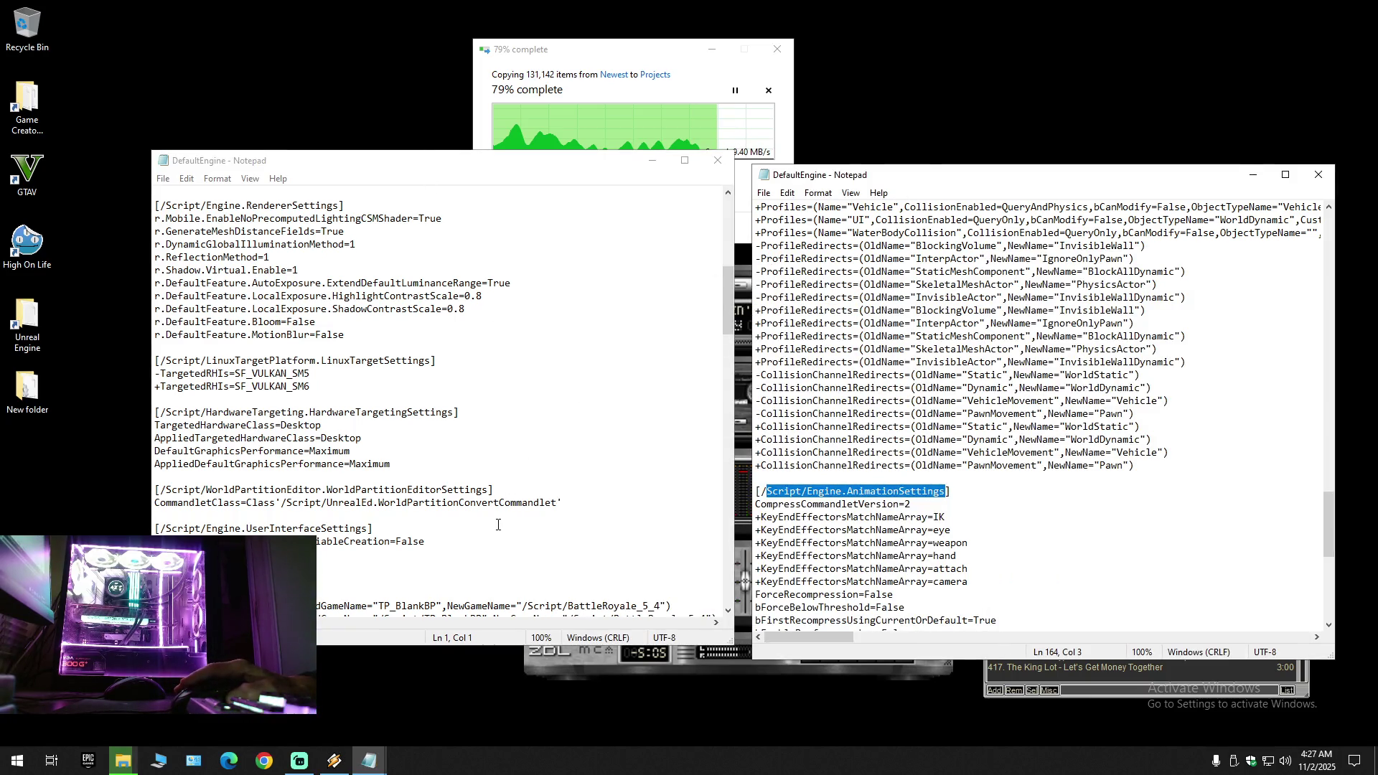
pyautogui.scroll(-4, 498, 524)
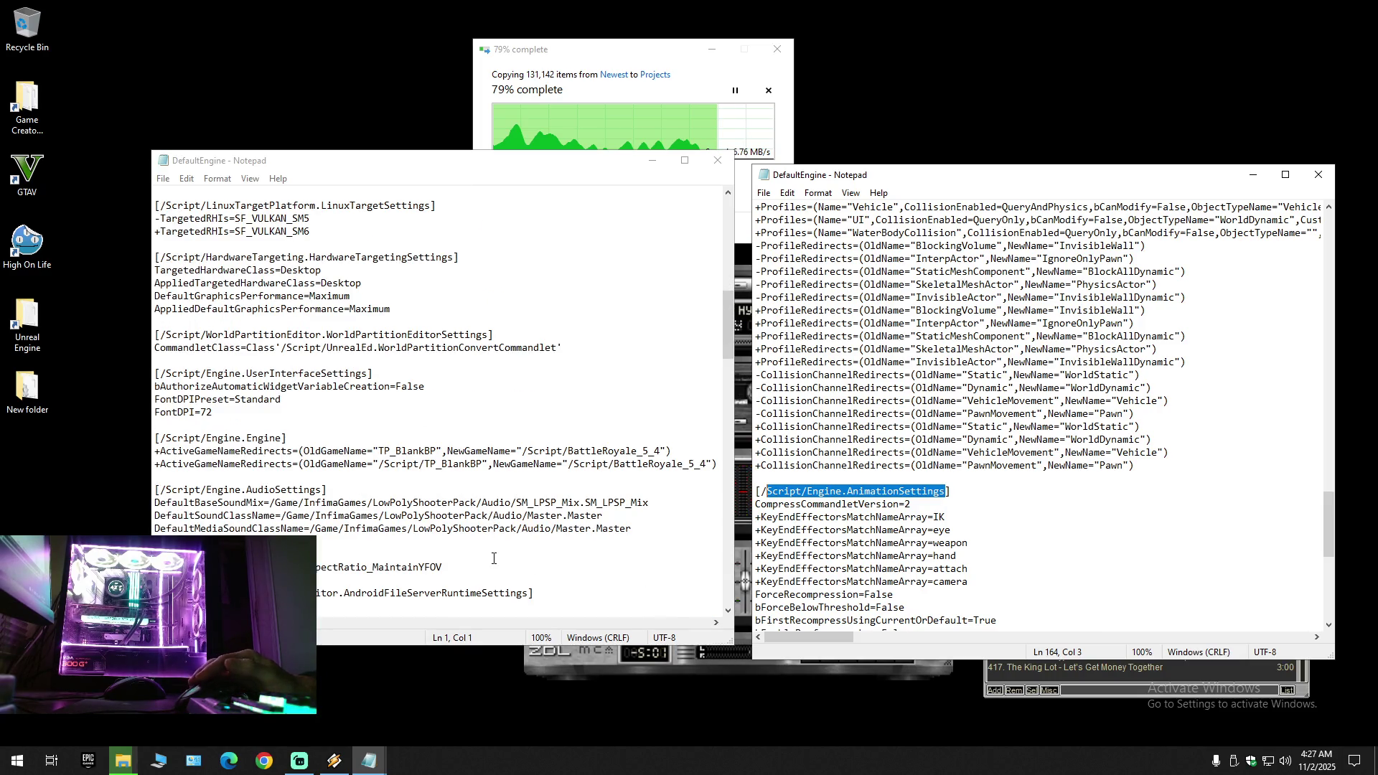
pyautogui.scroll(-7, 493, 559)
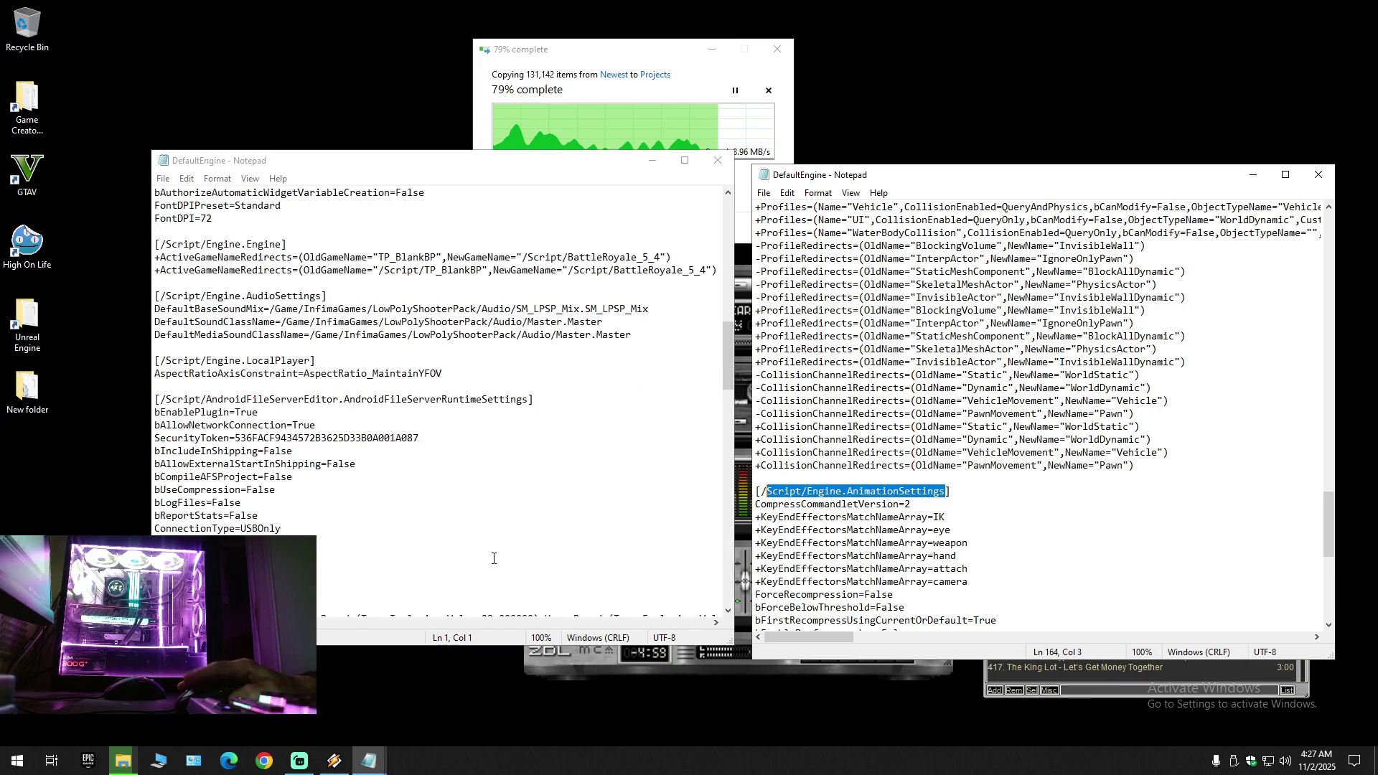
pyautogui.scroll(-4, 493, 558)
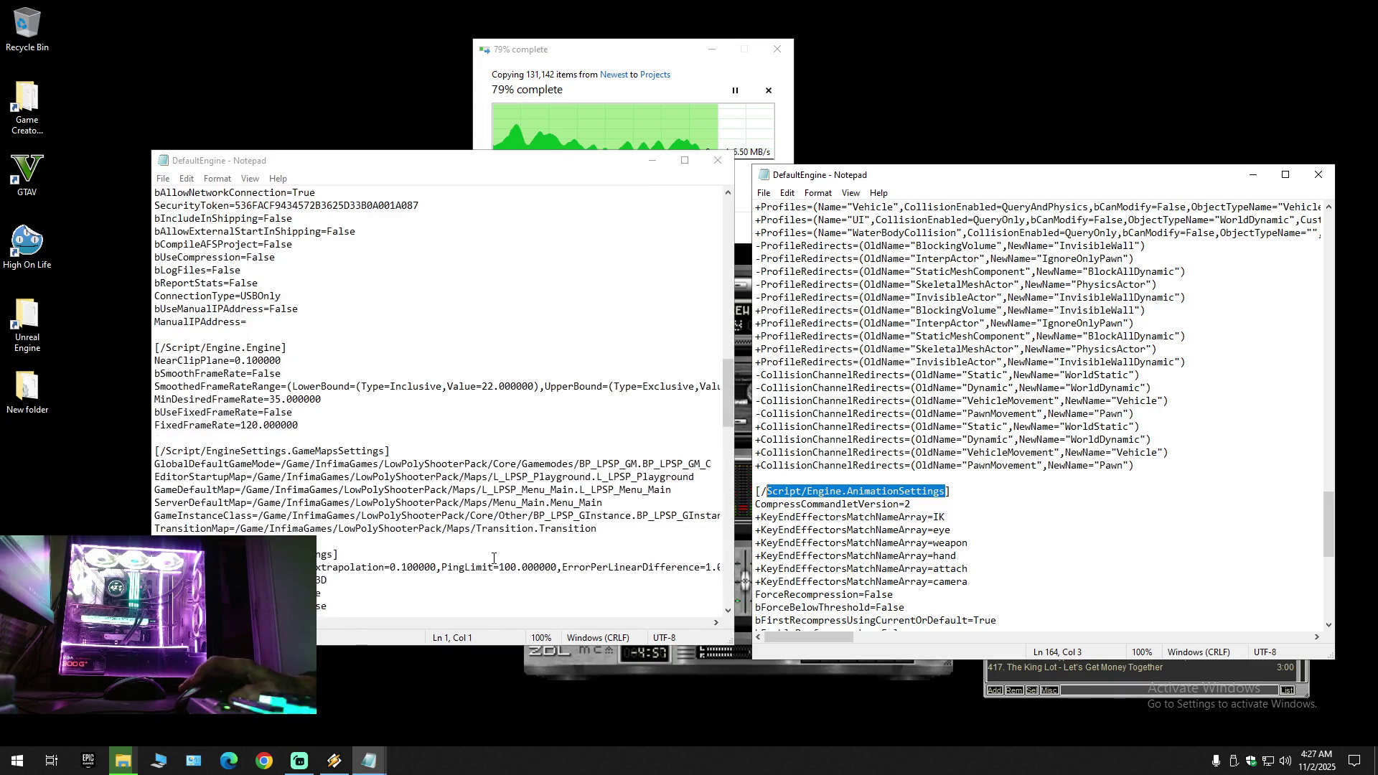
pyautogui.scroll(-3, 493, 558)
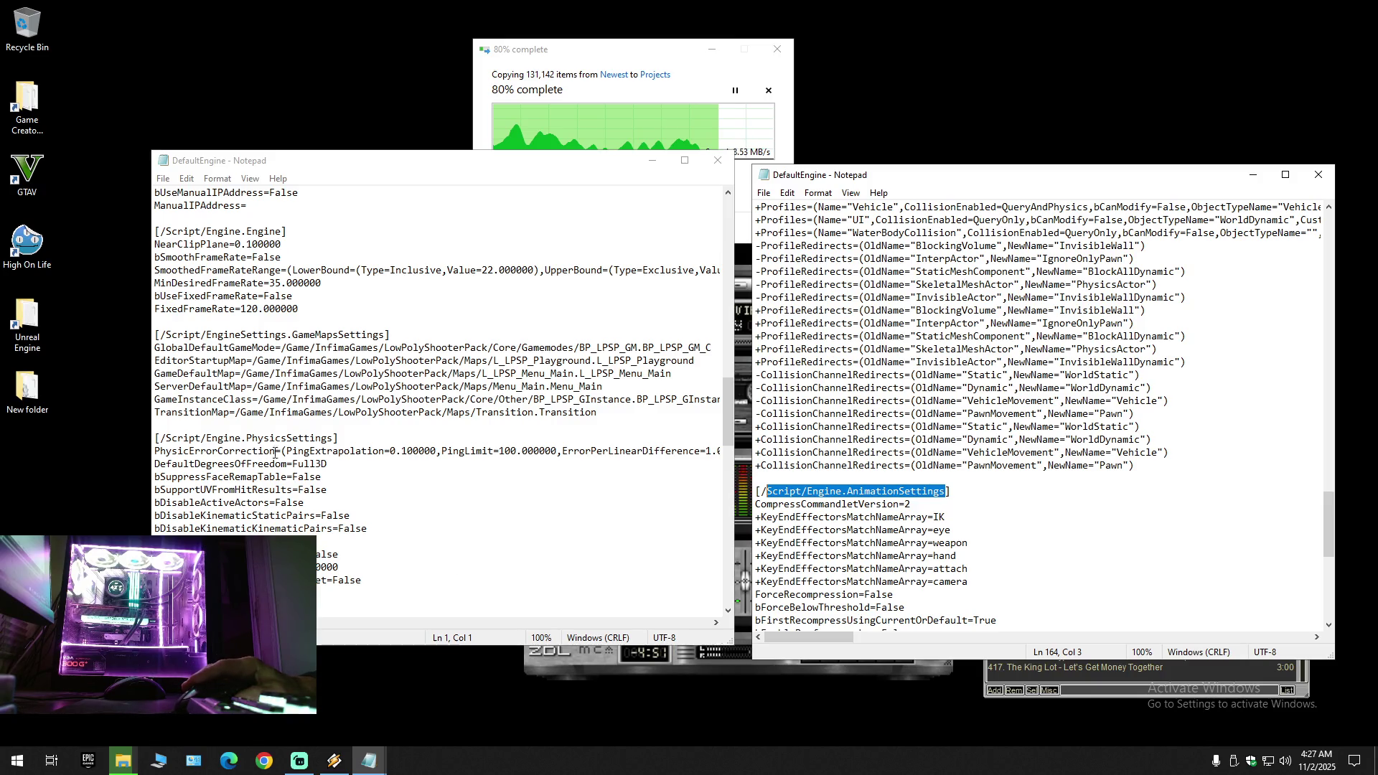
pyautogui.scroll(-15, 507, 545)
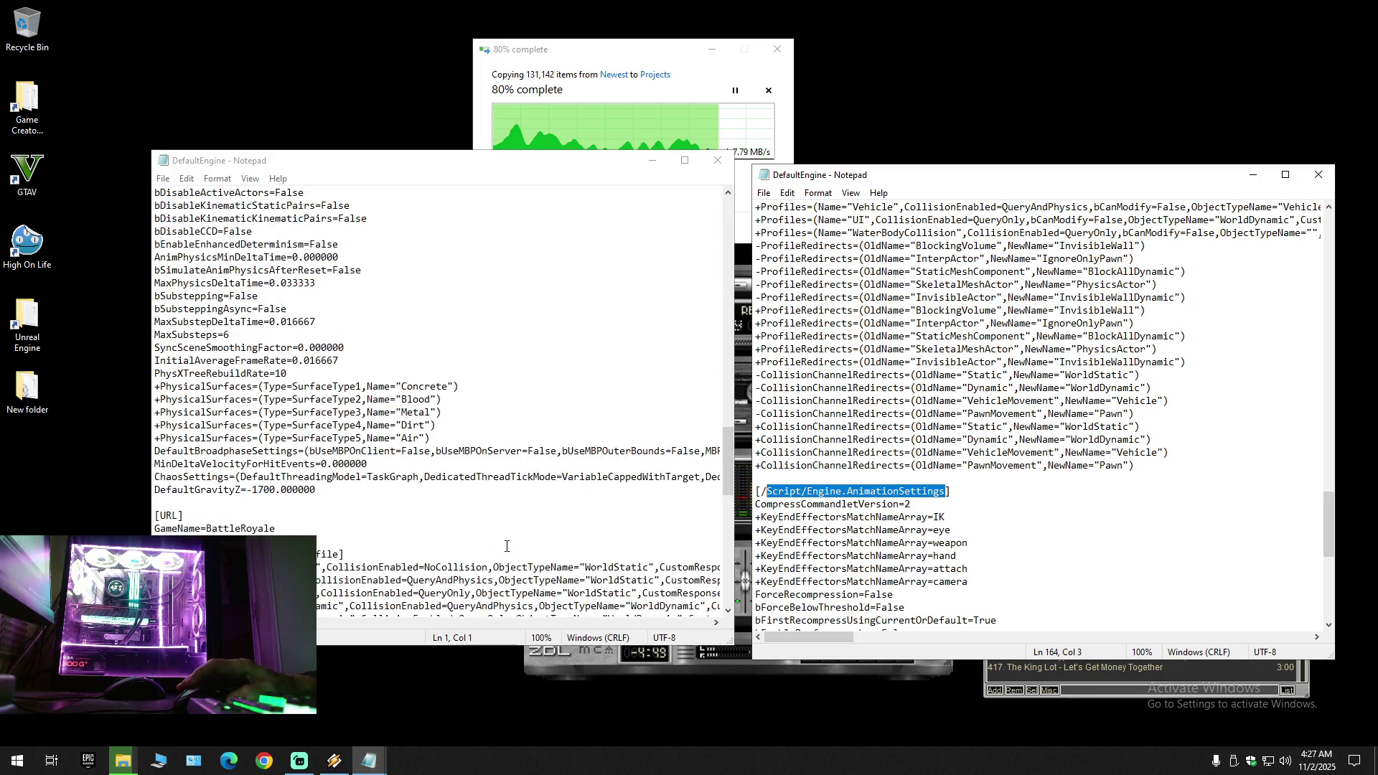
pyautogui.scroll(-10, 507, 545)
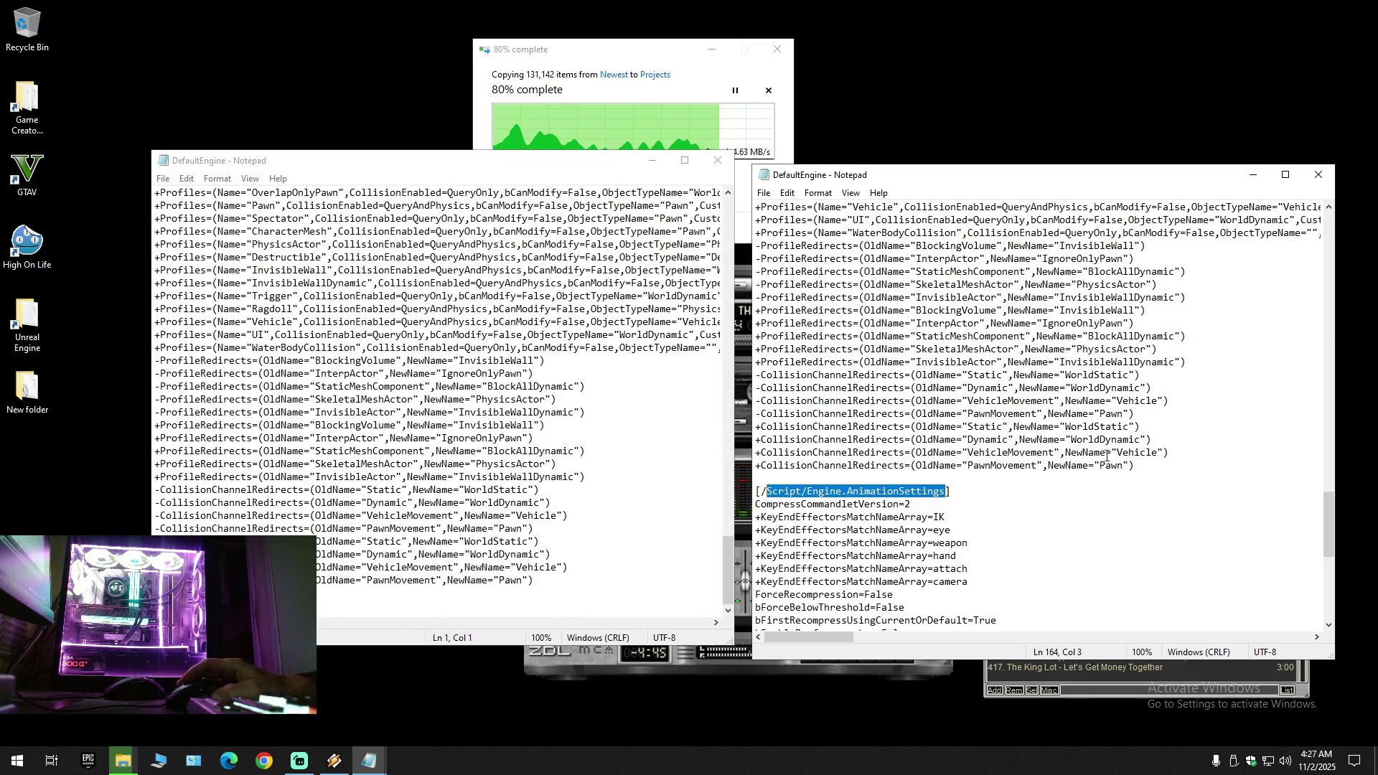
pyautogui.moveTo(1329, 512); pyautogui.dragTo(1284, 234)
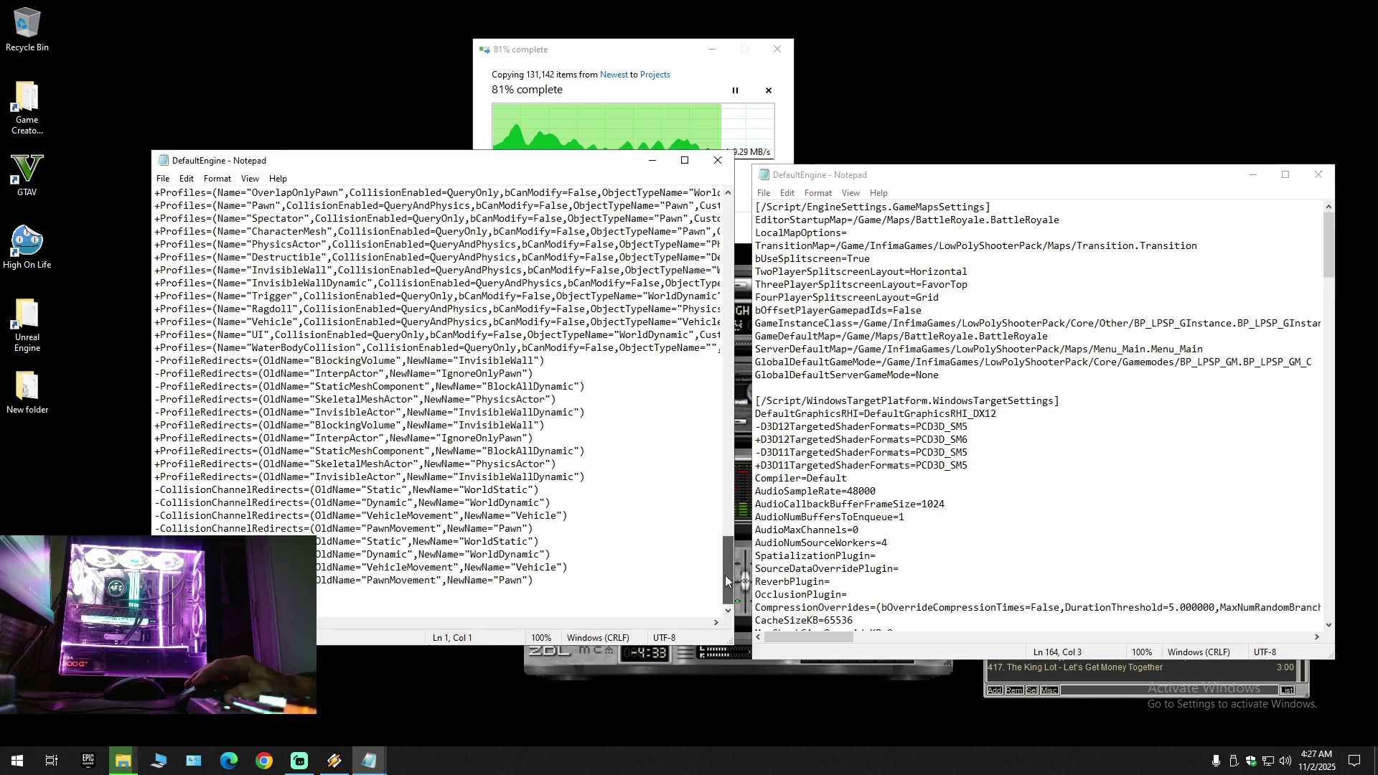
# Step: Spread the two DefaultEngine windows further apart and scroll down through them
pyautogui.moveTo(724, 575); pyautogui.dragTo(727, 215)
pyautogui.scroll(-6, 933, 511)
pyautogui.scroll(-7, 933, 512)
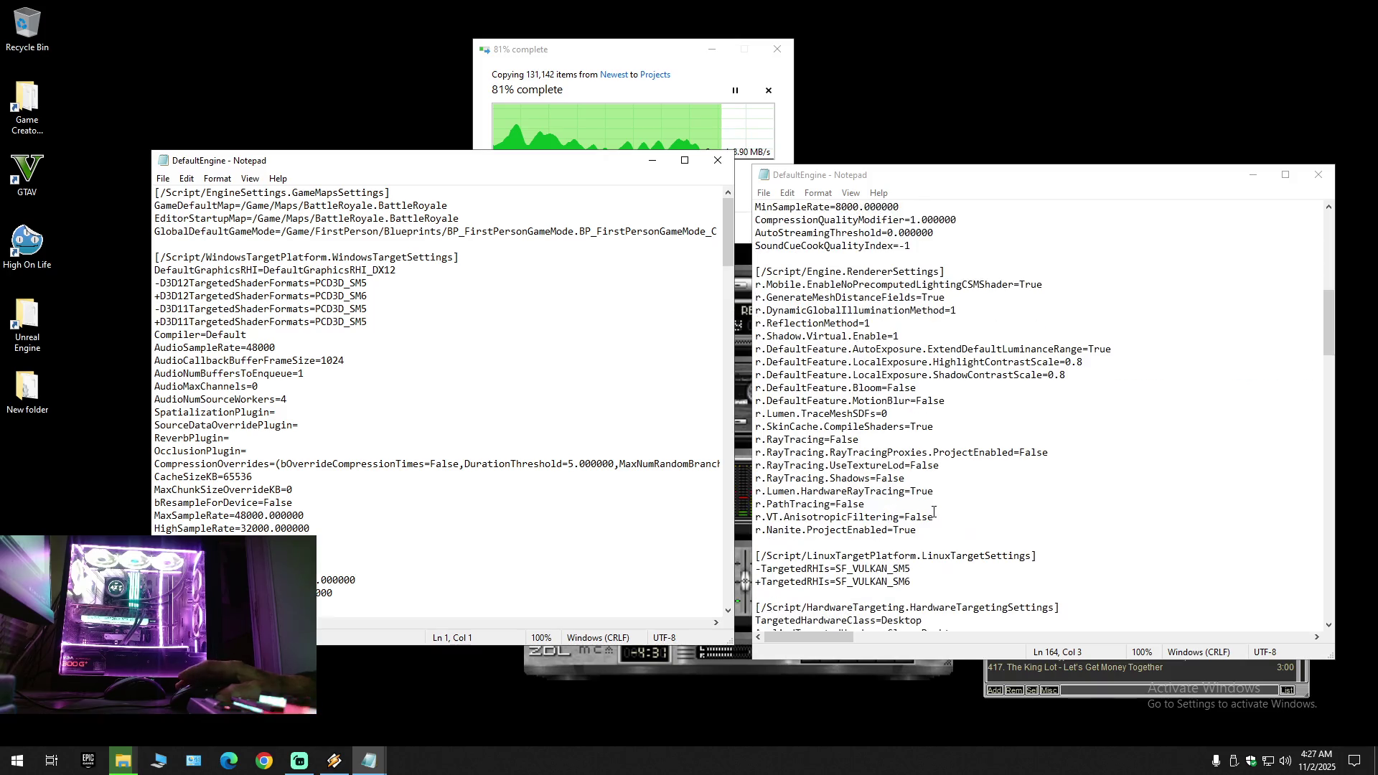
pyautogui.scroll(-15, 933, 511)
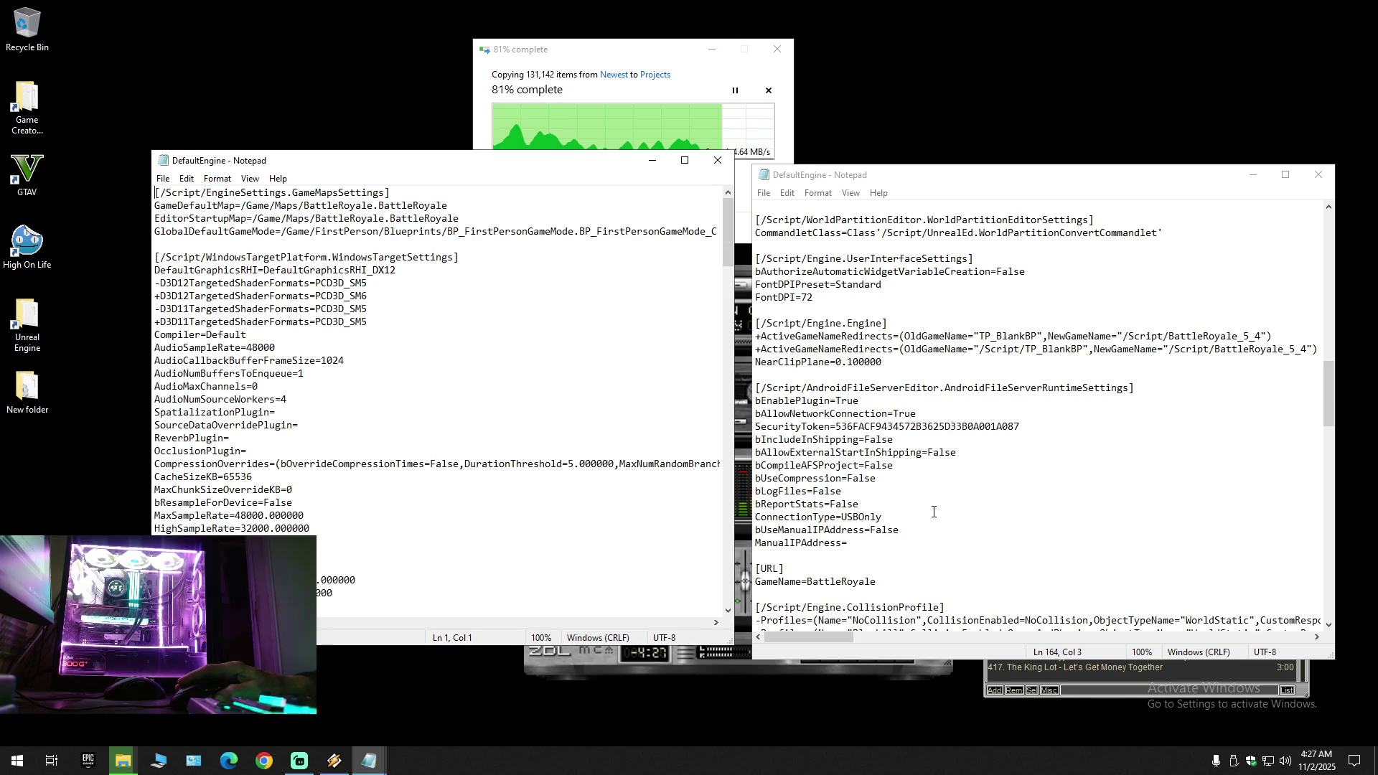
pyautogui.moveTo(579, 172); pyautogui.dragTo(490, 182)
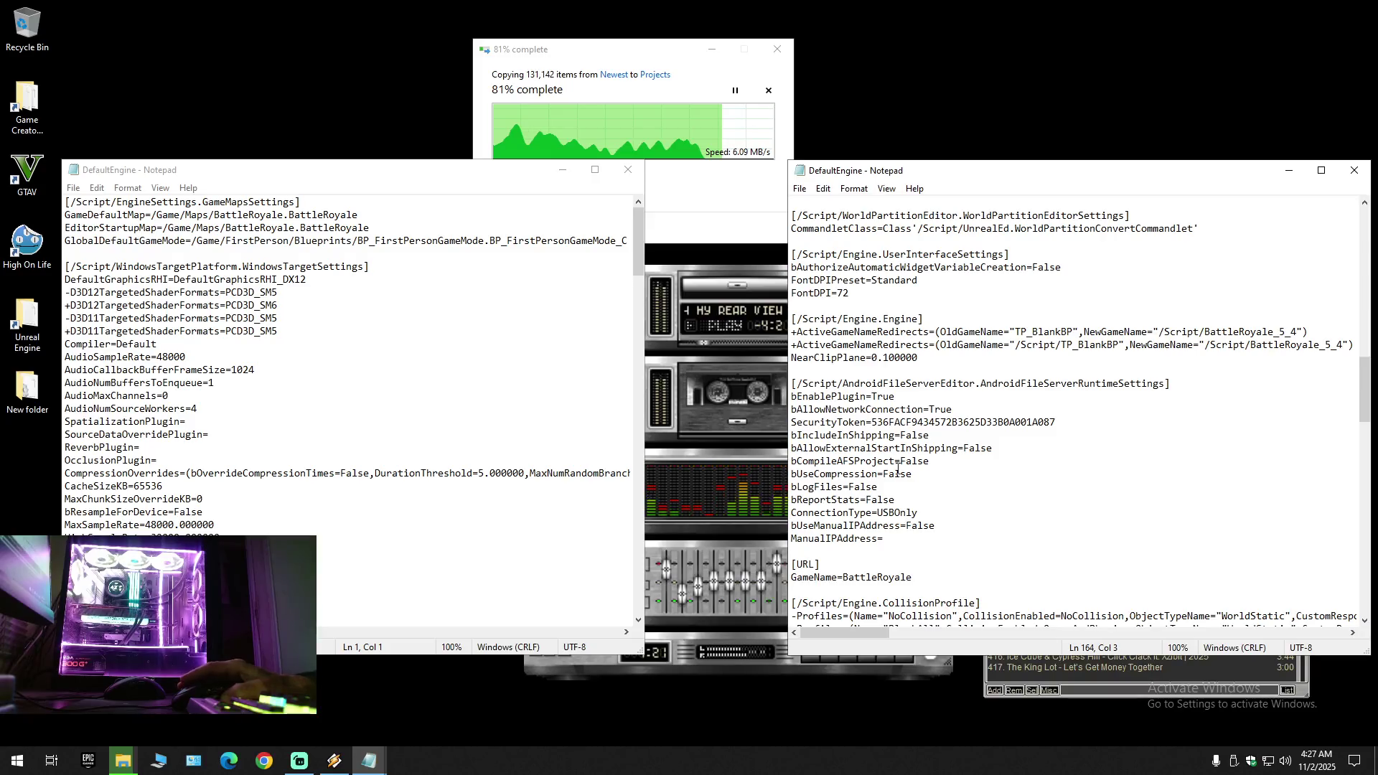
pyautogui.moveTo(892, 183); pyautogui.dragTo(952, 181)
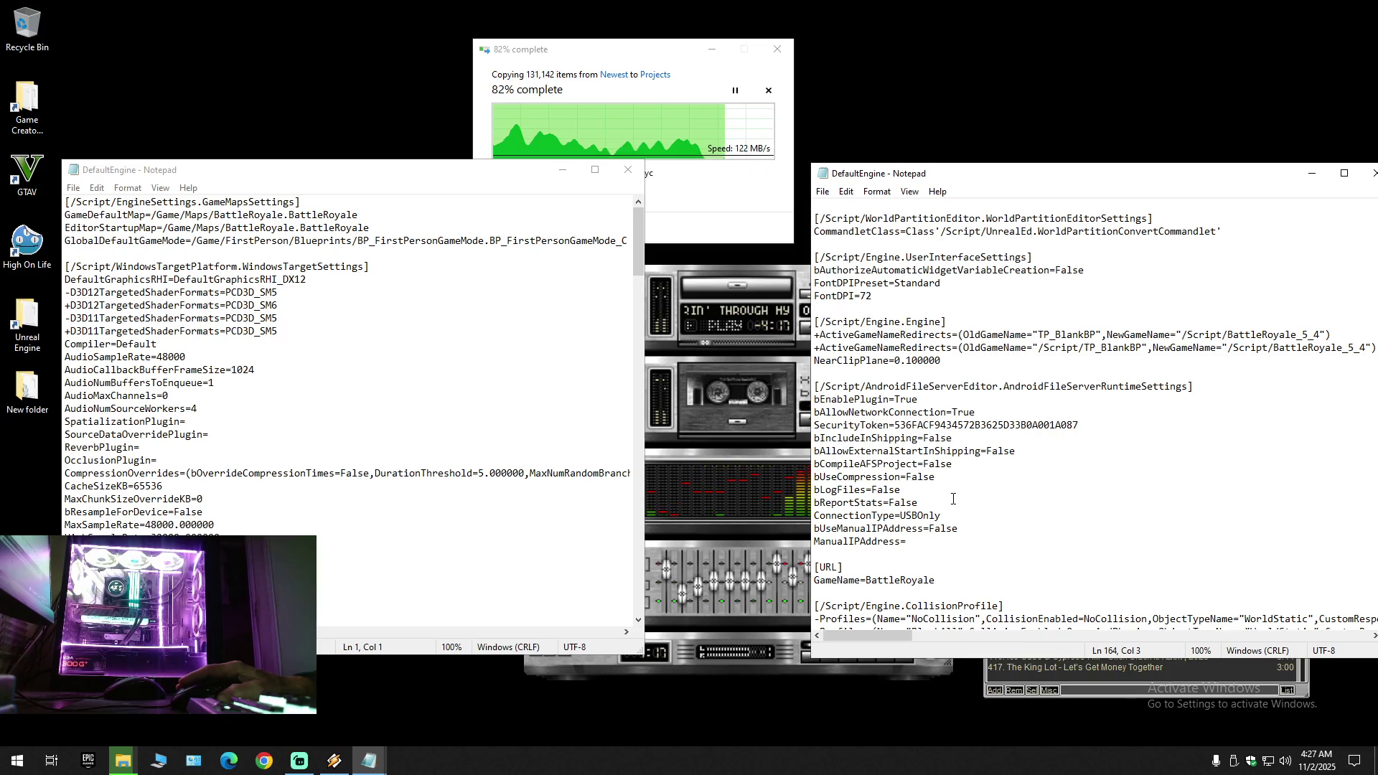
pyautogui.scroll(-5, 952, 499)
pyautogui.scroll(-5, 952, 499)
pyautogui.scroll(-15, 952, 498)
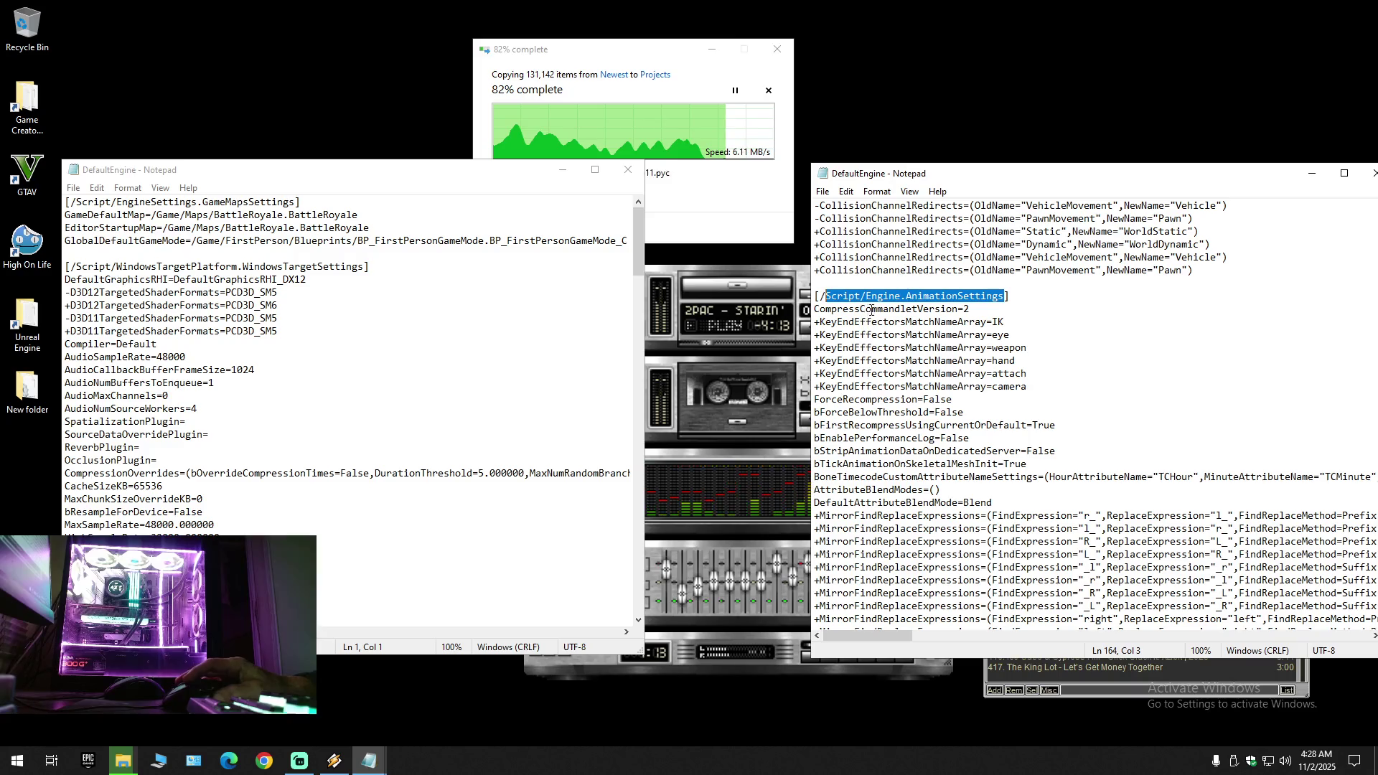
# Step: Clear the AnimationSettings highlight and scroll through both files comparing their sections
pyautogui.click(1034, 305)
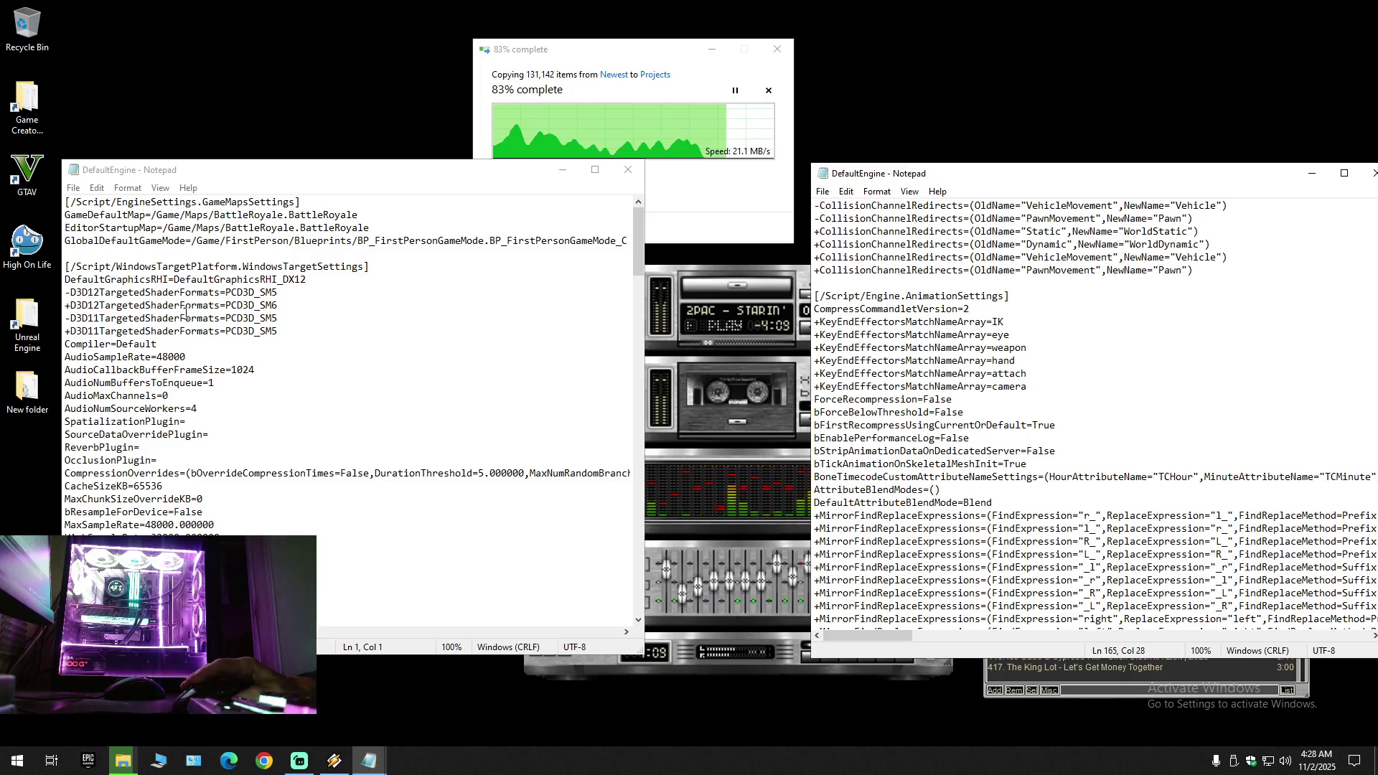
pyautogui.scroll(-5, 186, 354)
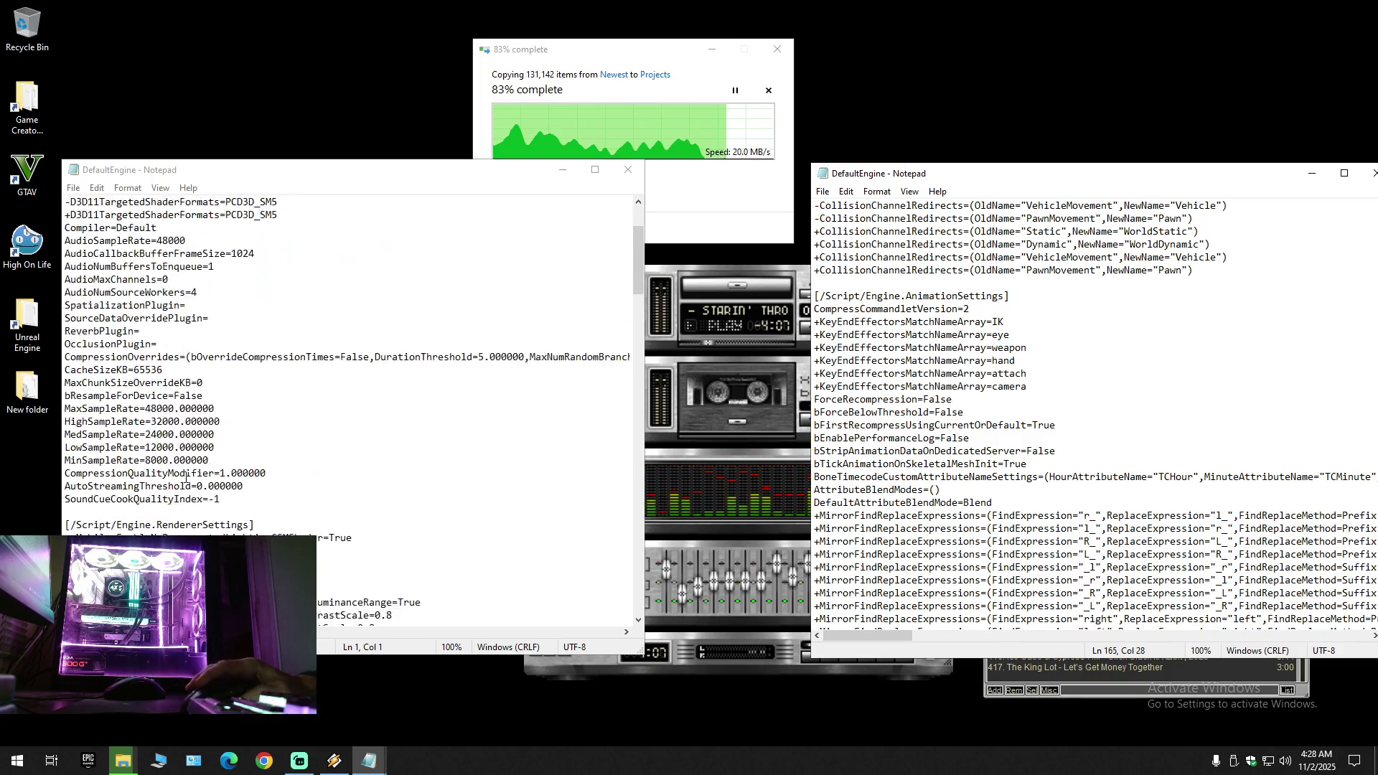
pyautogui.scroll(-5, 187, 477)
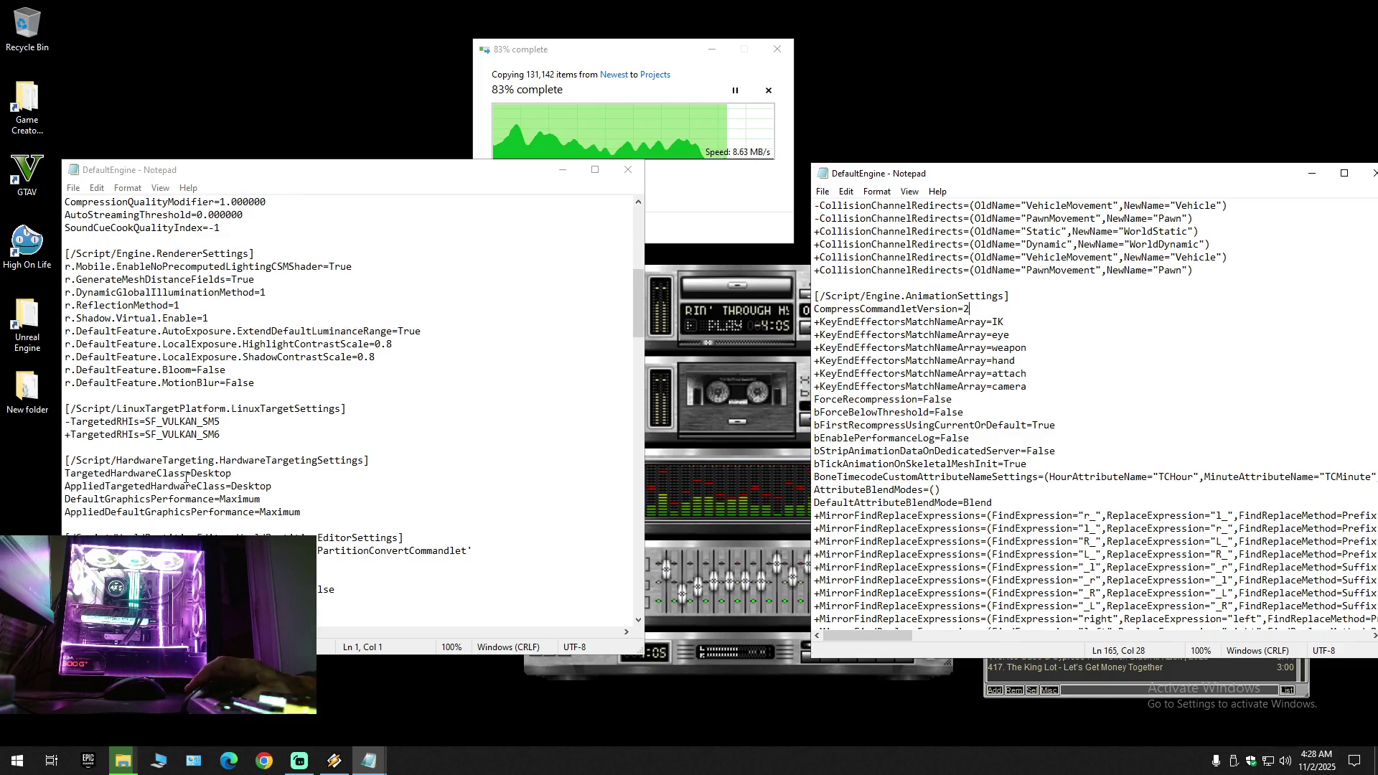
pyautogui.scroll(-2, 186, 477)
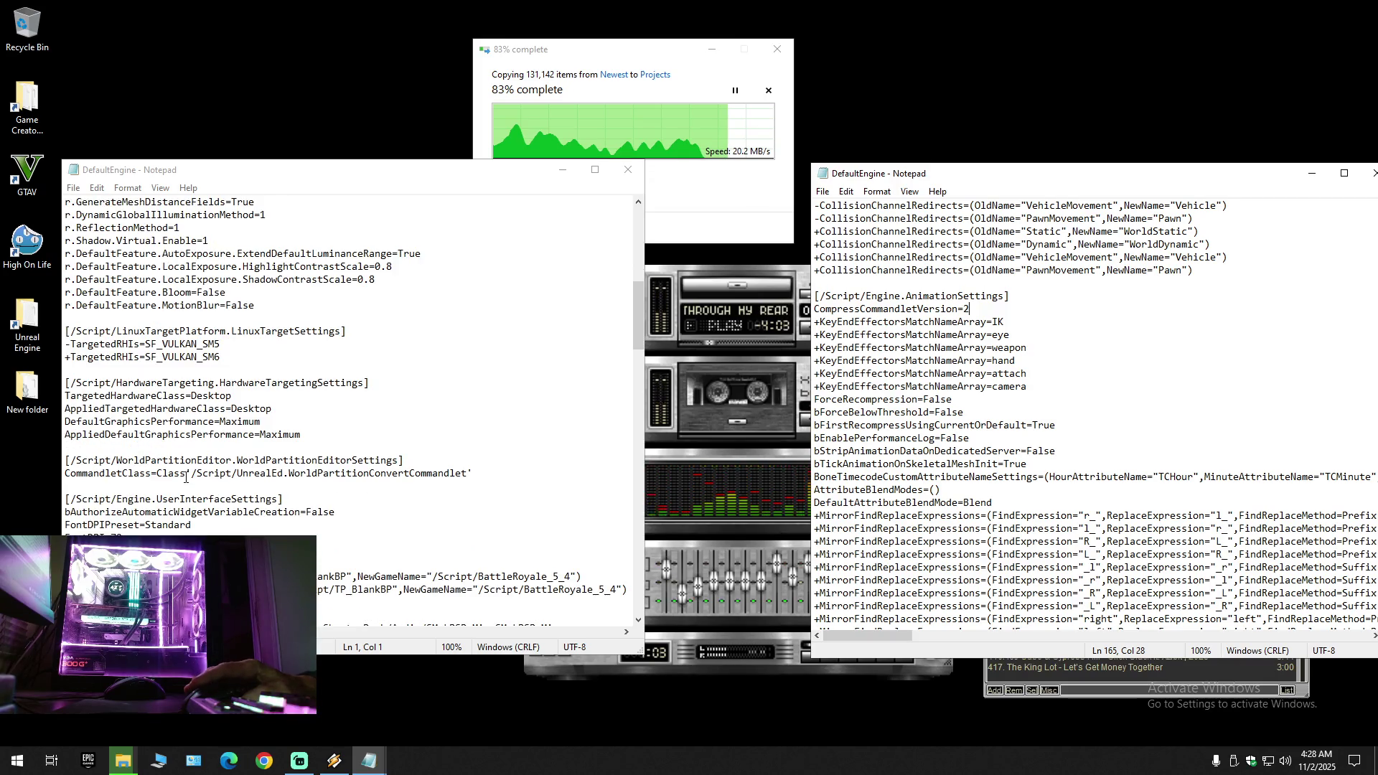
pyautogui.scroll(-4, 185, 477)
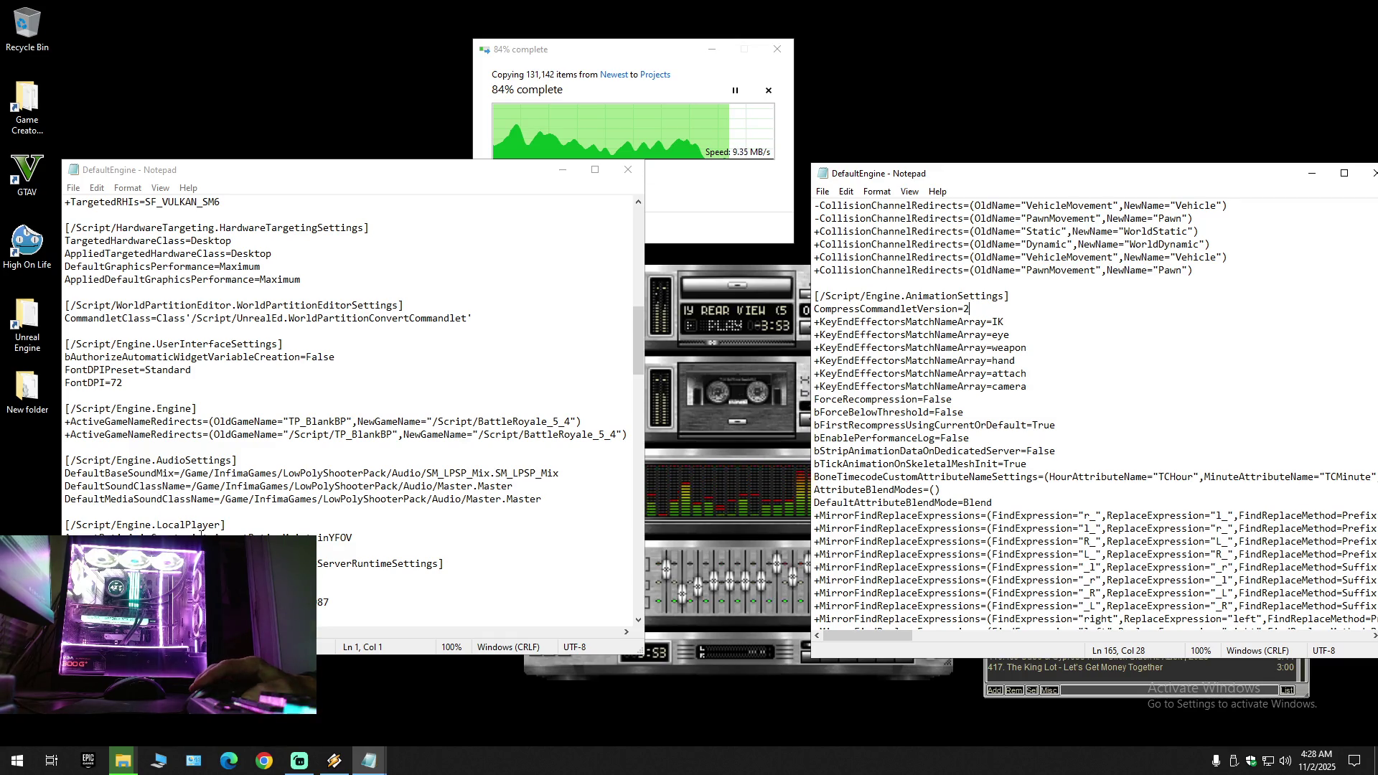
pyautogui.scroll(-5, 201, 533)
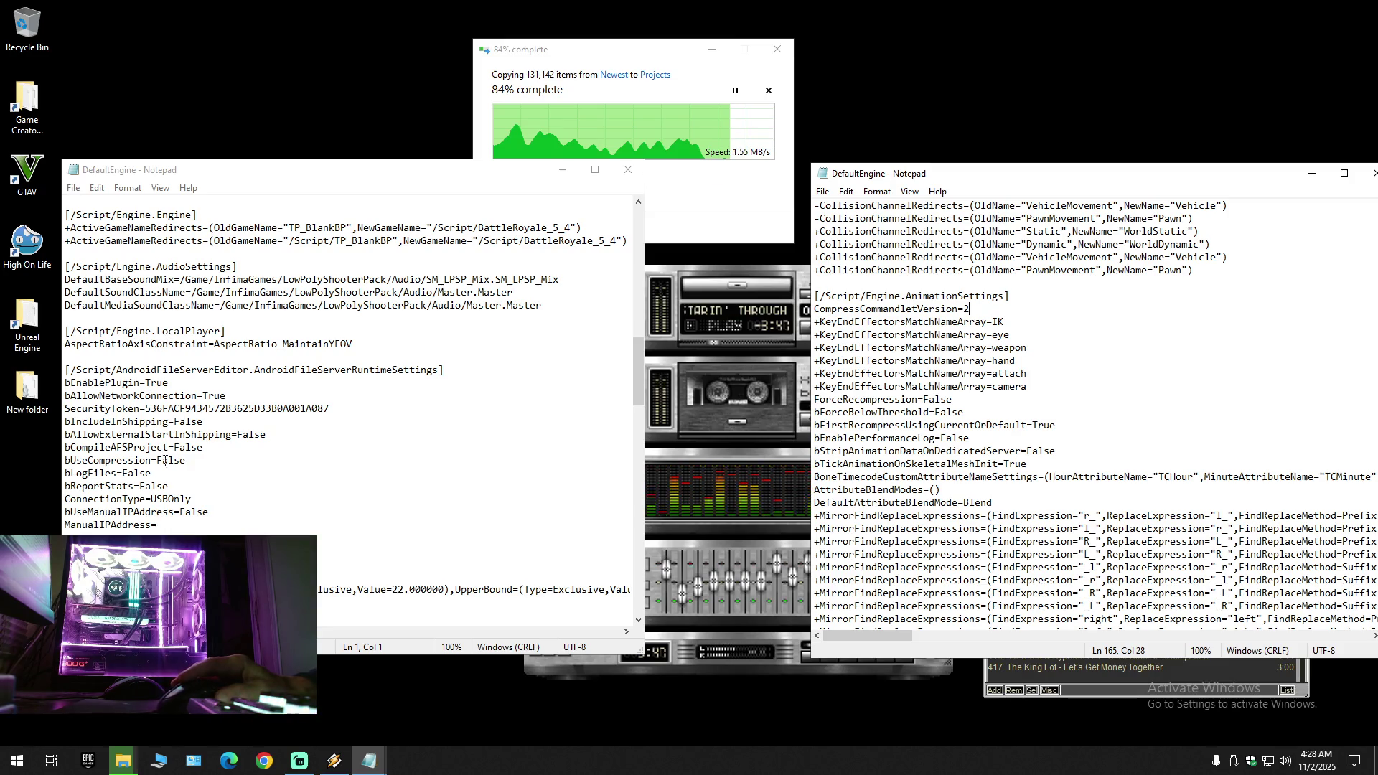
pyautogui.scroll(-3, 344, 402)
pyautogui.scroll(-5, 344, 402)
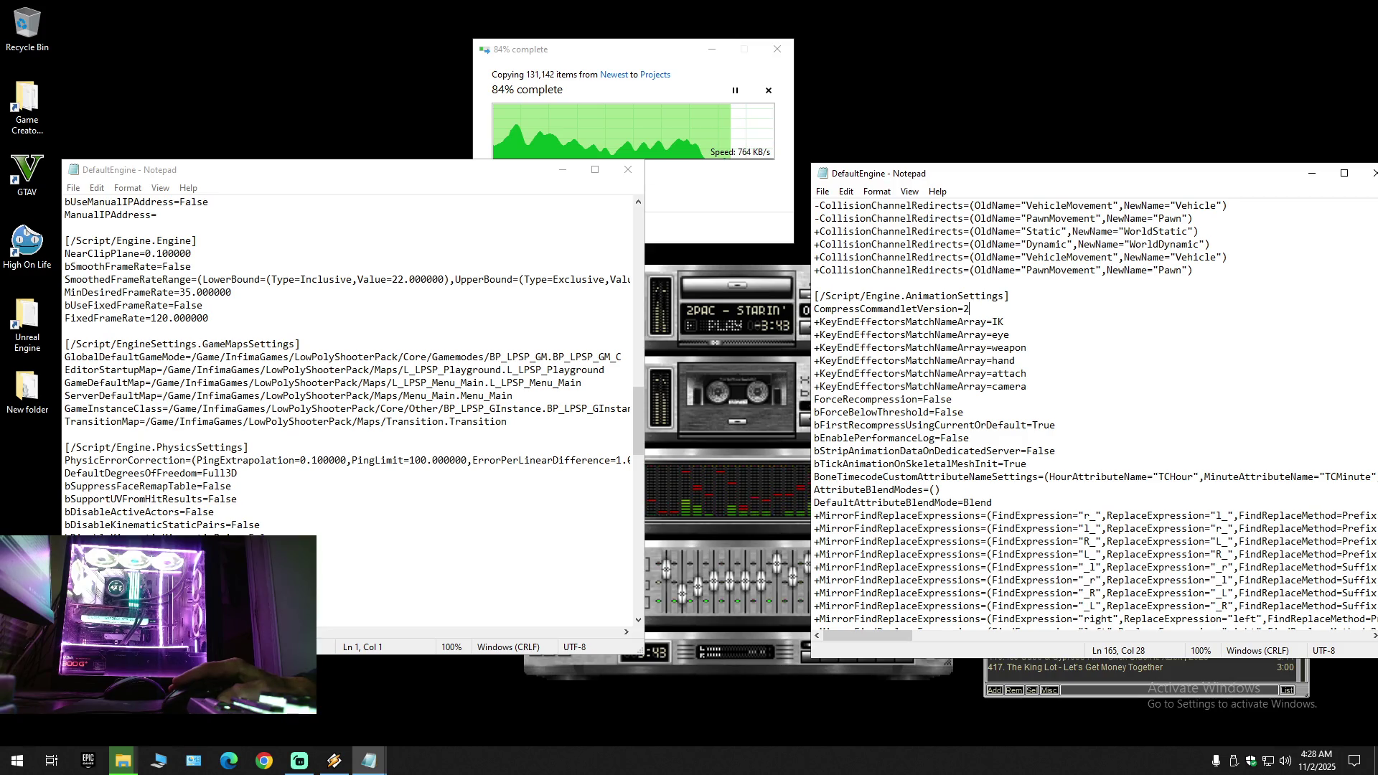
pyautogui.scroll(-6, 345, 402)
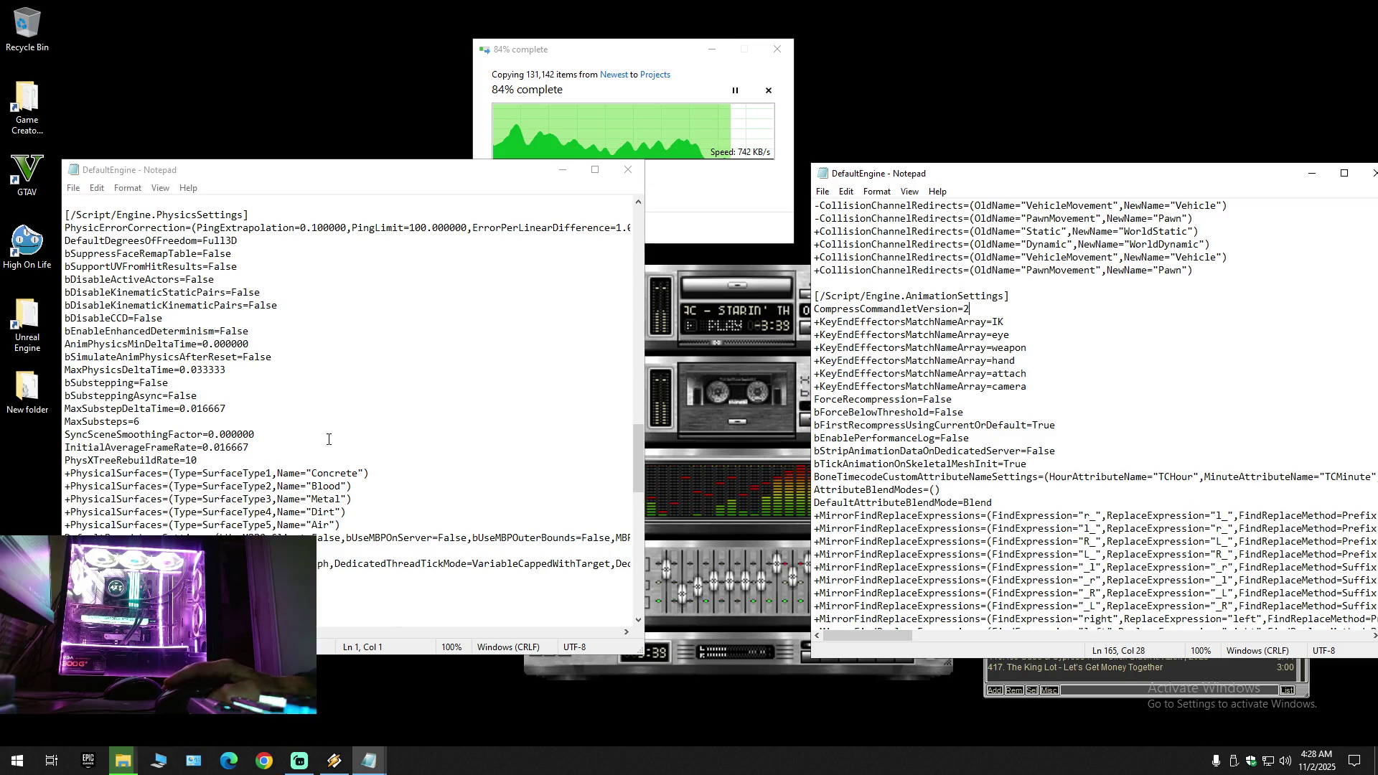
pyautogui.scroll(-5, 328, 439)
pyautogui.scroll(-15, 323, 441)
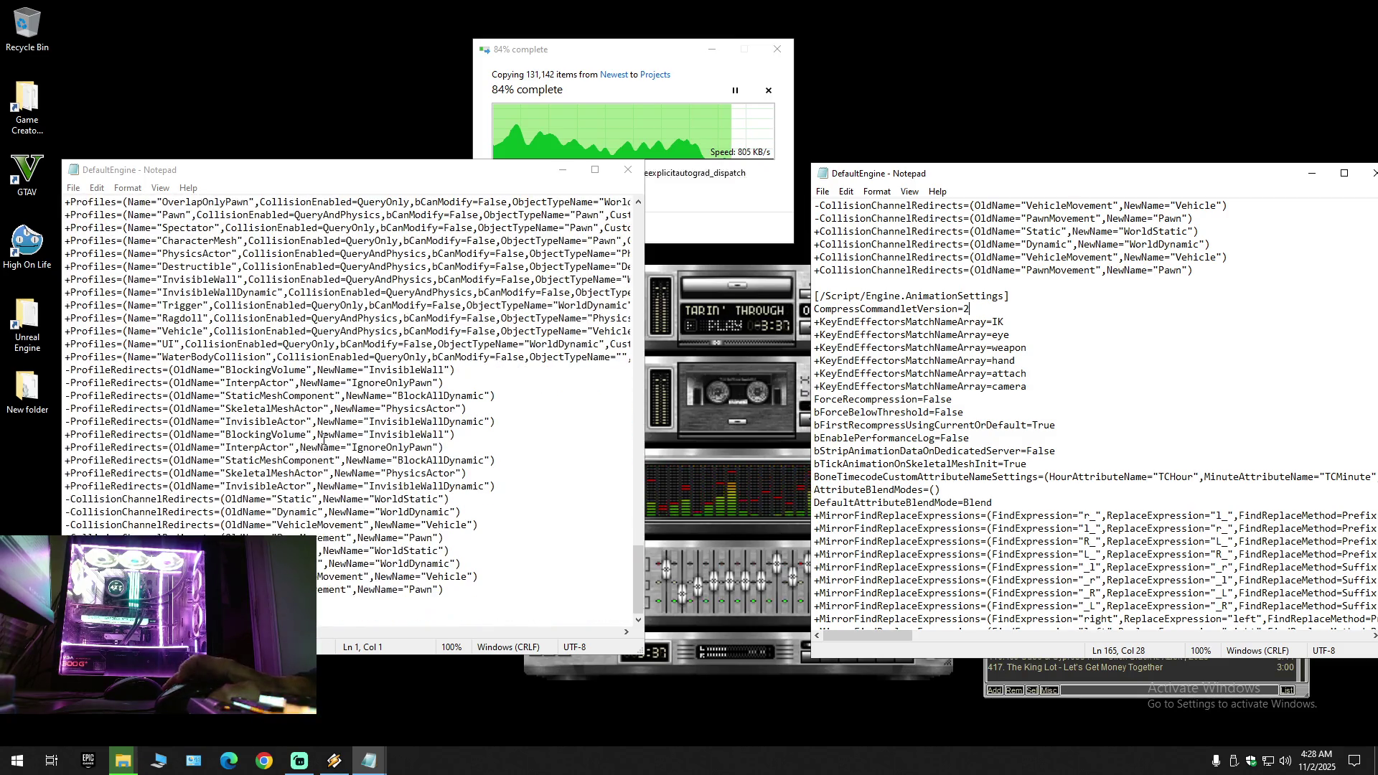
pyautogui.scroll(20, 320, 447)
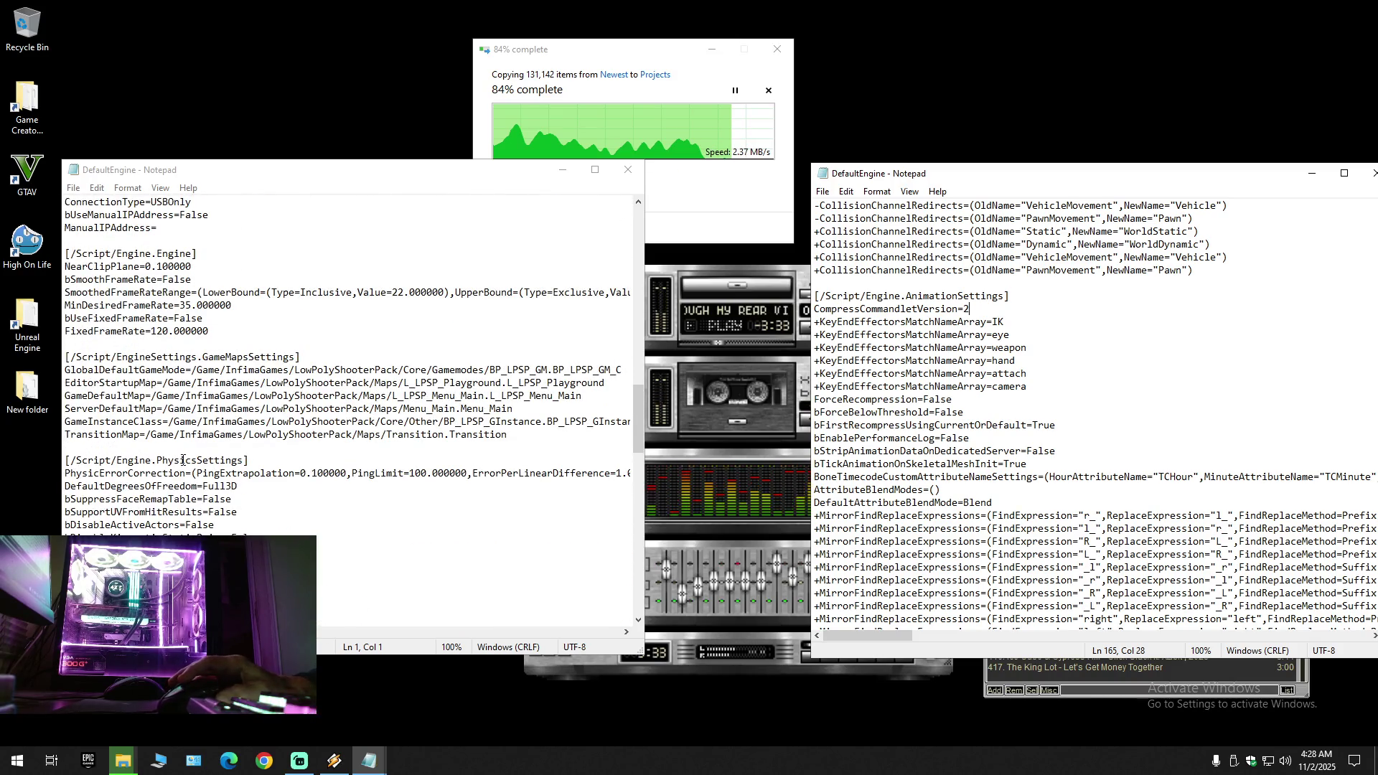
pyautogui.scroll(-4, 993, 495)
pyautogui.scroll(9, 992, 496)
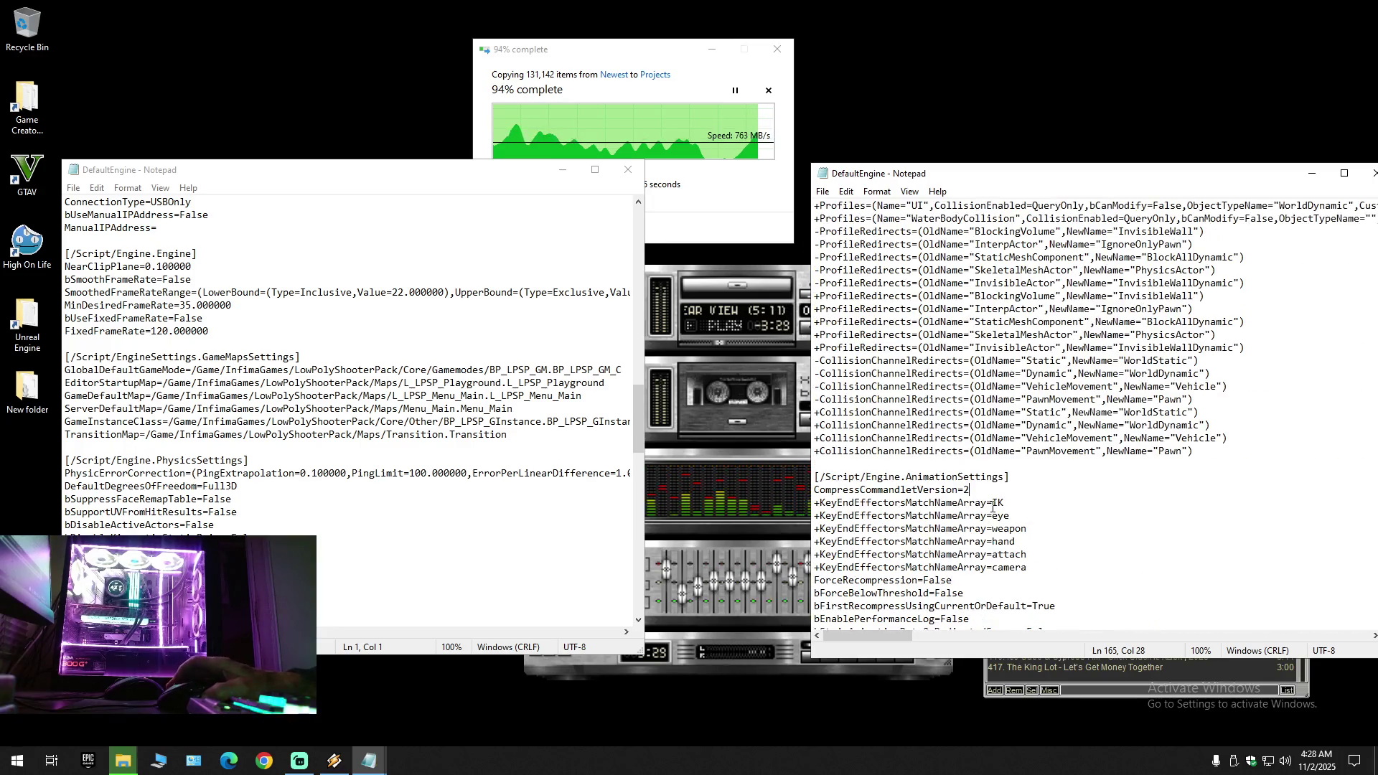
pyautogui.scroll(2, 931, 487)
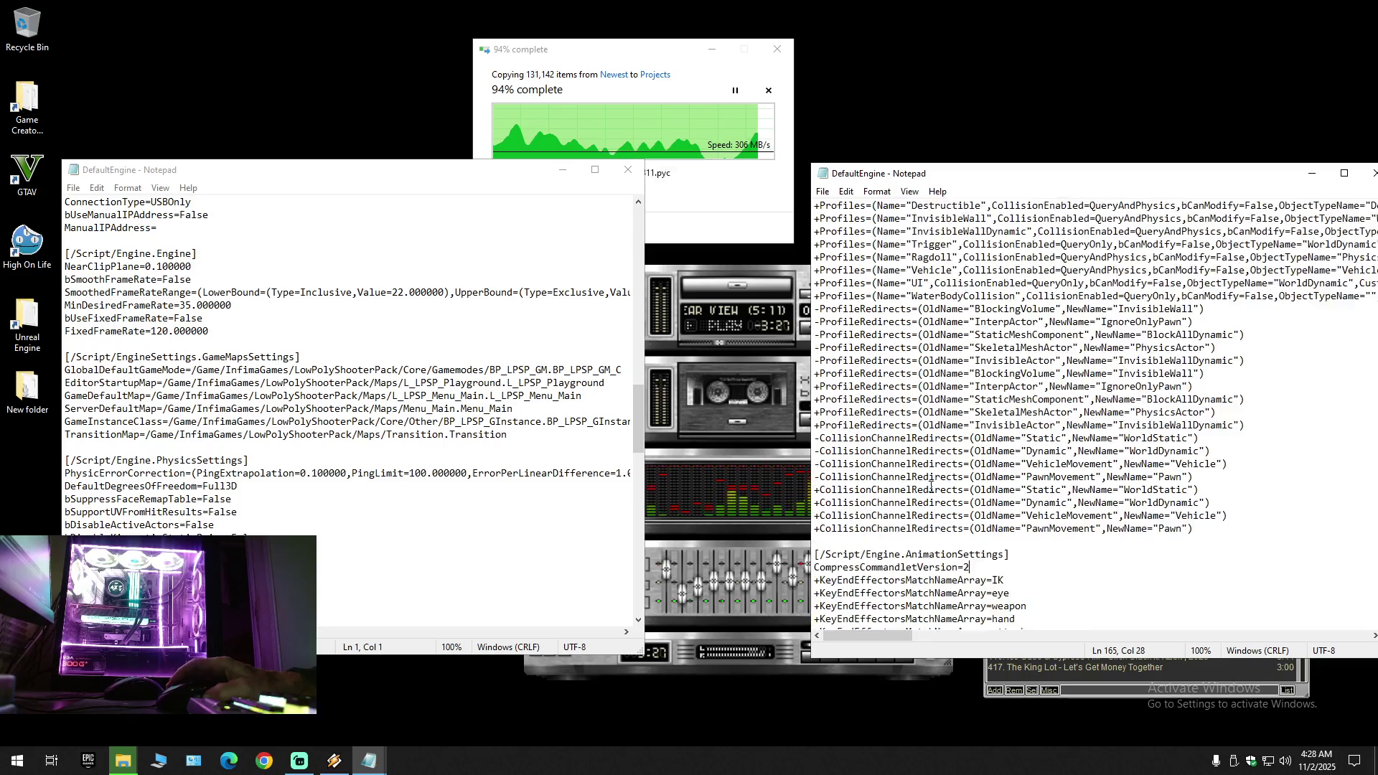
pyautogui.scroll(12, 930, 487)
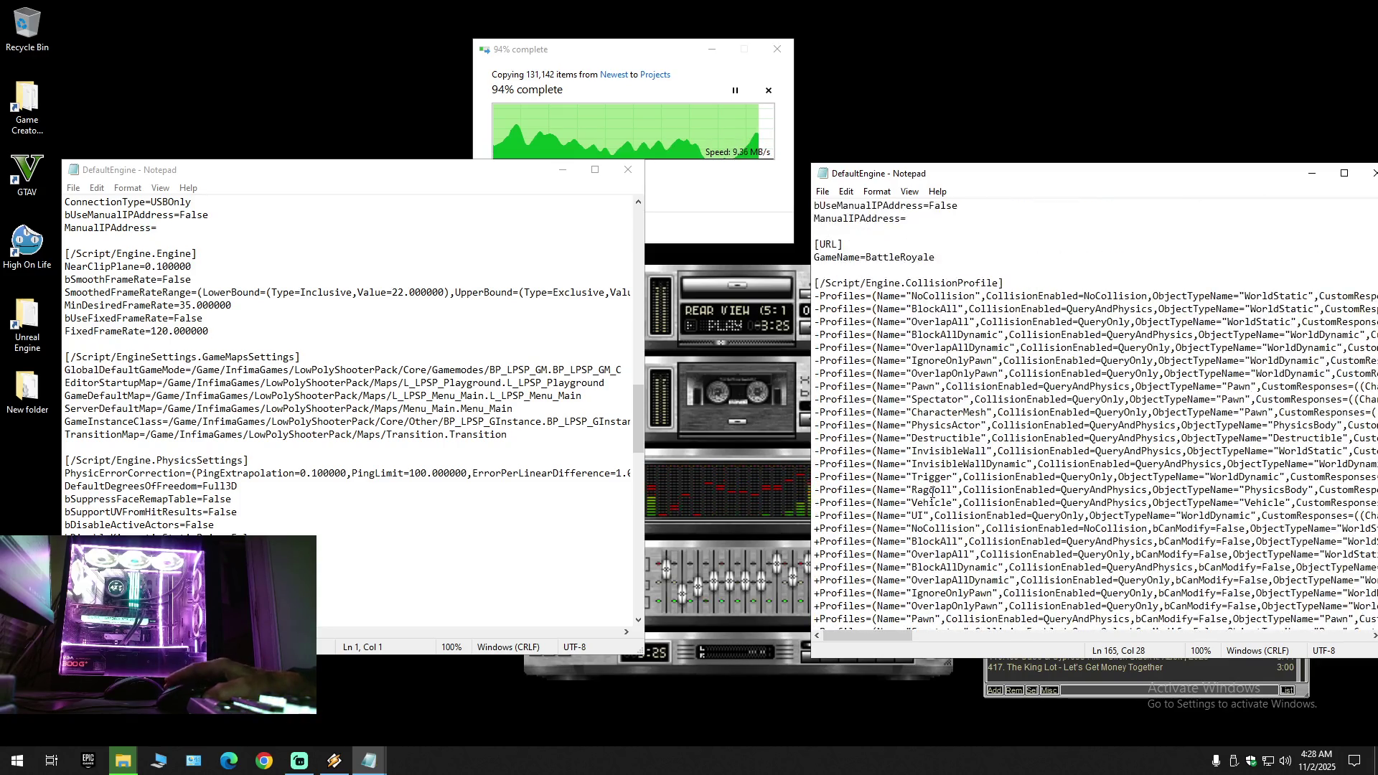
pyautogui.scroll(10, 932, 492)
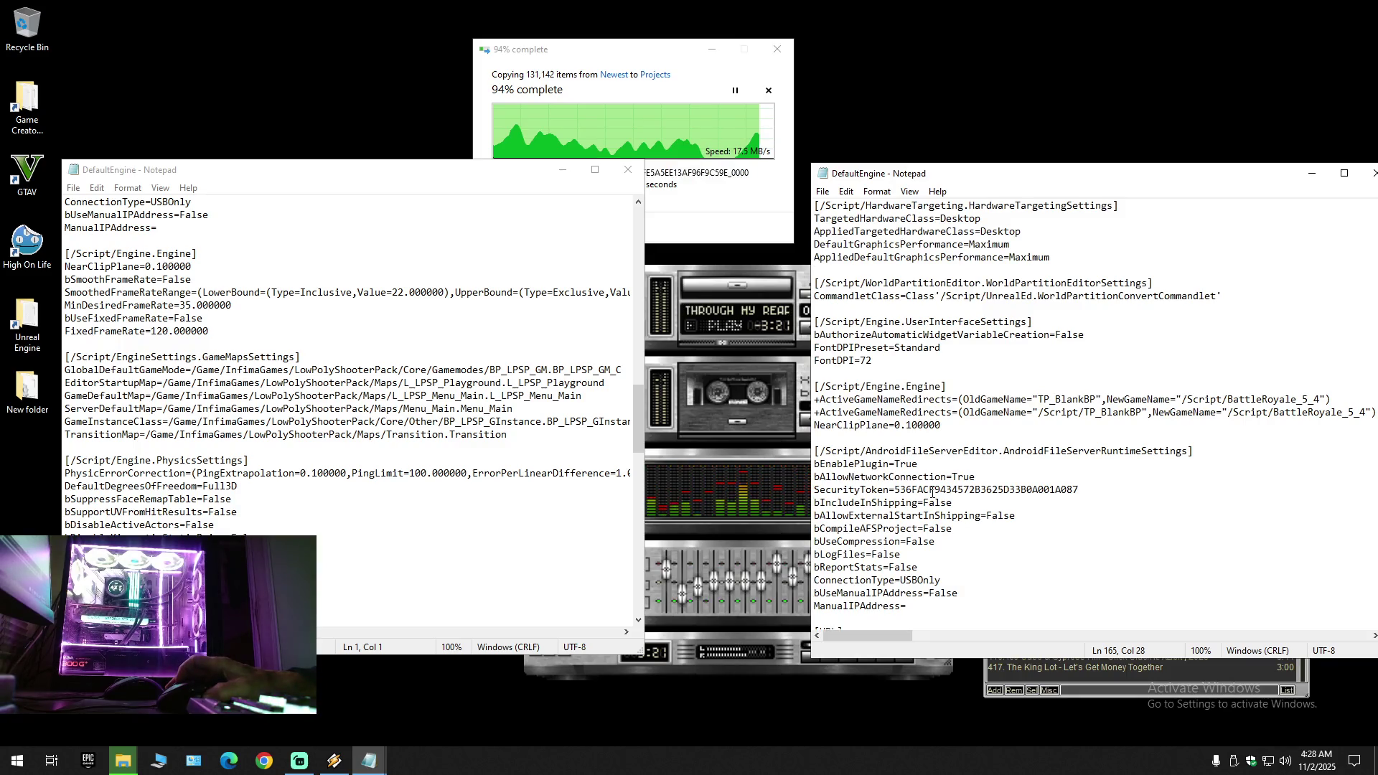
pyautogui.scroll(1, 931, 492)
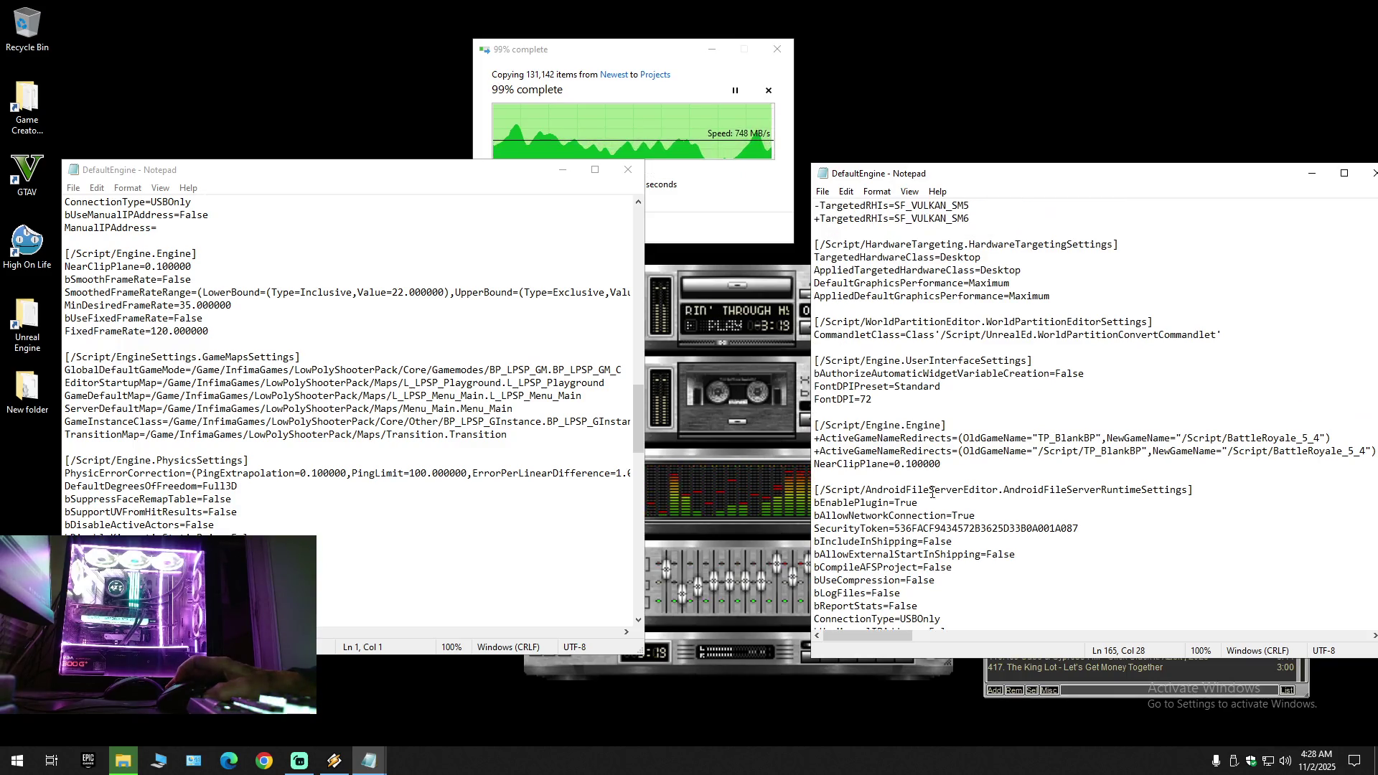
pyautogui.scroll(4, 933, 493)
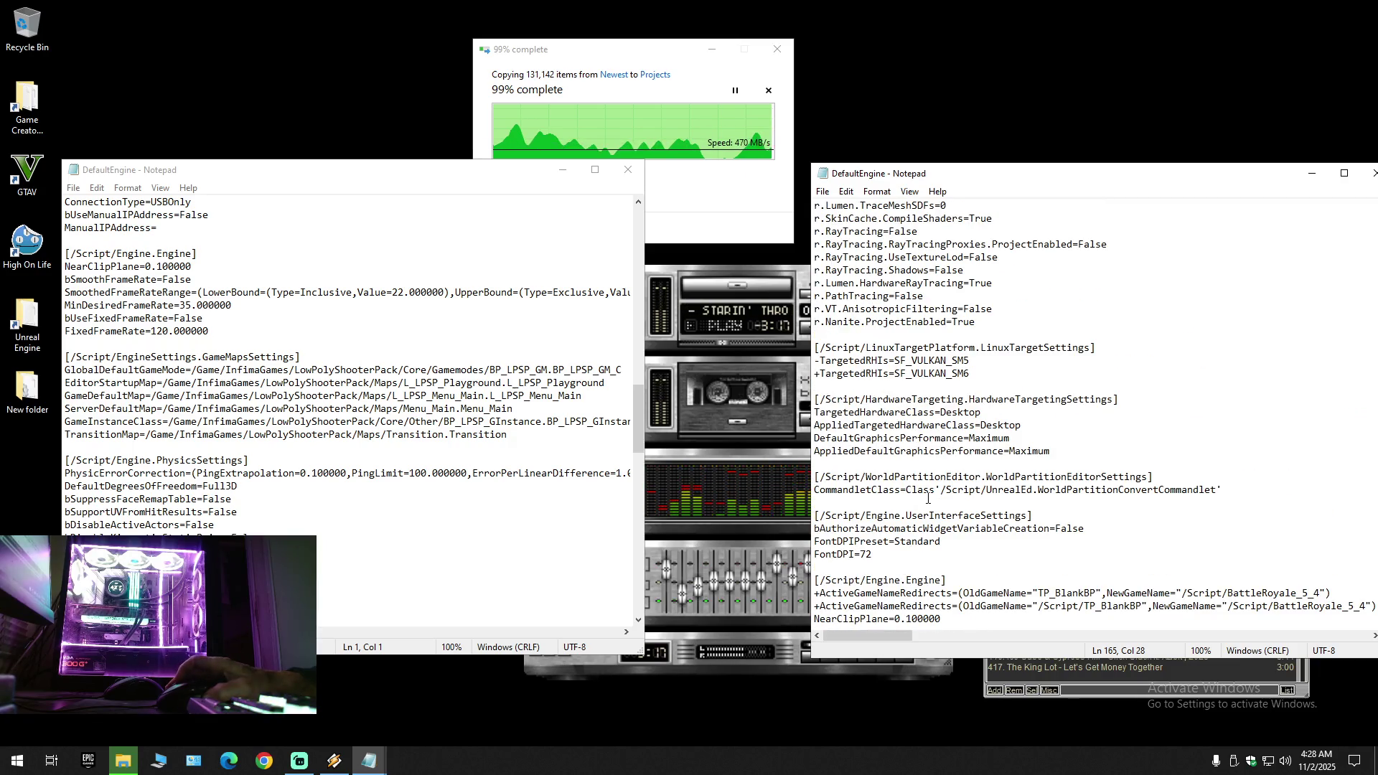
pyautogui.scroll(10, 928, 497)
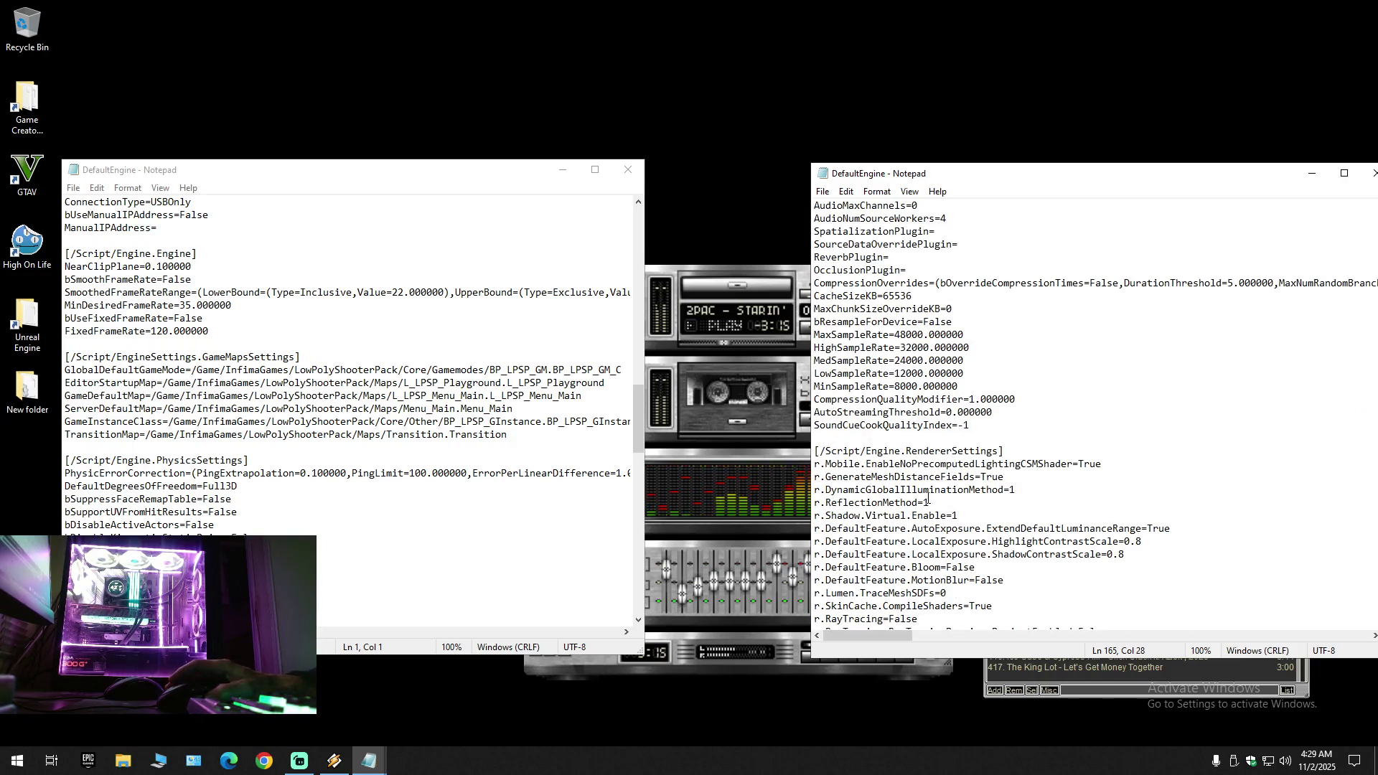
pyautogui.scroll(5, 928, 500)
pyautogui.scroll(3, 927, 497)
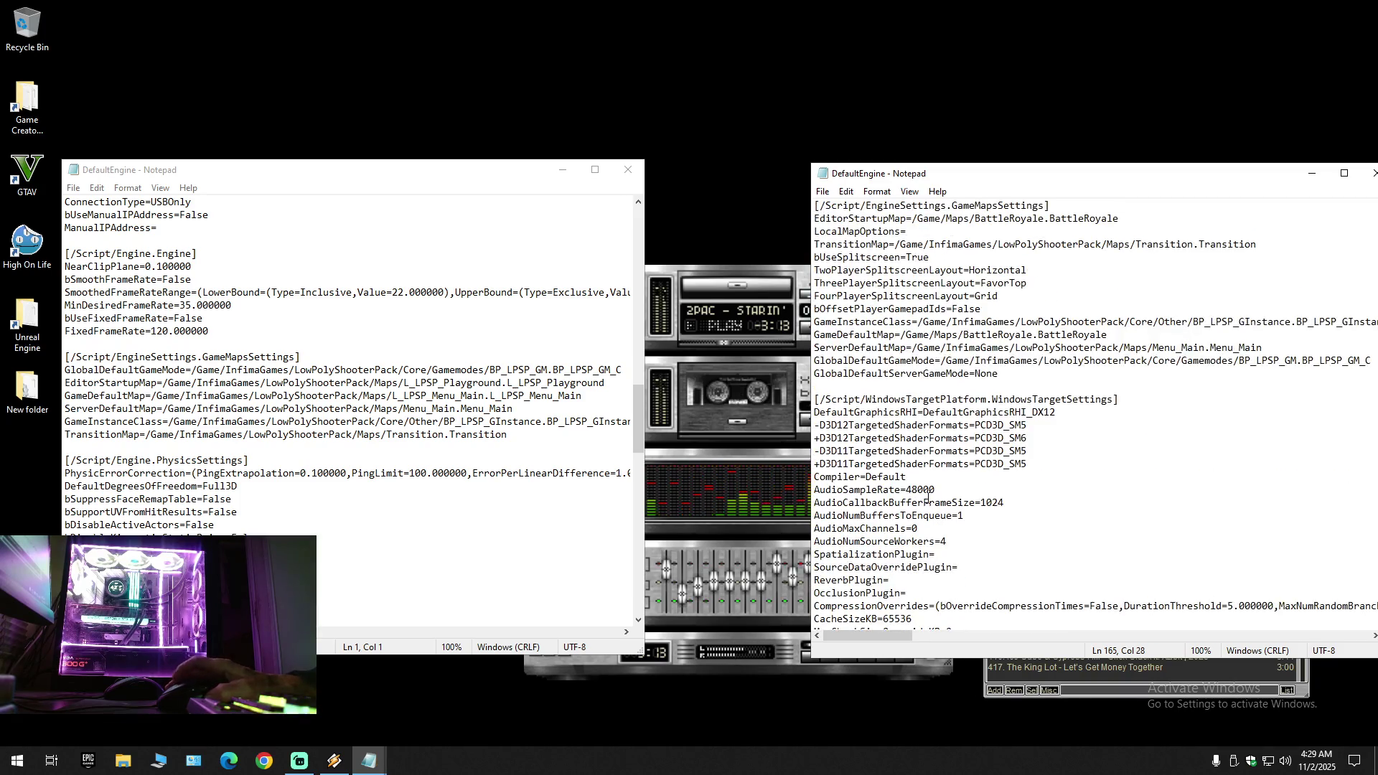
# Step: Close both DefaultEngine Notepad windows
pyautogui.moveTo(1284, 173); pyautogui.dragTo(1191, 164)
pyautogui.click(1283, 166)
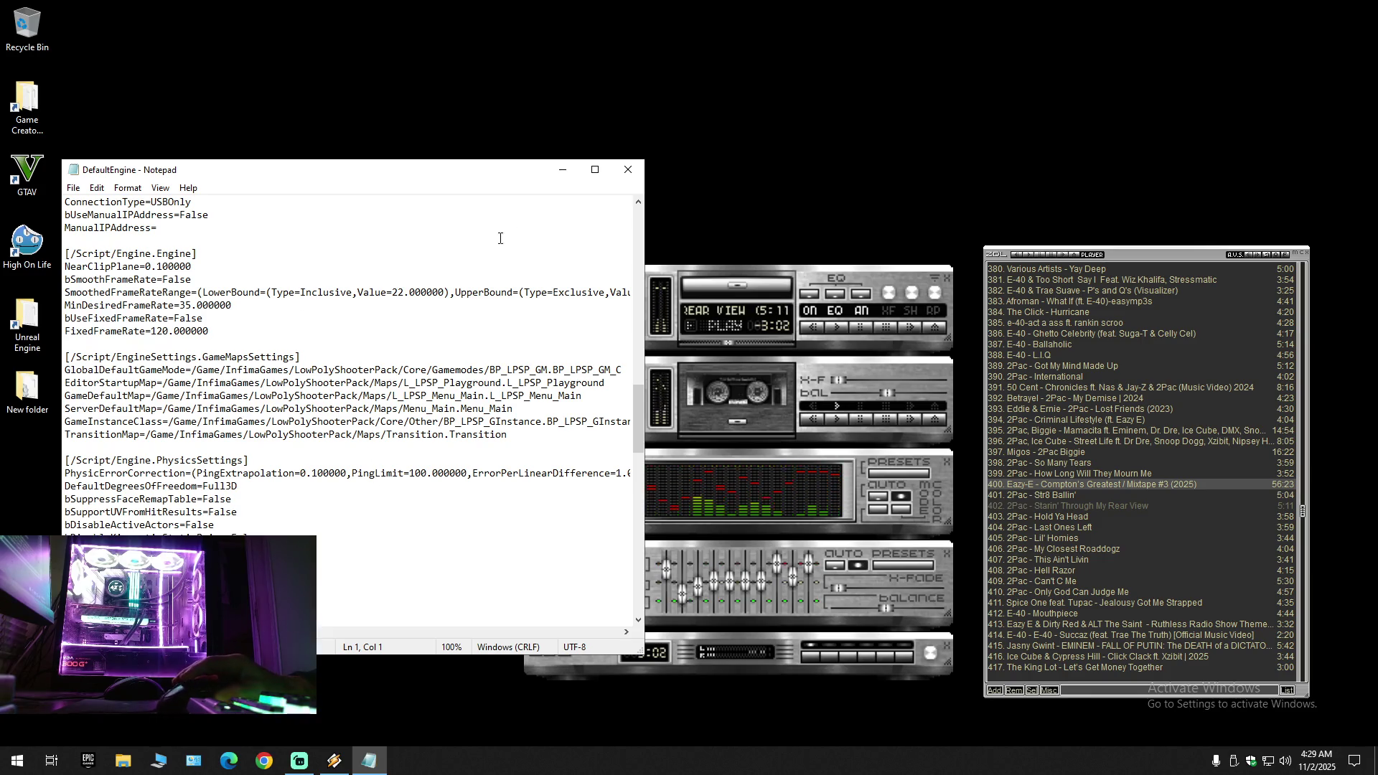
pyautogui.click(621, 173)
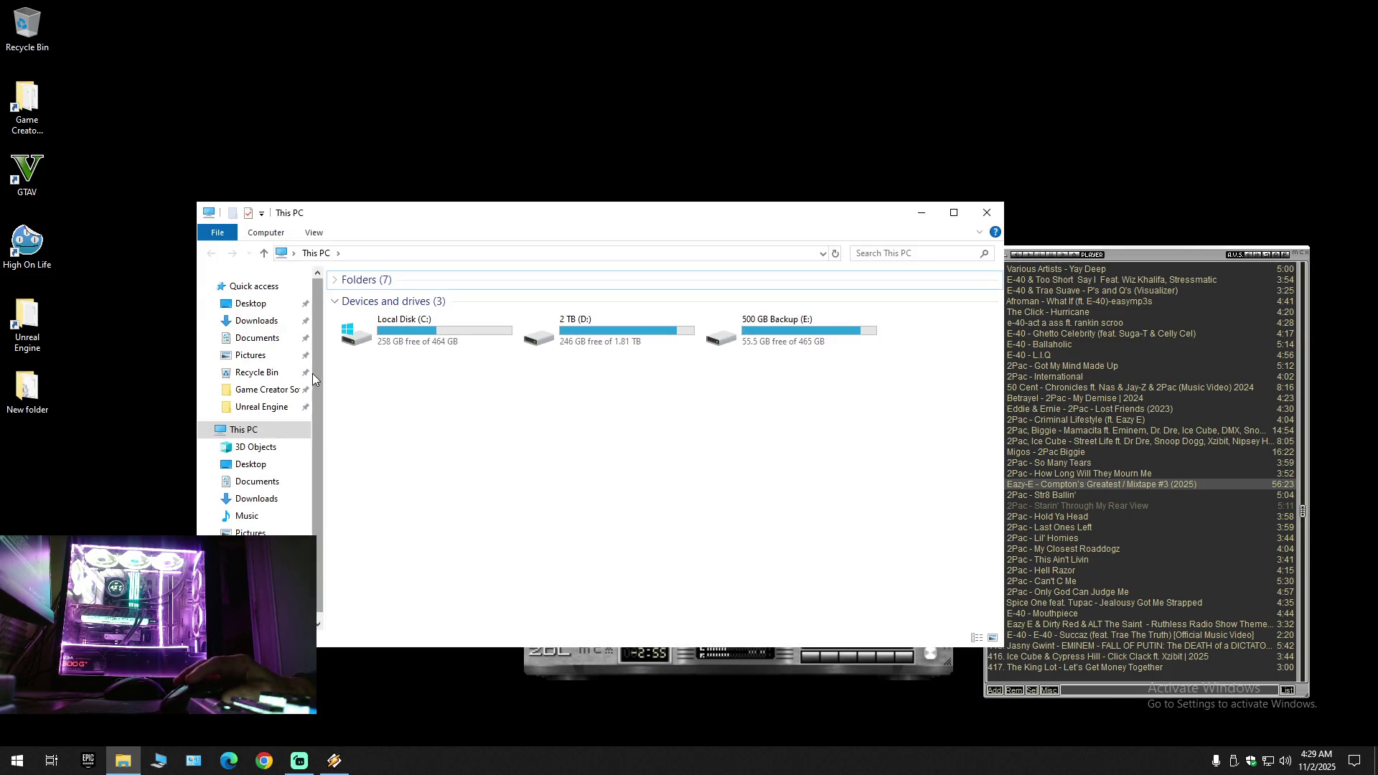
# Step: Open DefaultEngine from D: Unreal Engine > Projects > BattleRoyale > Config in Notepad, placed right
pyautogui.click(261, 407)
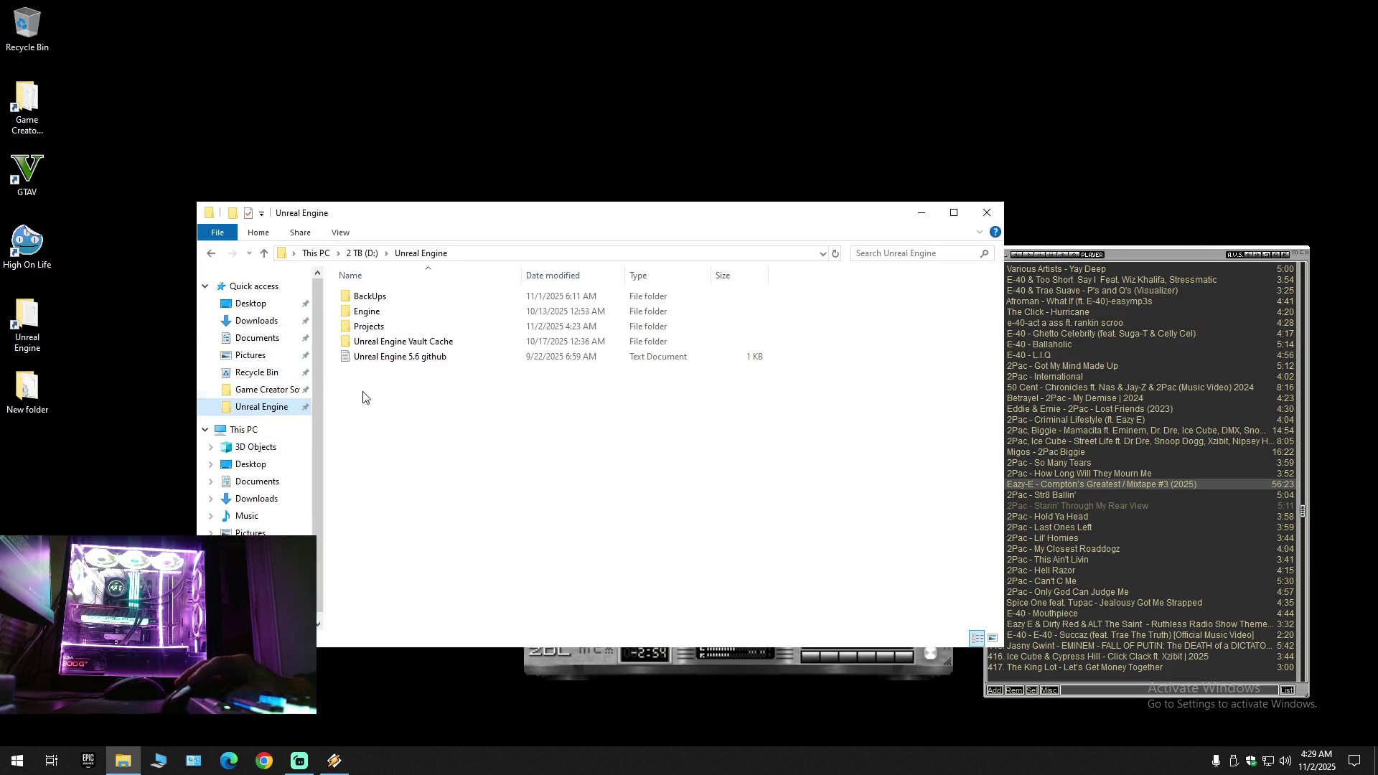
pyautogui.doubleClick(373, 326)
pyautogui.doubleClick(377, 311)
pyautogui.doubleClick(372, 296)
pyautogui.doubleClick(380, 326)
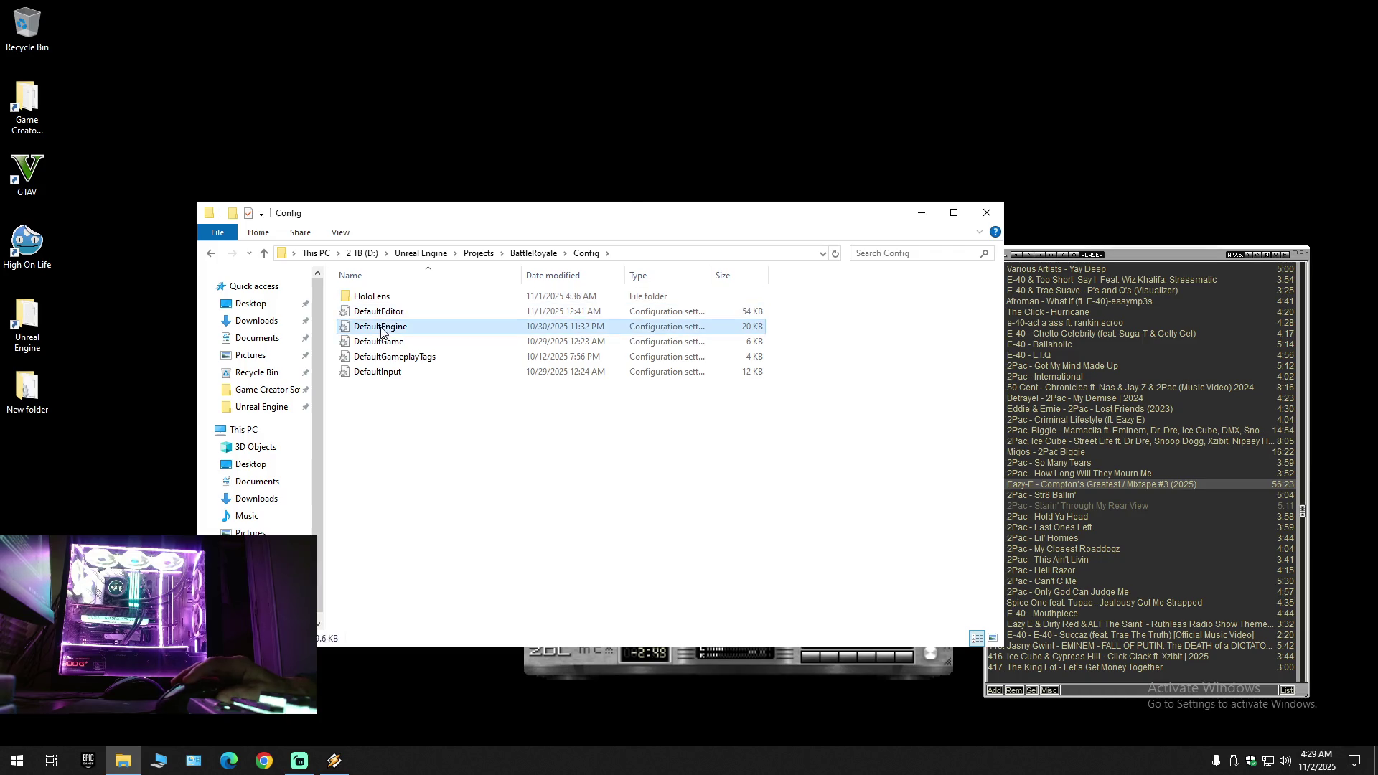
pyautogui.moveTo(494, 186); pyautogui.dragTo(947, 201)
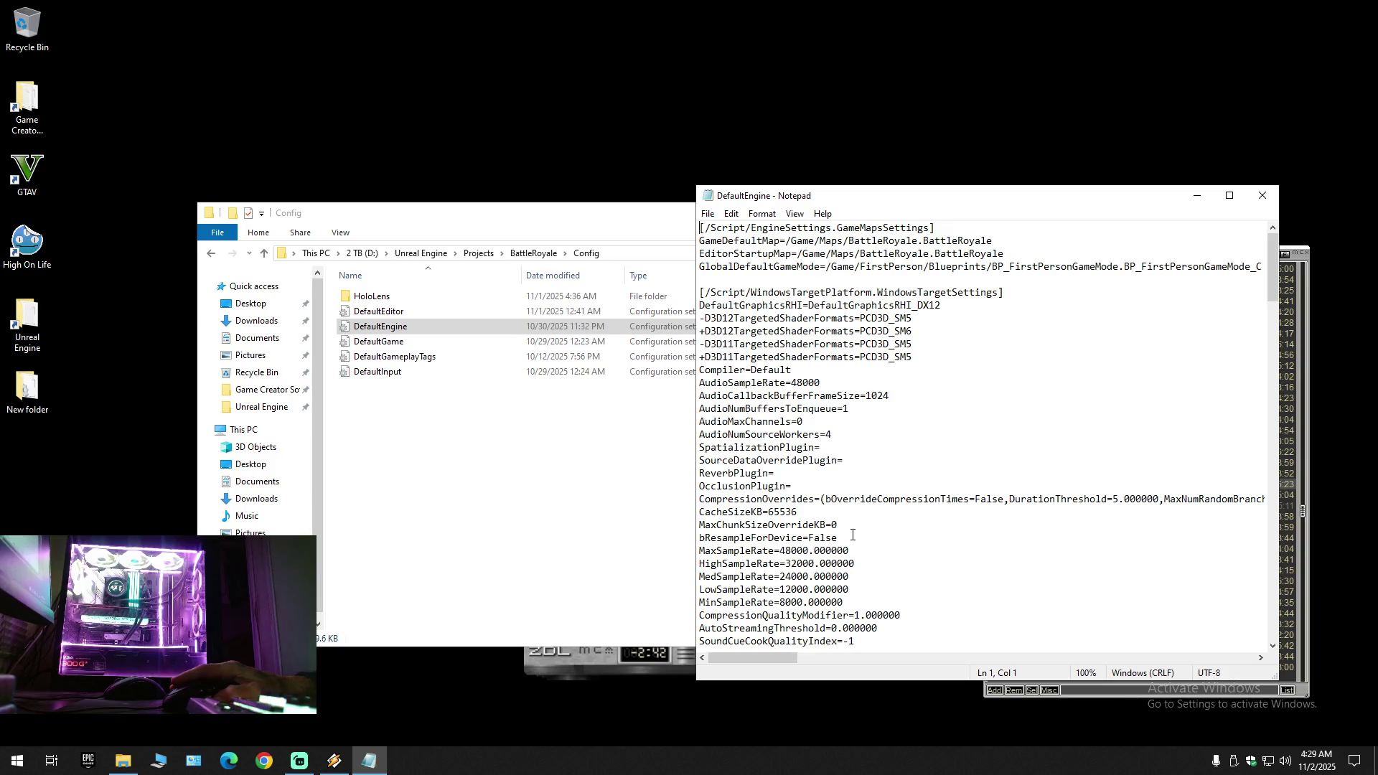
pyautogui.scroll(-7, 853, 535)
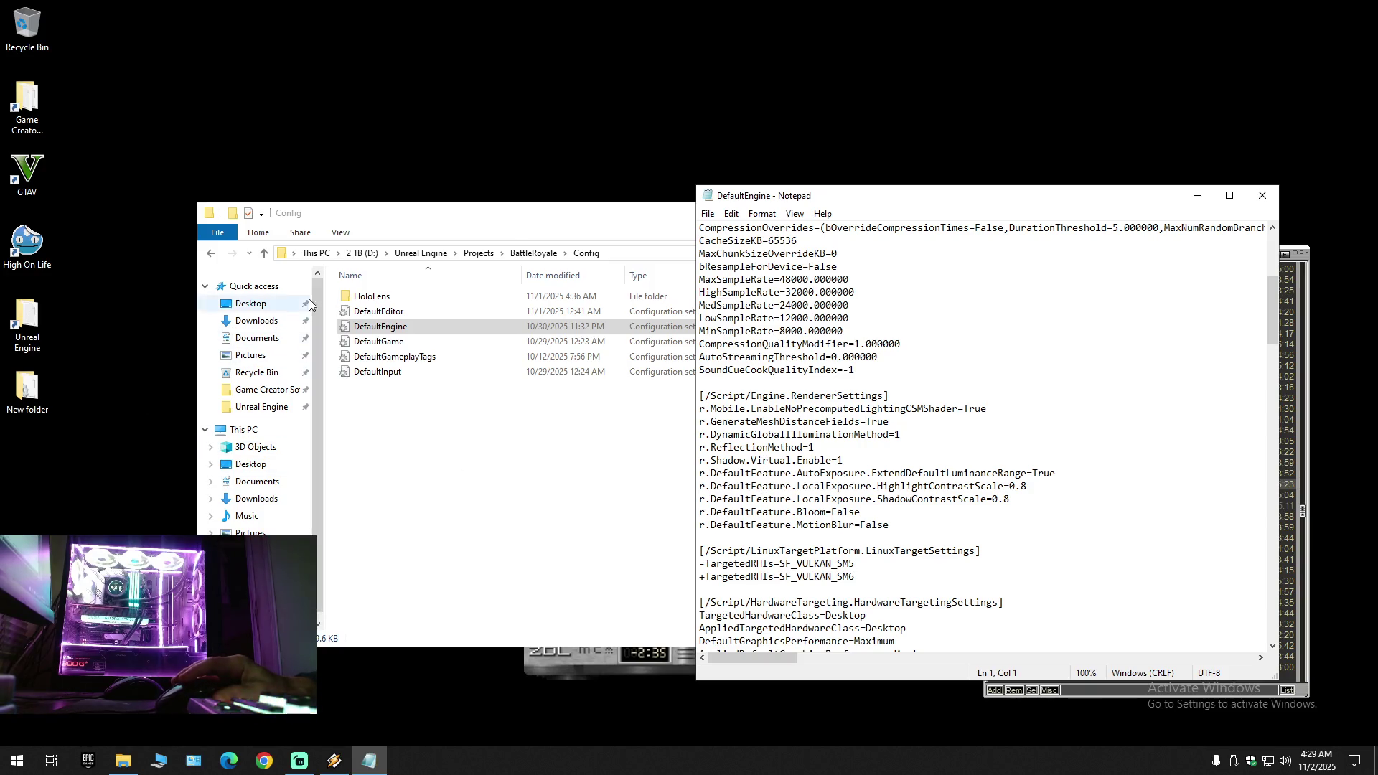
pyautogui.click(37, 397)
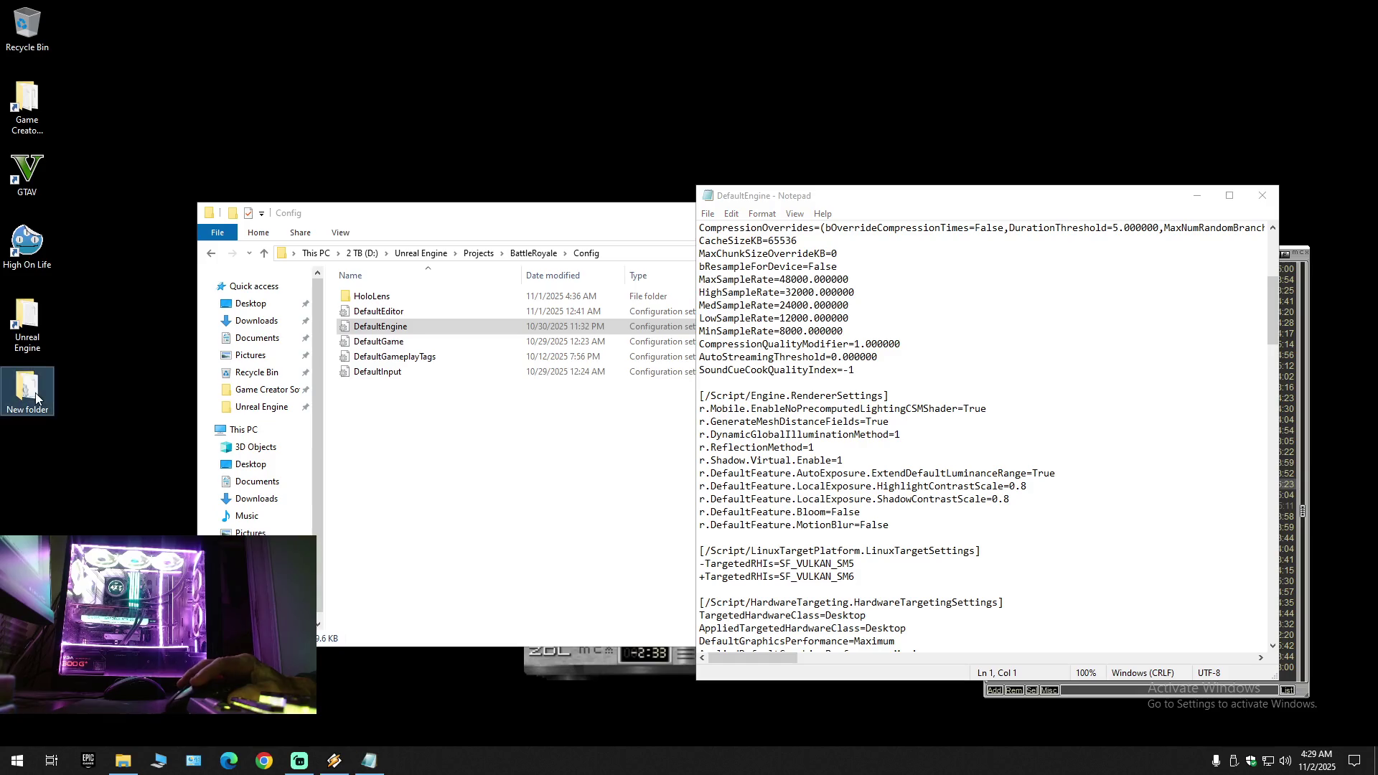
# Step: Open the New folder's DefaultEngine on the left beside the project copy and close the folder
pyautogui.doubleClick(37, 398)
pyautogui.doubleClick(391, 314)
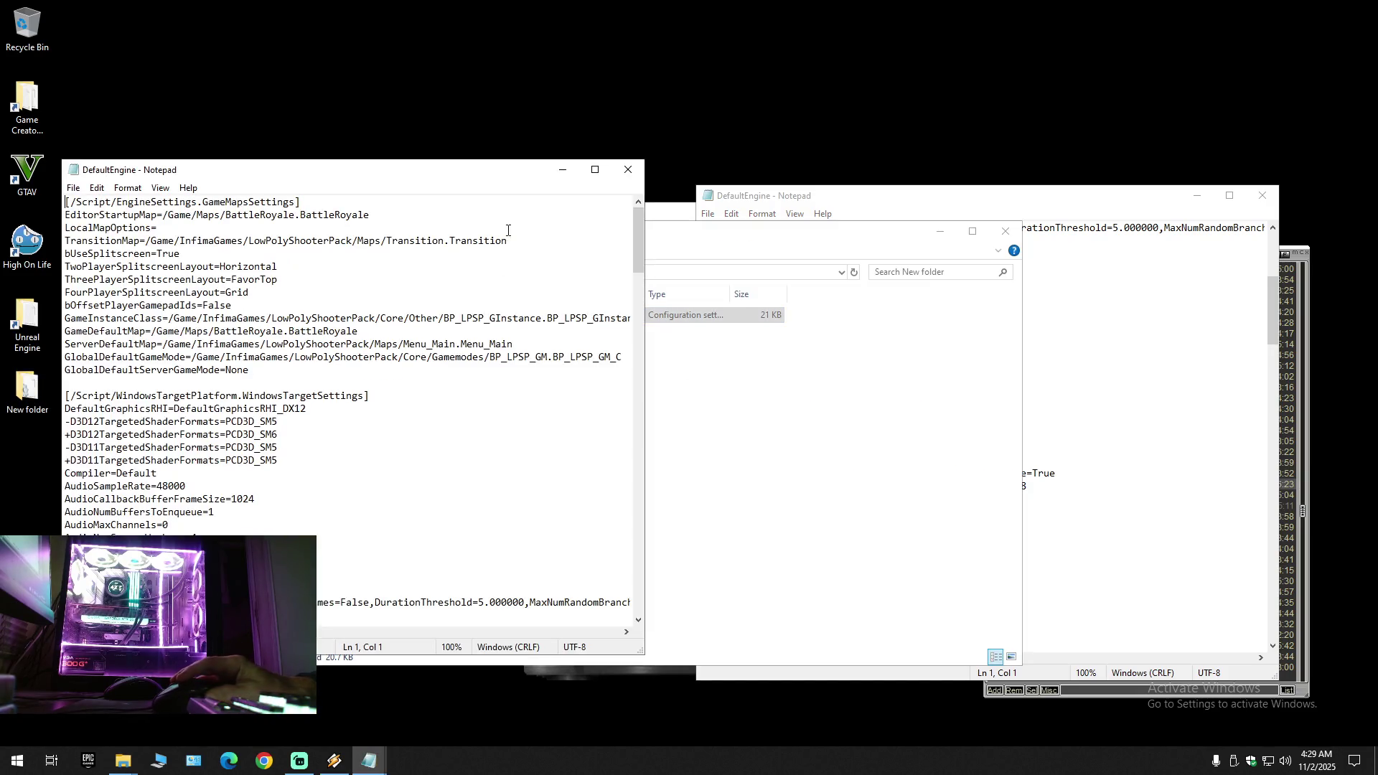
pyautogui.moveTo(488, 179); pyautogui.dragTo(426, 187)
pyautogui.click(904, 236)
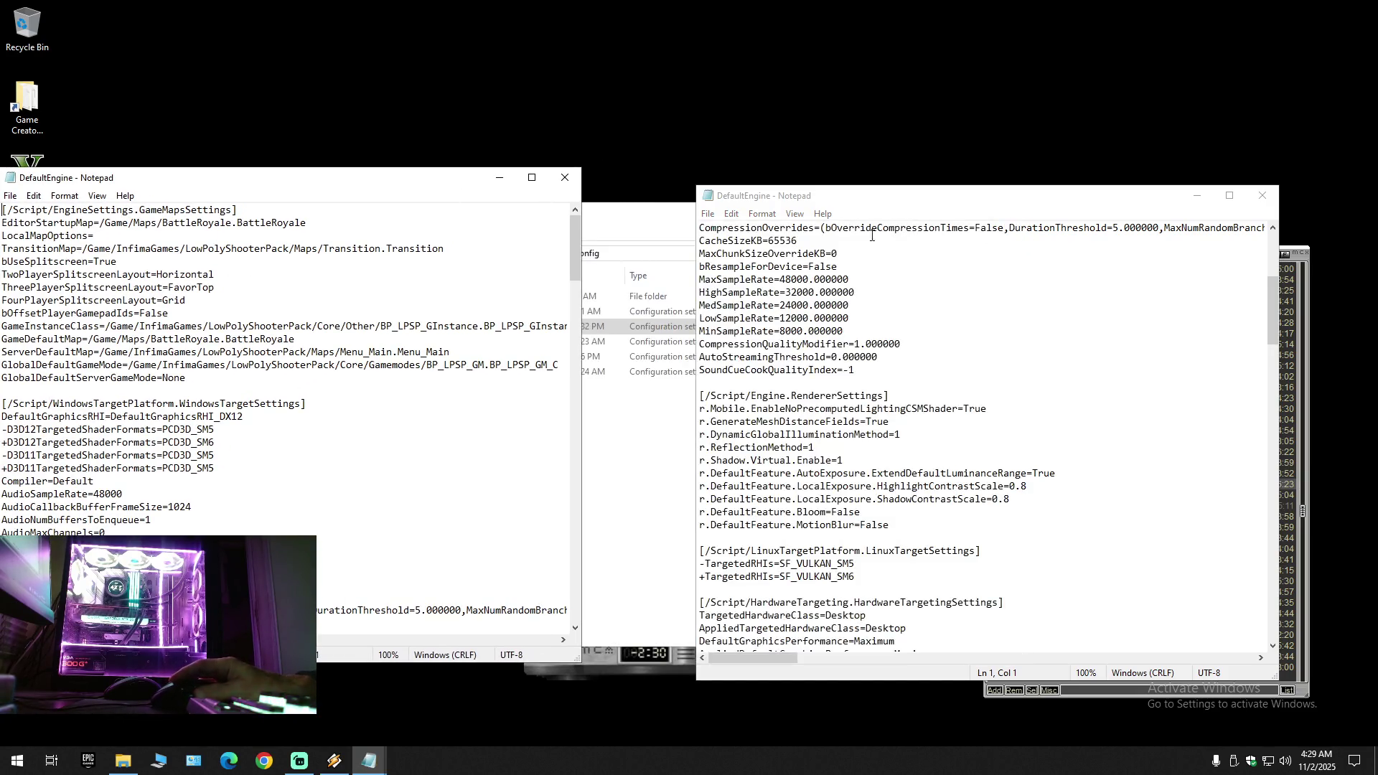
pyautogui.click(631, 225)
pyautogui.click(998, 210)
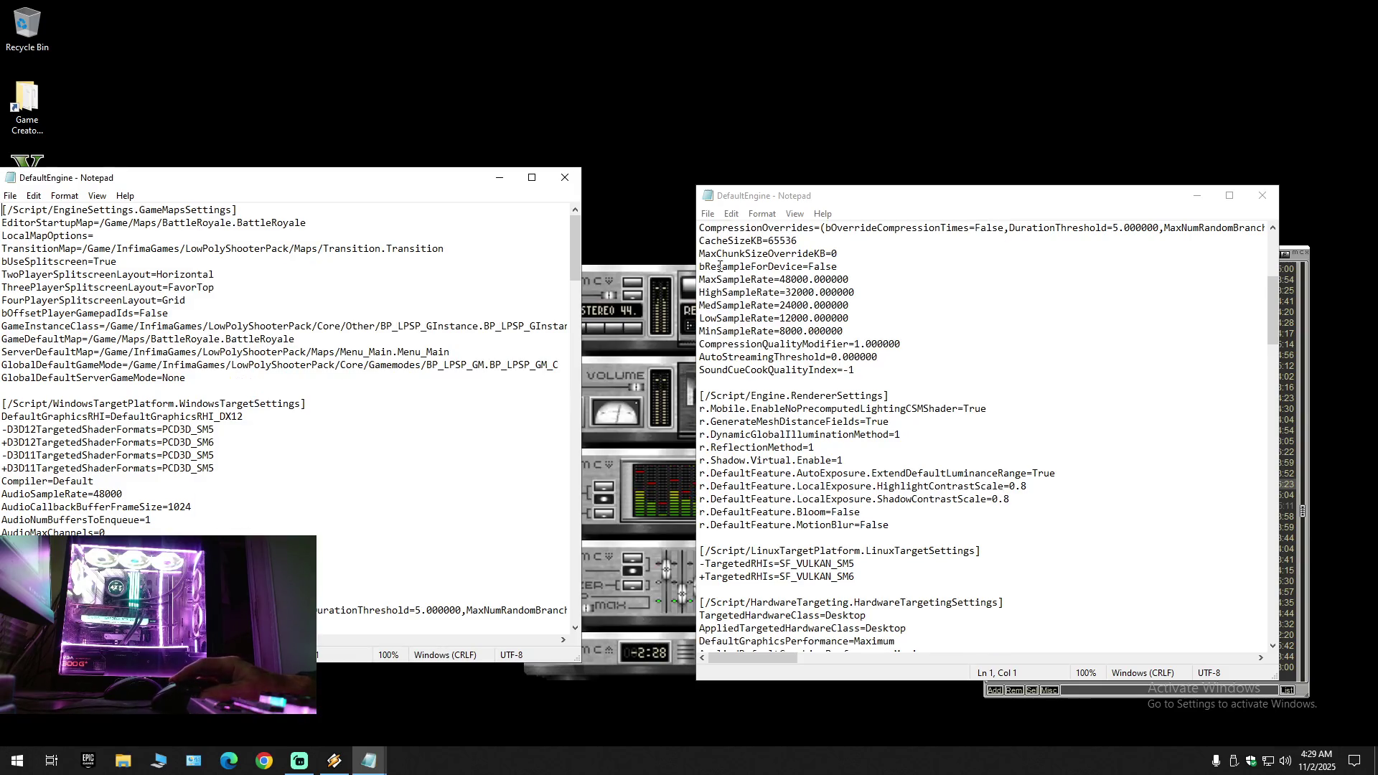
pyautogui.click(608, 268)
pyautogui.hotkey('alt', 'Tab')
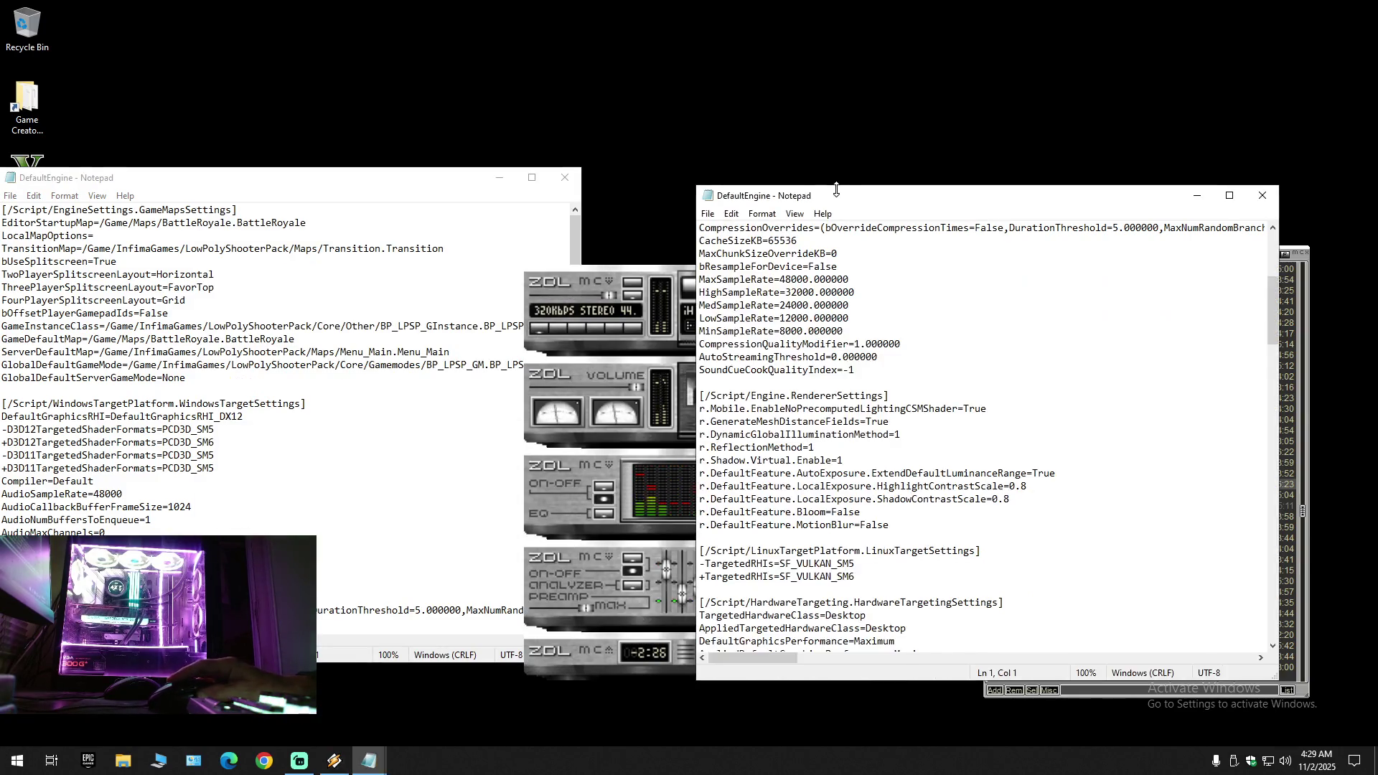
# Step: Scroll through the left DefaultEngine copy, then bring up This PC in File Explorer
pyautogui.click(449, 172)
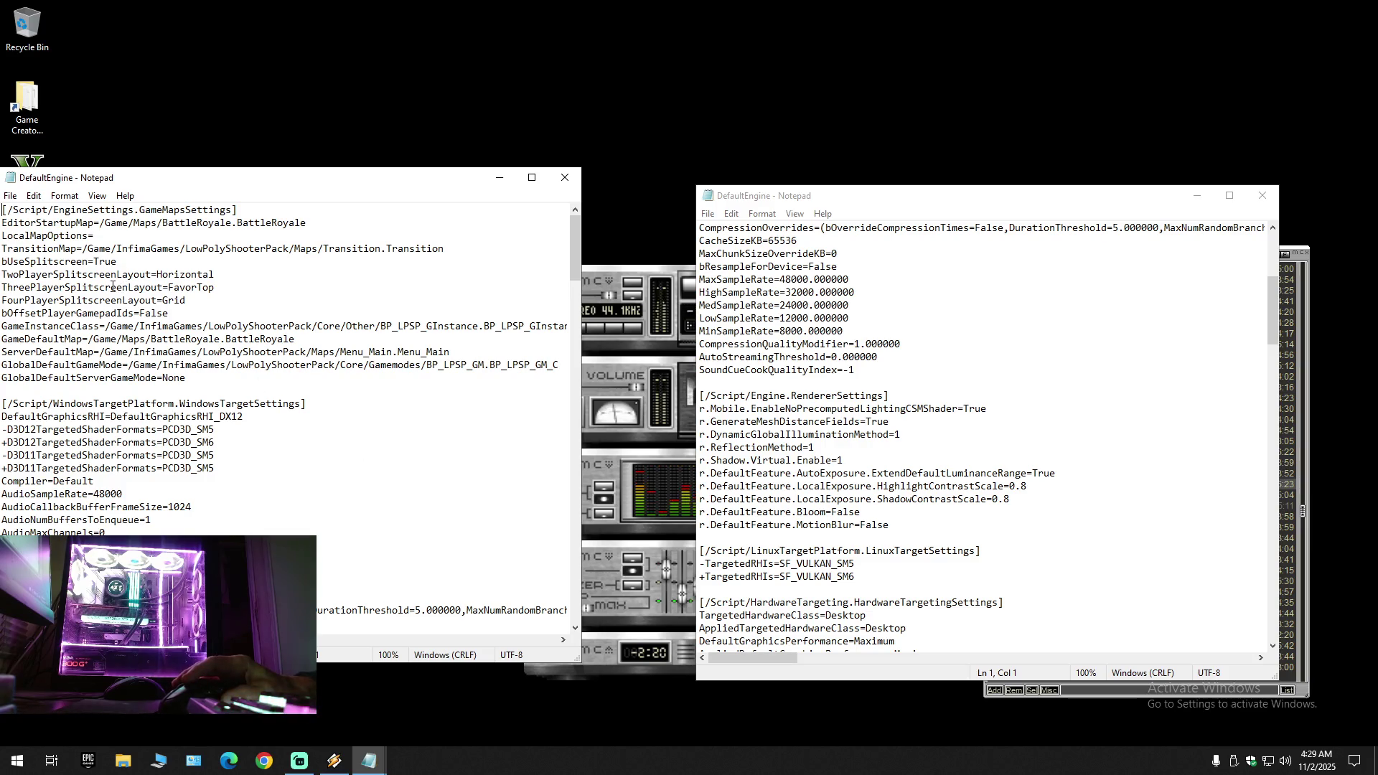
pyautogui.scroll(-5, 113, 284)
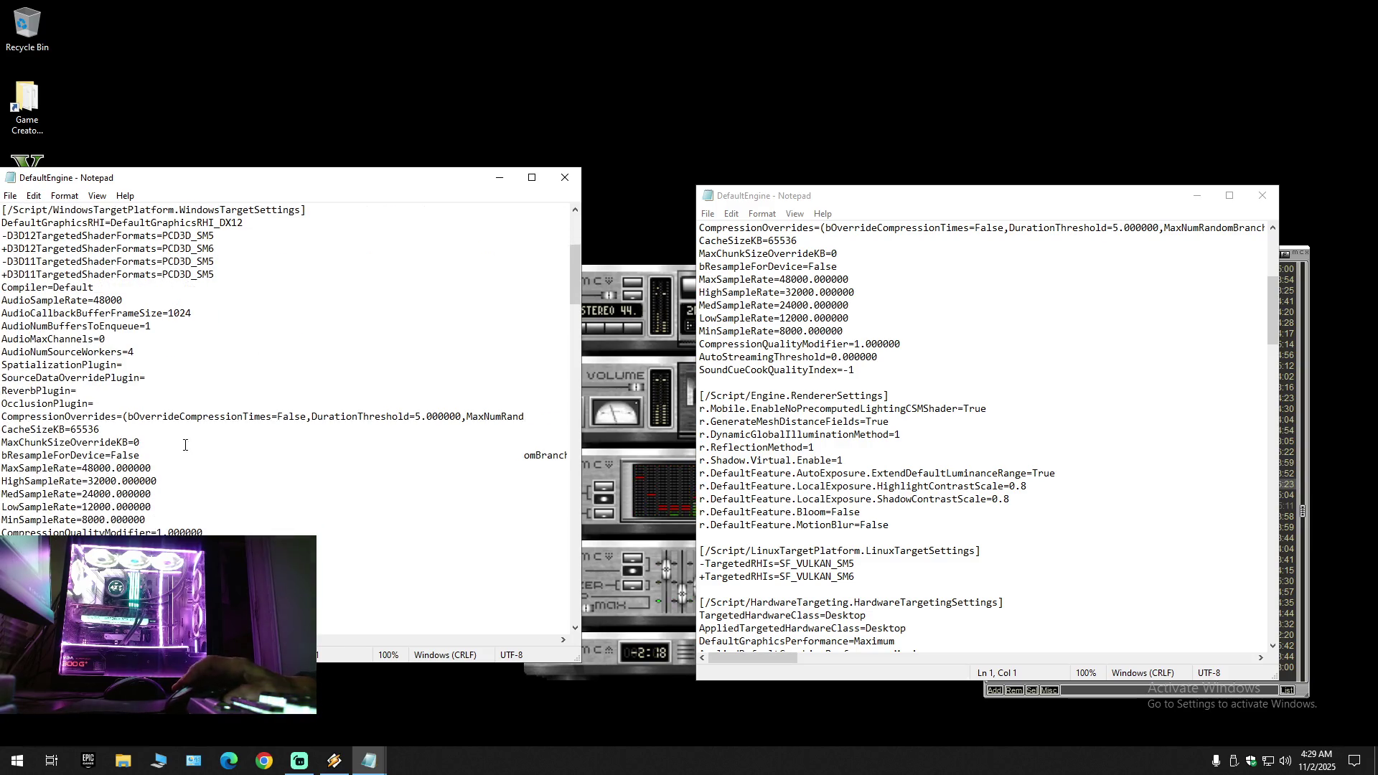
pyautogui.scroll(-5, 183, 446)
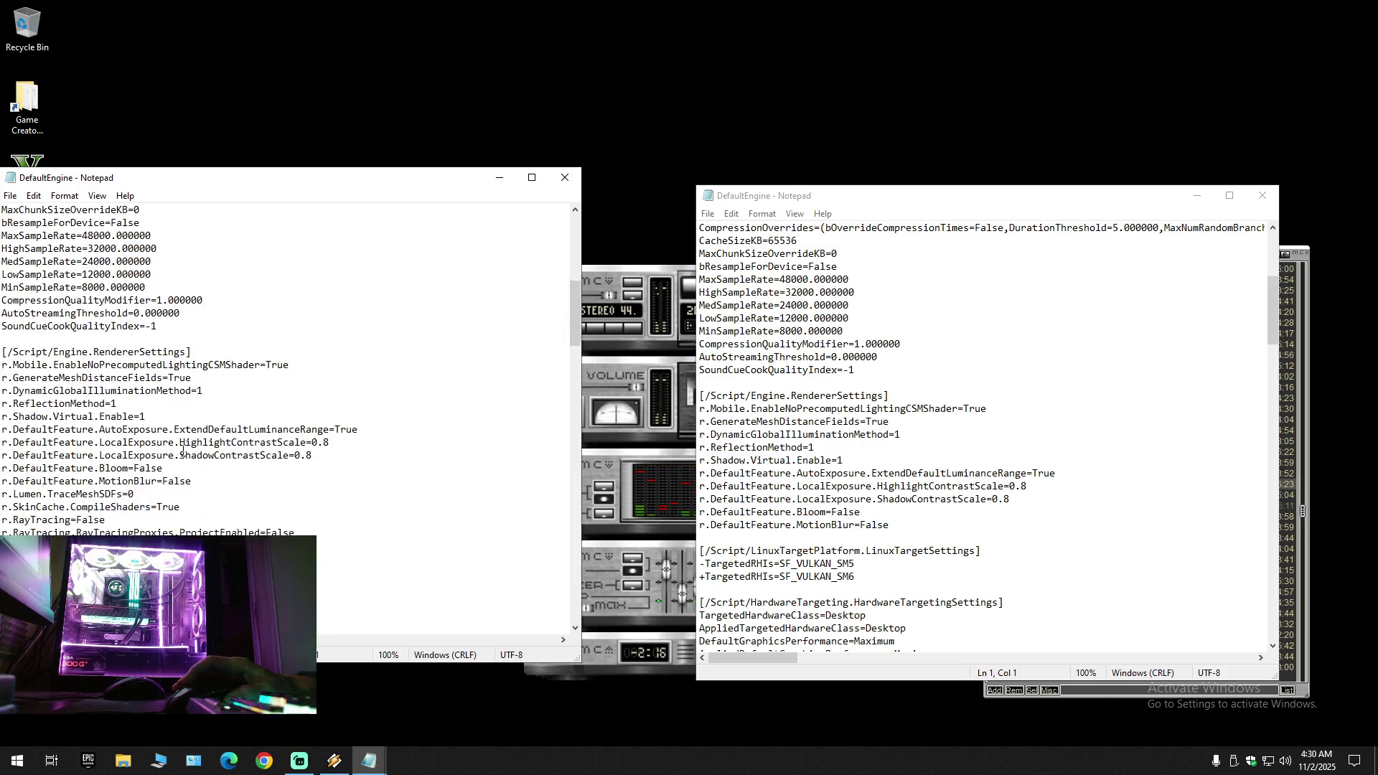
pyautogui.scroll(-2, 183, 457)
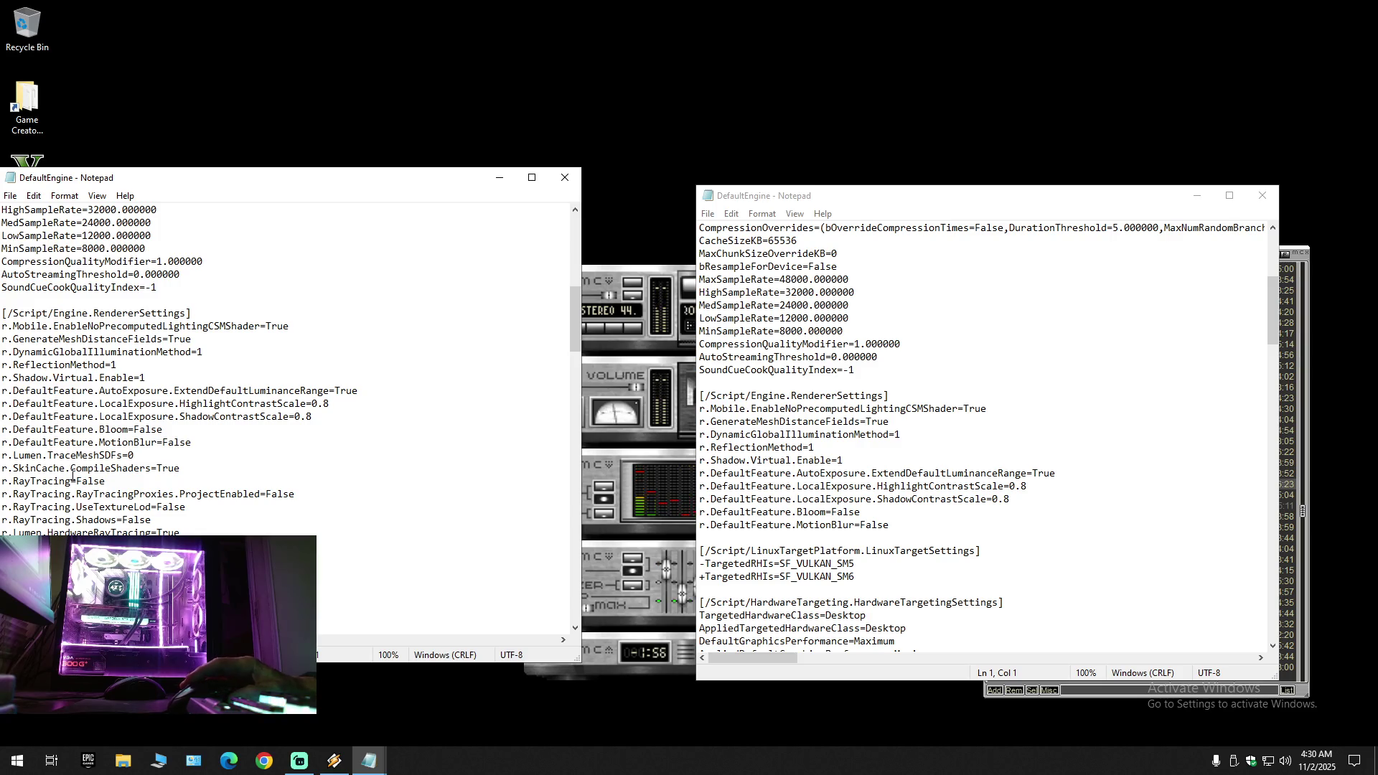
pyautogui.scroll(-2, 92, 524)
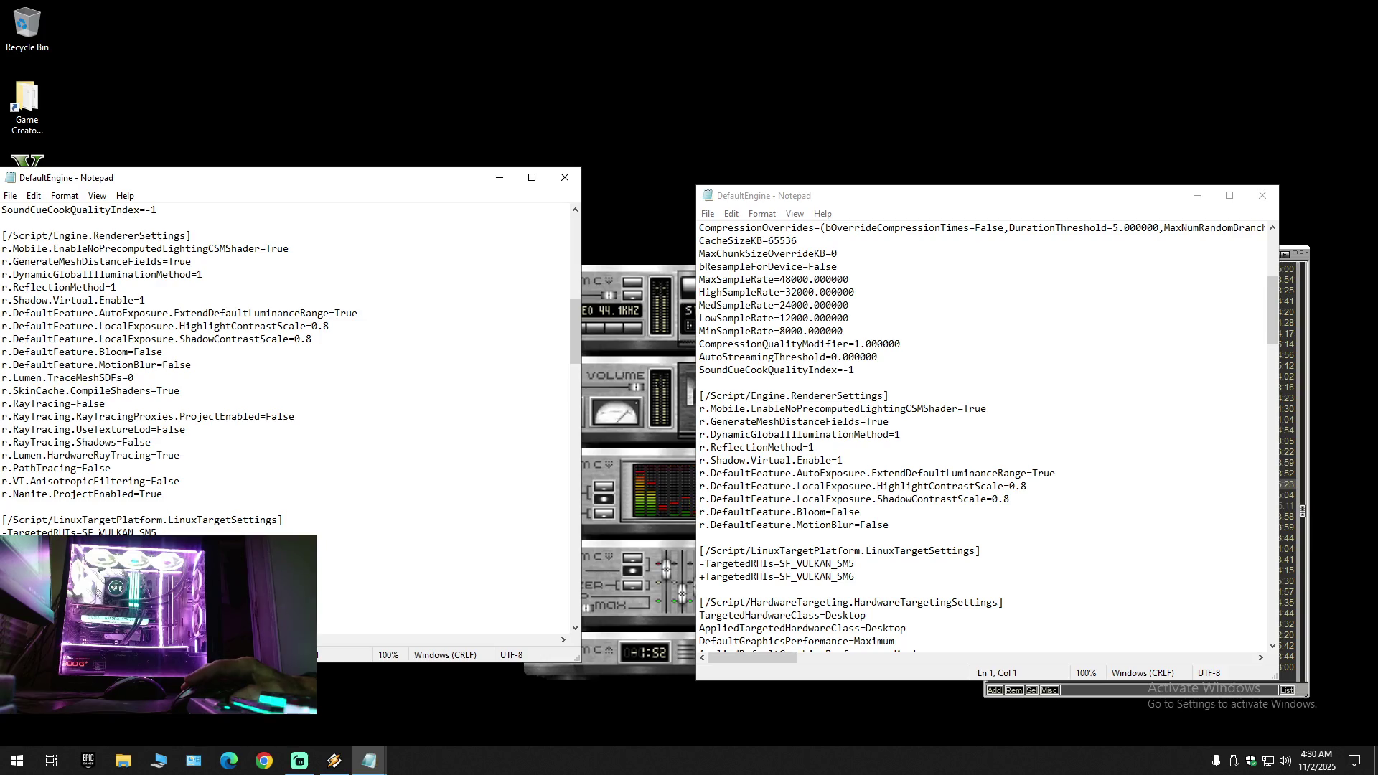
pyautogui.scroll(-2, 92, 525)
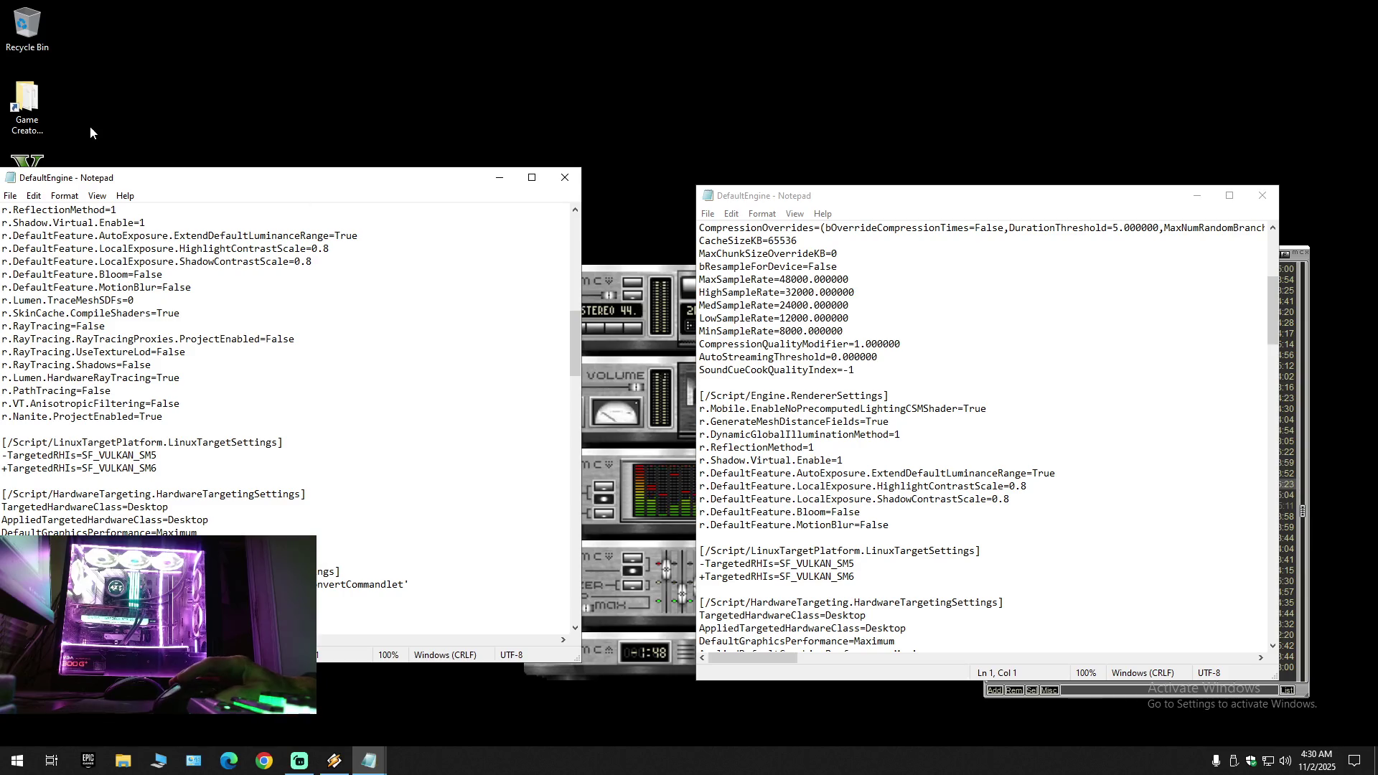
pyautogui.press('super+e')
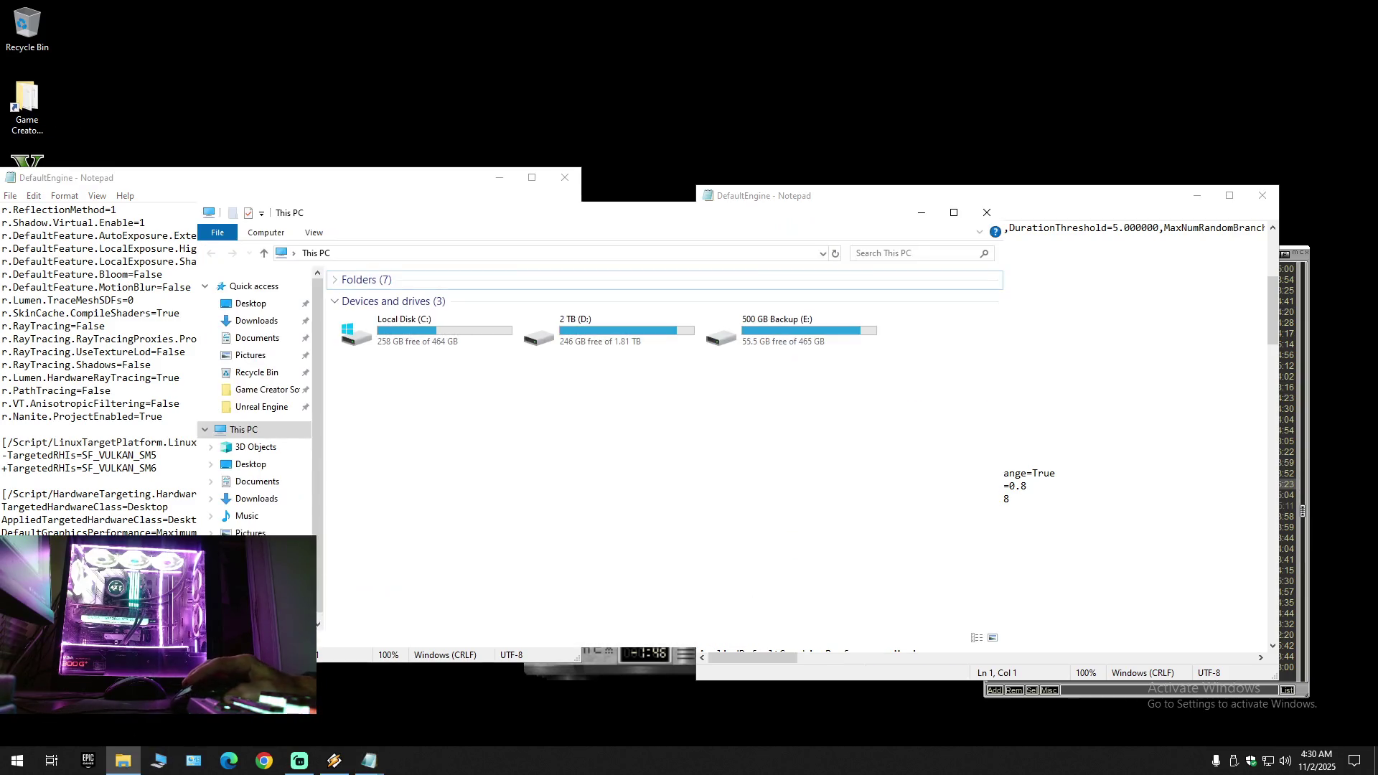
# Step: Browse D:\Unreal Engine\BackUps and the 0 Weapons folder inside Project Backups
pyautogui.click(261, 406)
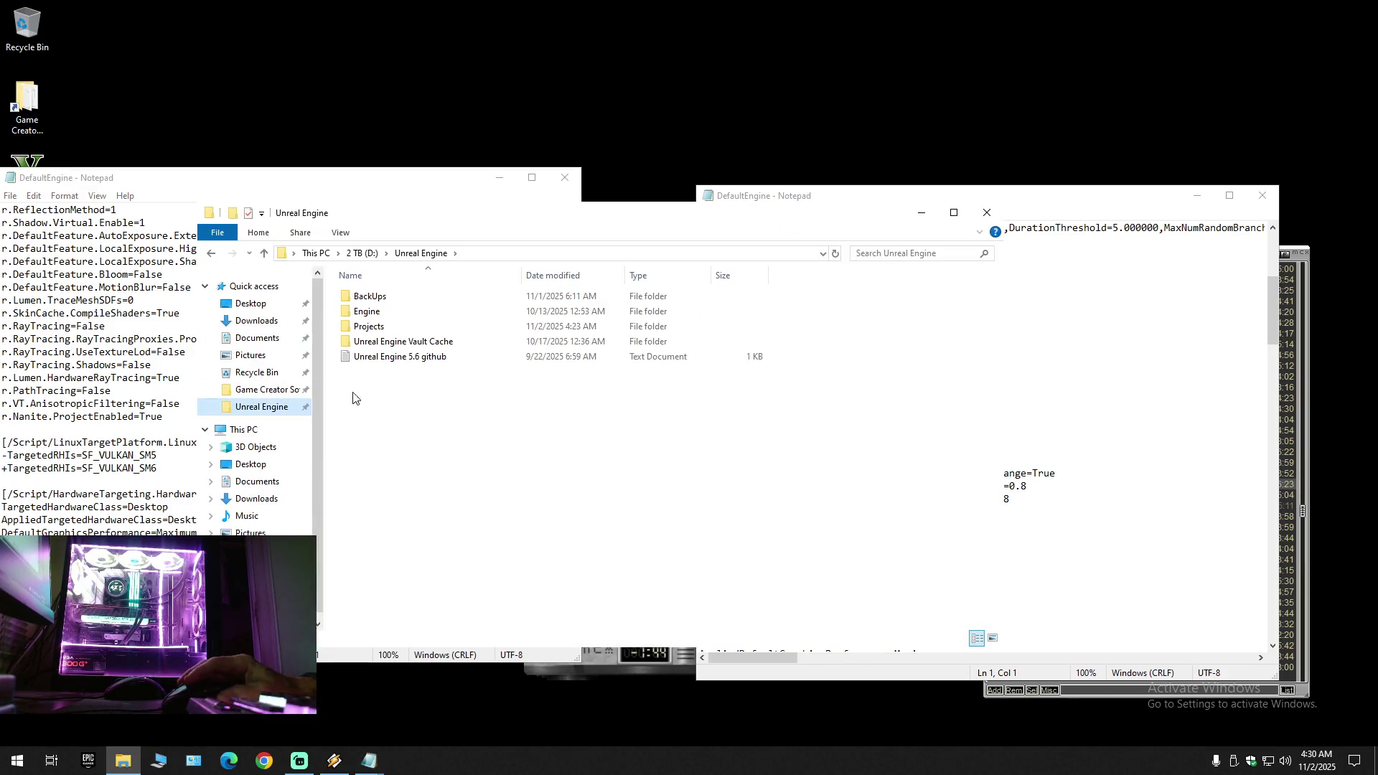
pyautogui.doubleClick(392, 297)
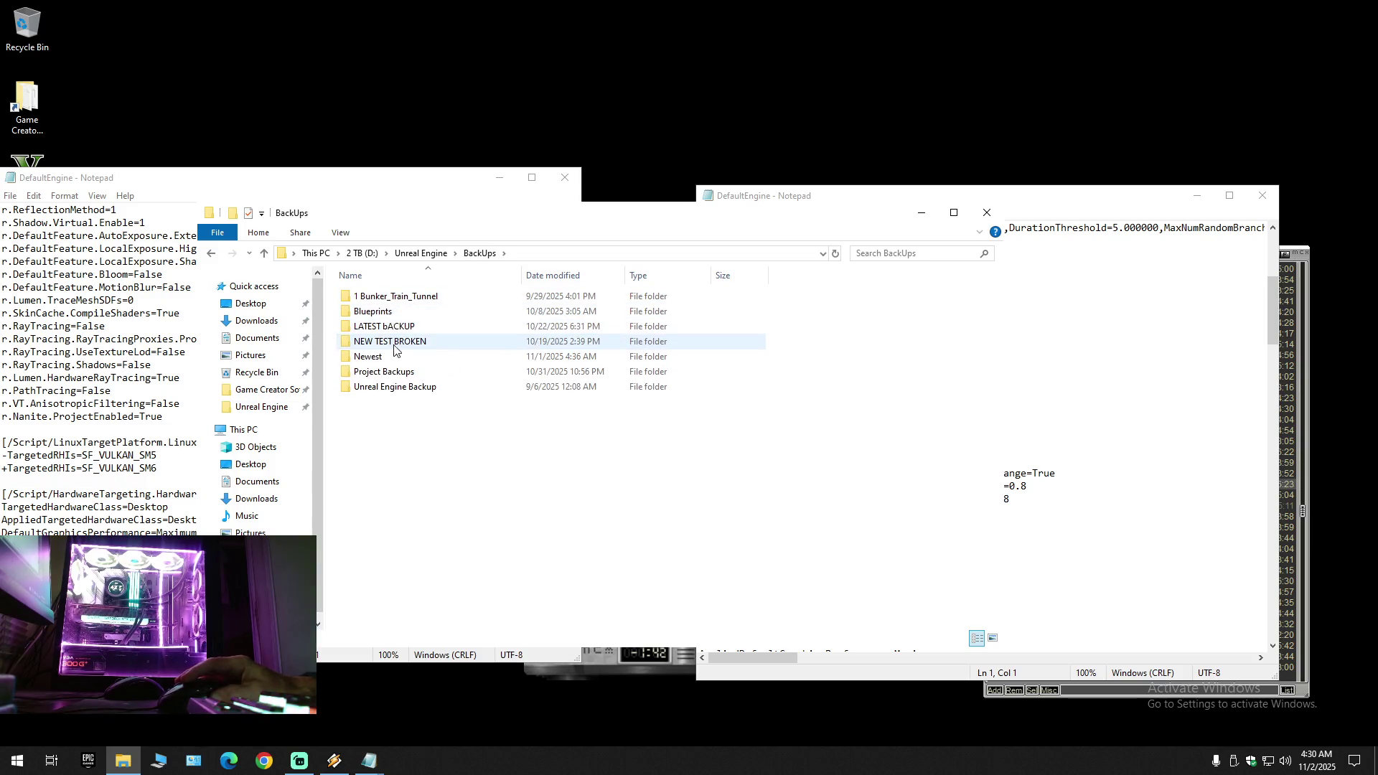
pyautogui.hotkey('alt', 'Left')
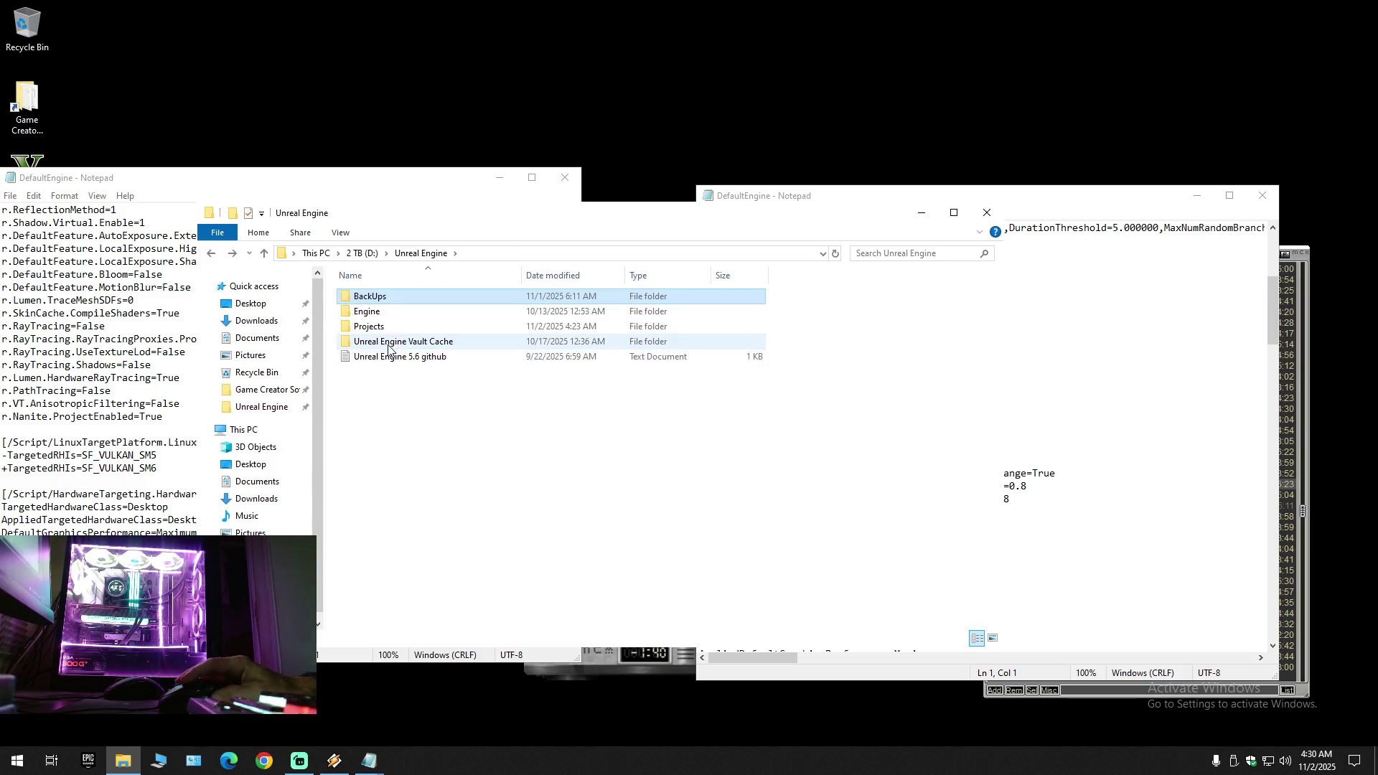
pyautogui.doubleClick(389, 300)
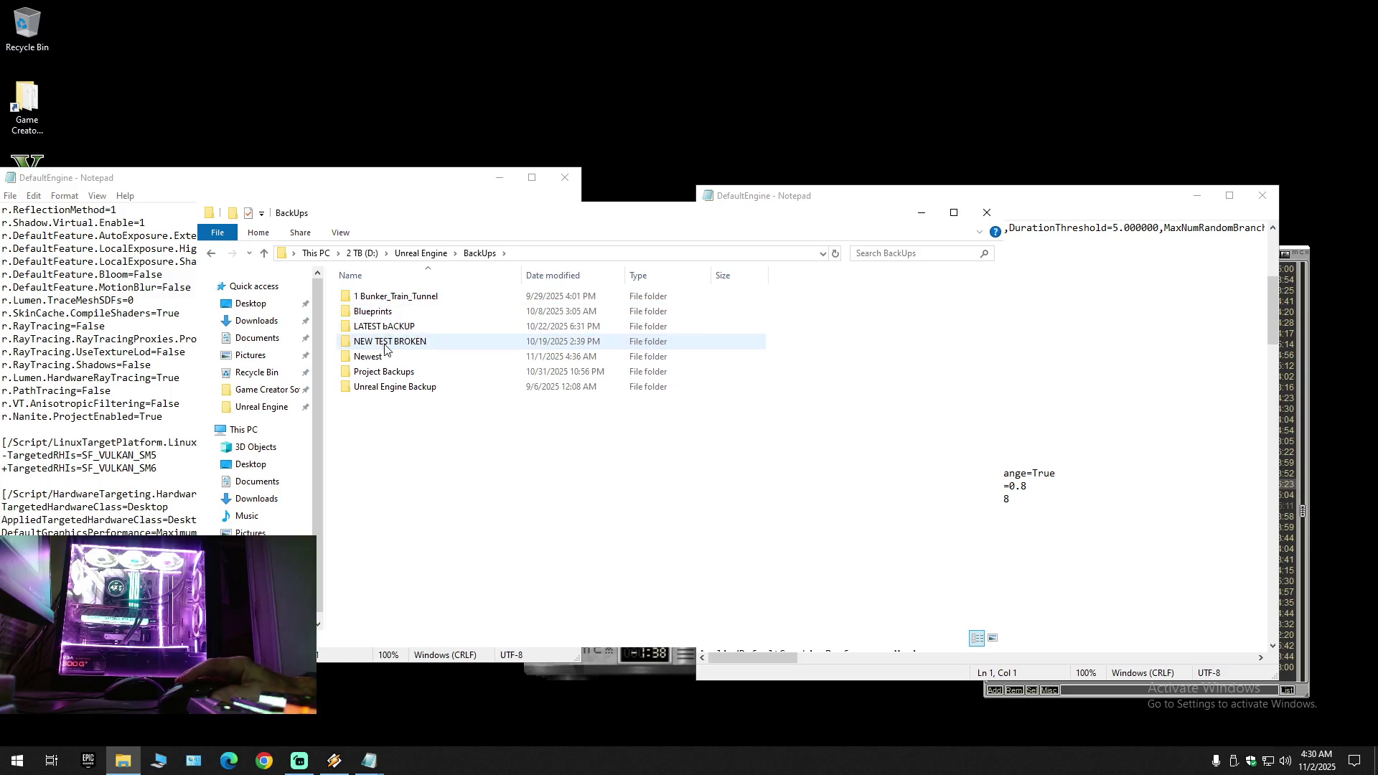
pyautogui.doubleClick(380, 372)
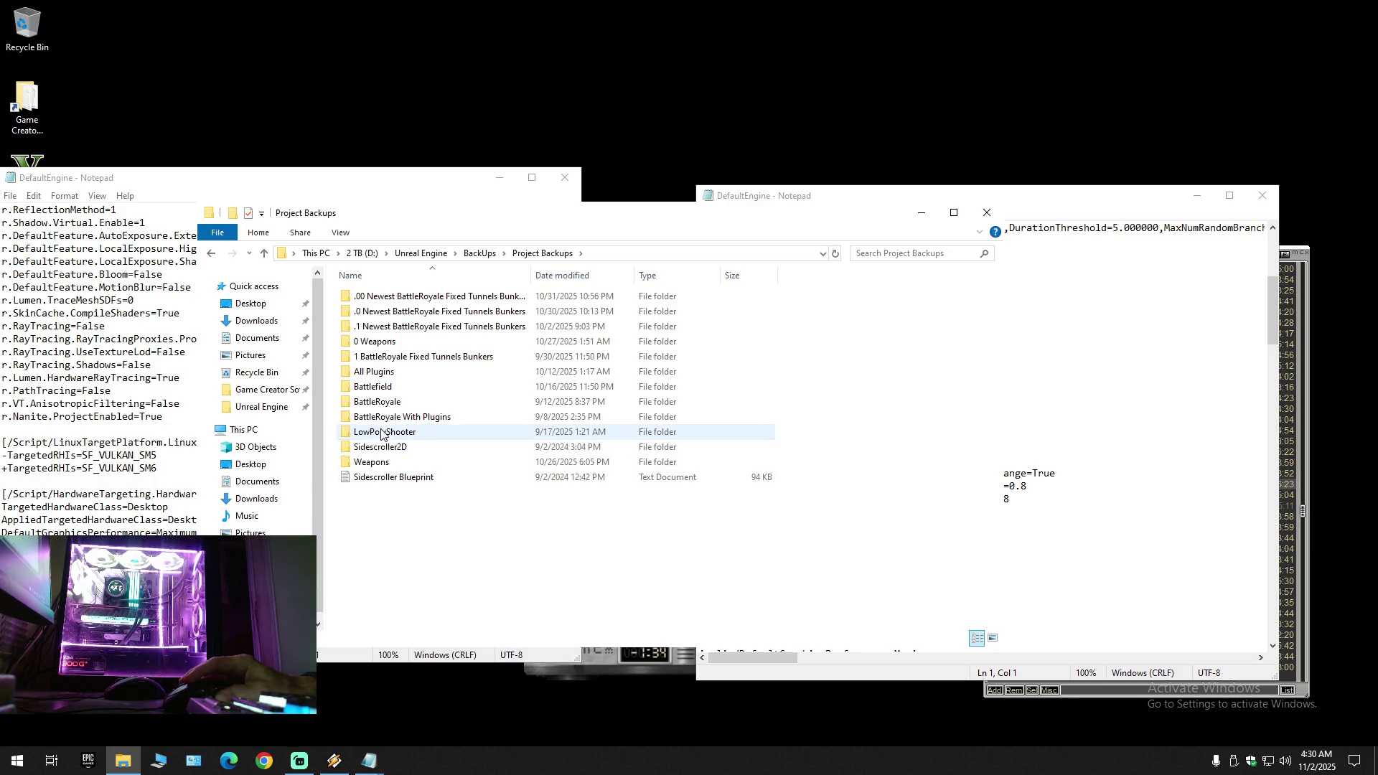
pyautogui.doubleClick(393, 342)
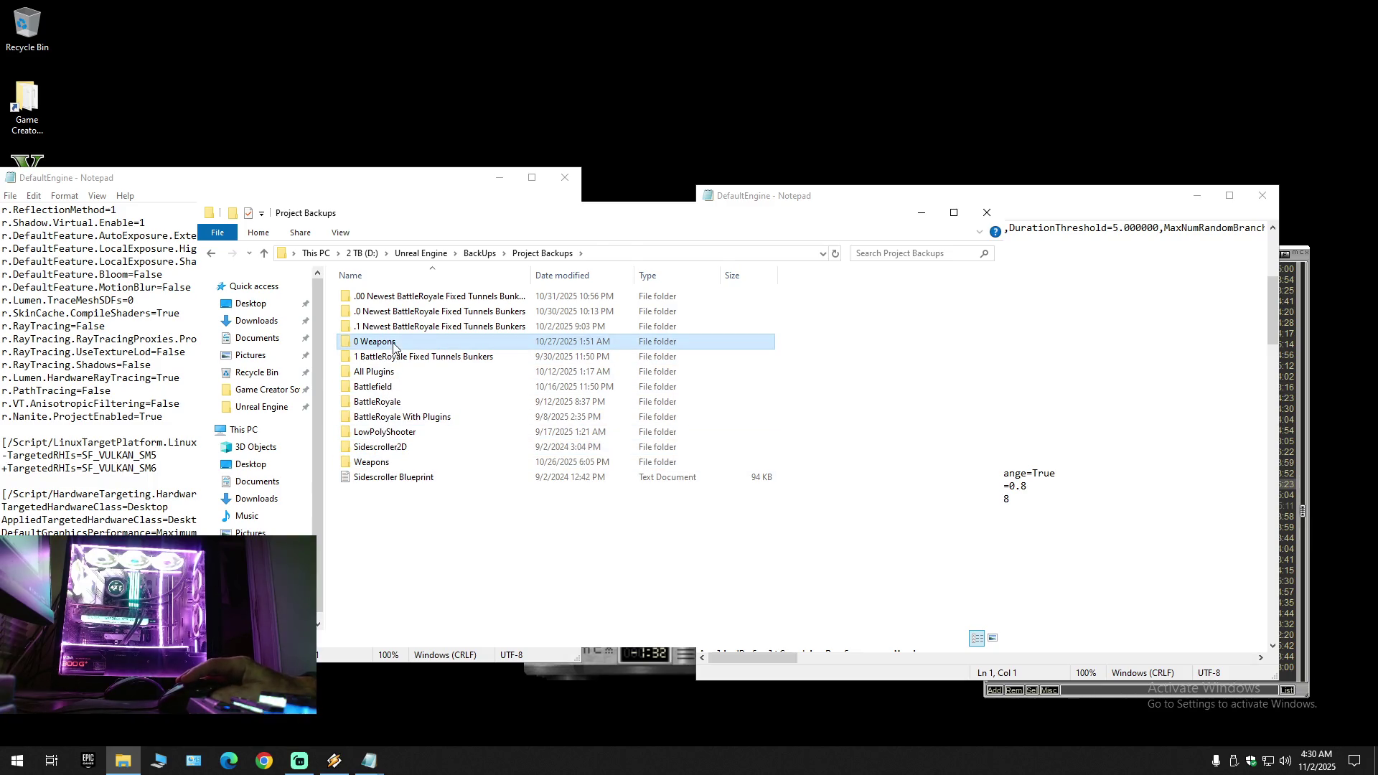
pyautogui.hotkey('alt', 'Left')
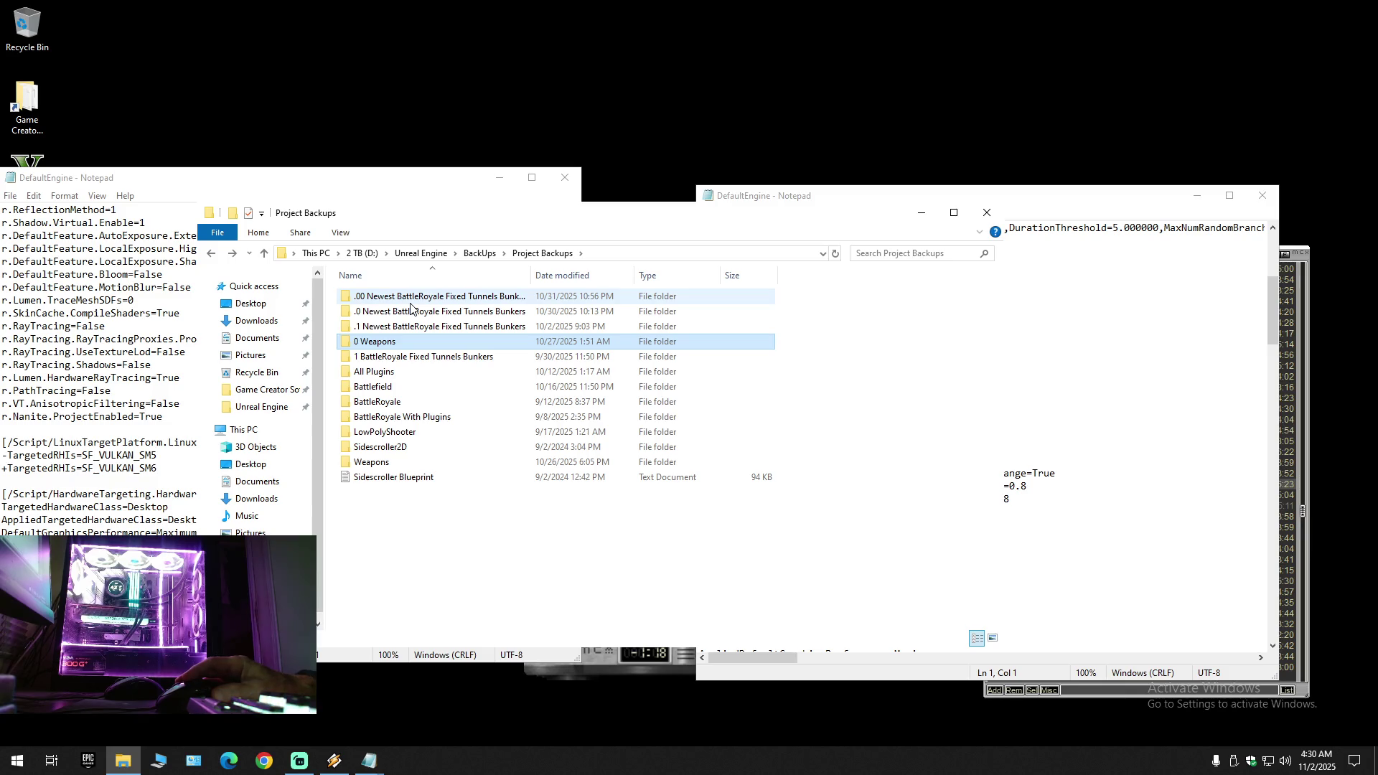
# Step: Check the BattleRoyale, LATEST bACKUP and Unreal Engine Backup folders, then open Unreal Engine Vault Cache
pyautogui.doubleClick(398, 402)
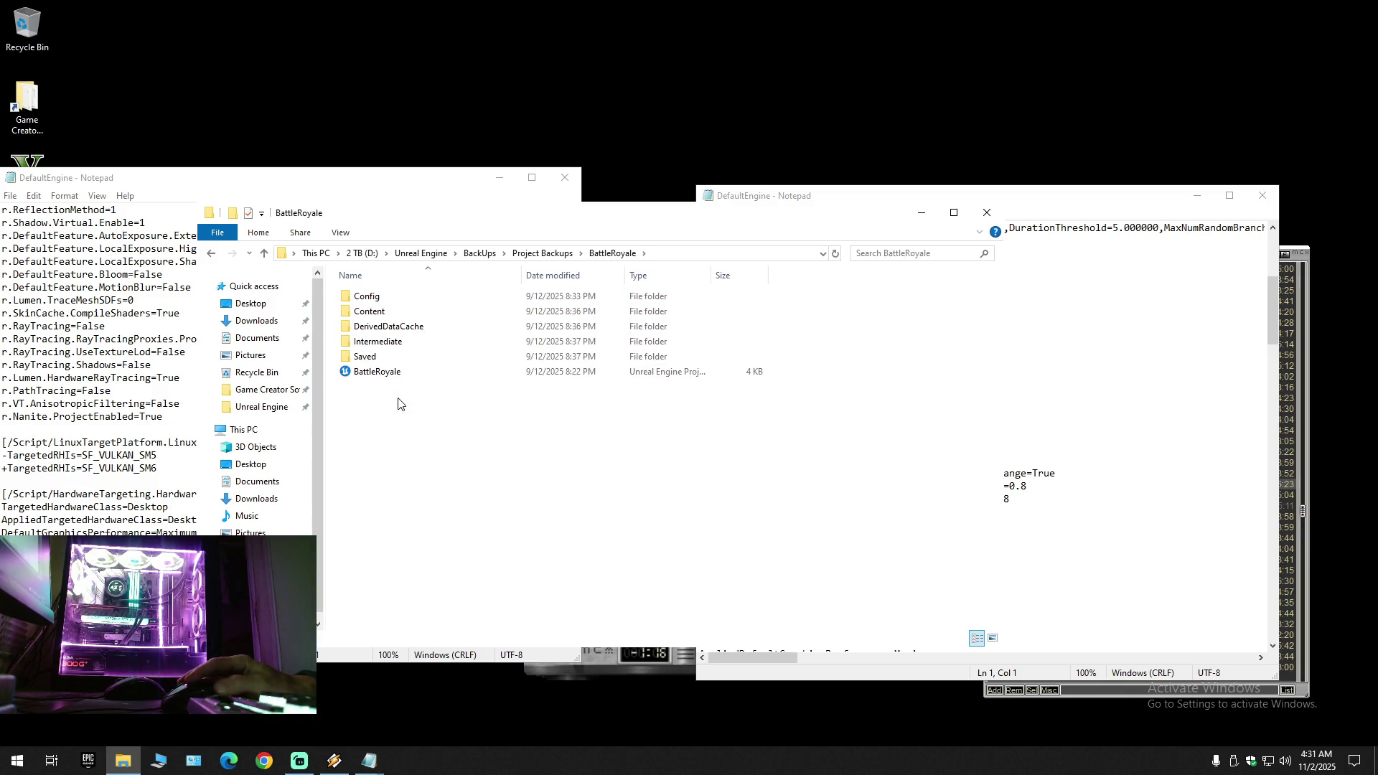
pyautogui.hotkey('alt', 'Left')
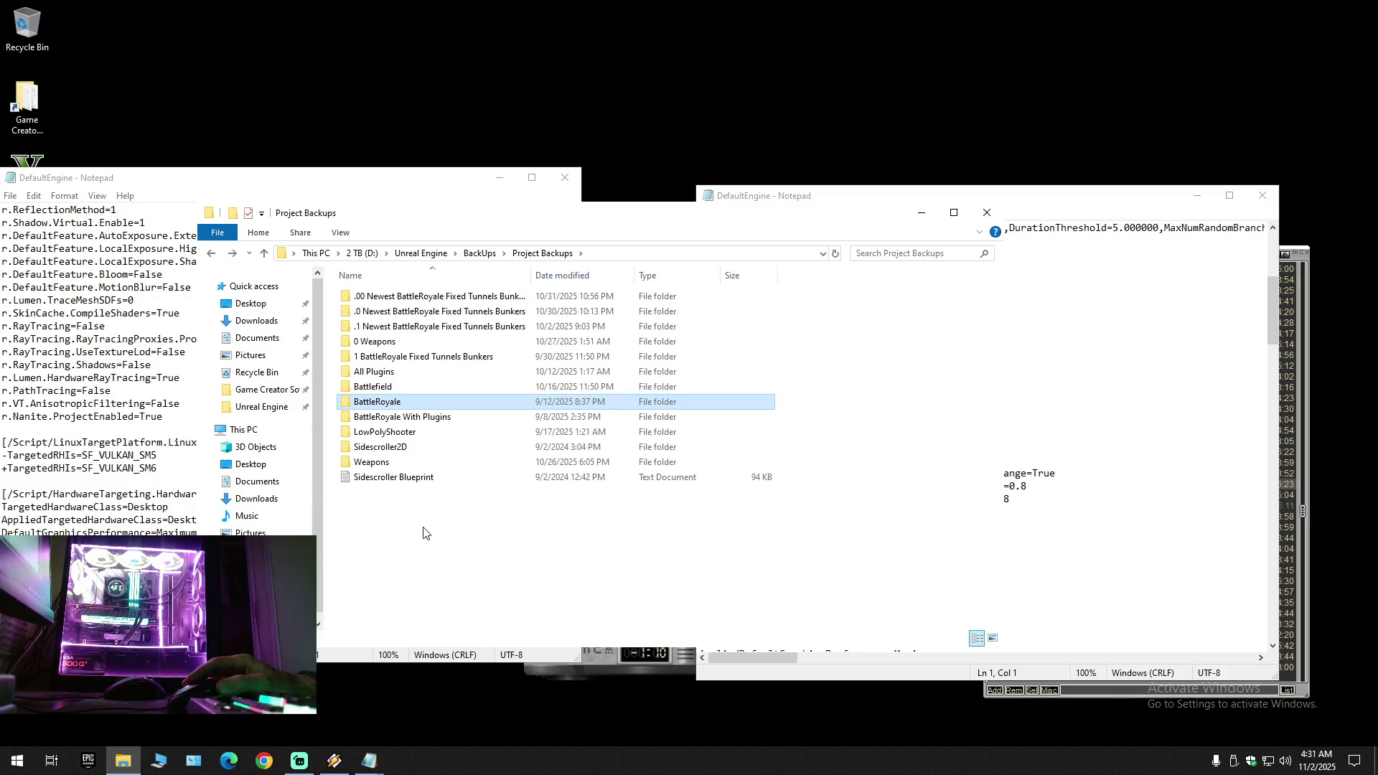
pyautogui.hotkey('alt', 'Left')
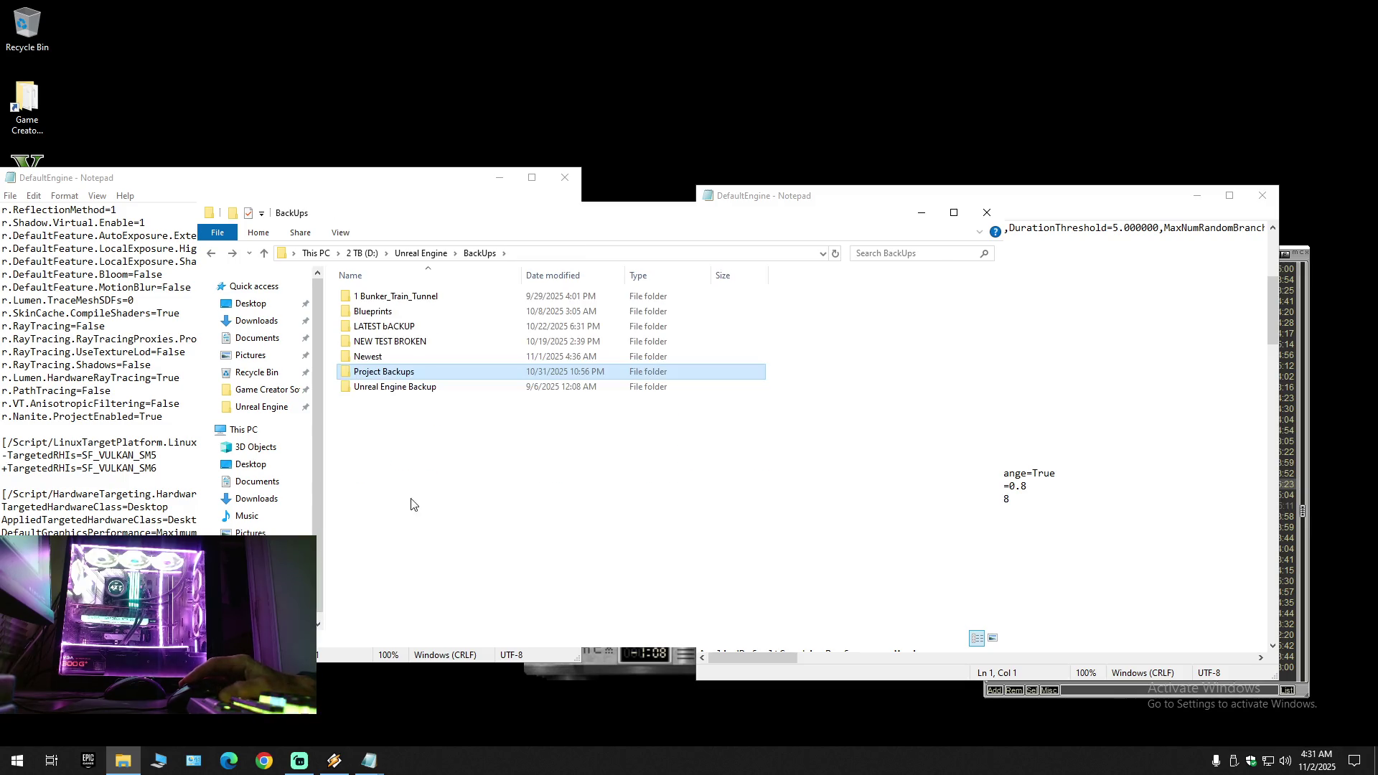
pyautogui.doubleClick(384, 327)
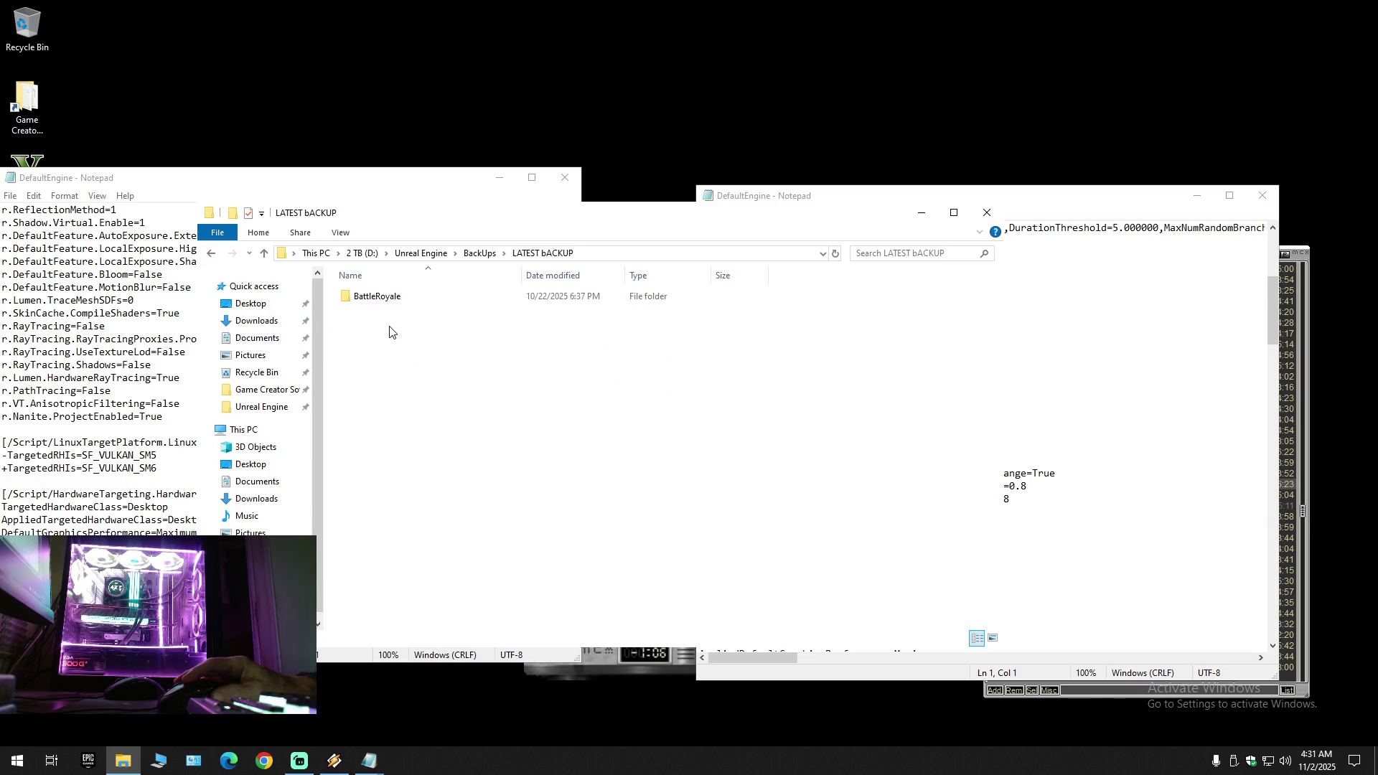
pyautogui.doubleClick(390, 298)
pyautogui.hotkey('alt', 'Left')
pyautogui.hotkey('alt', 'Left')
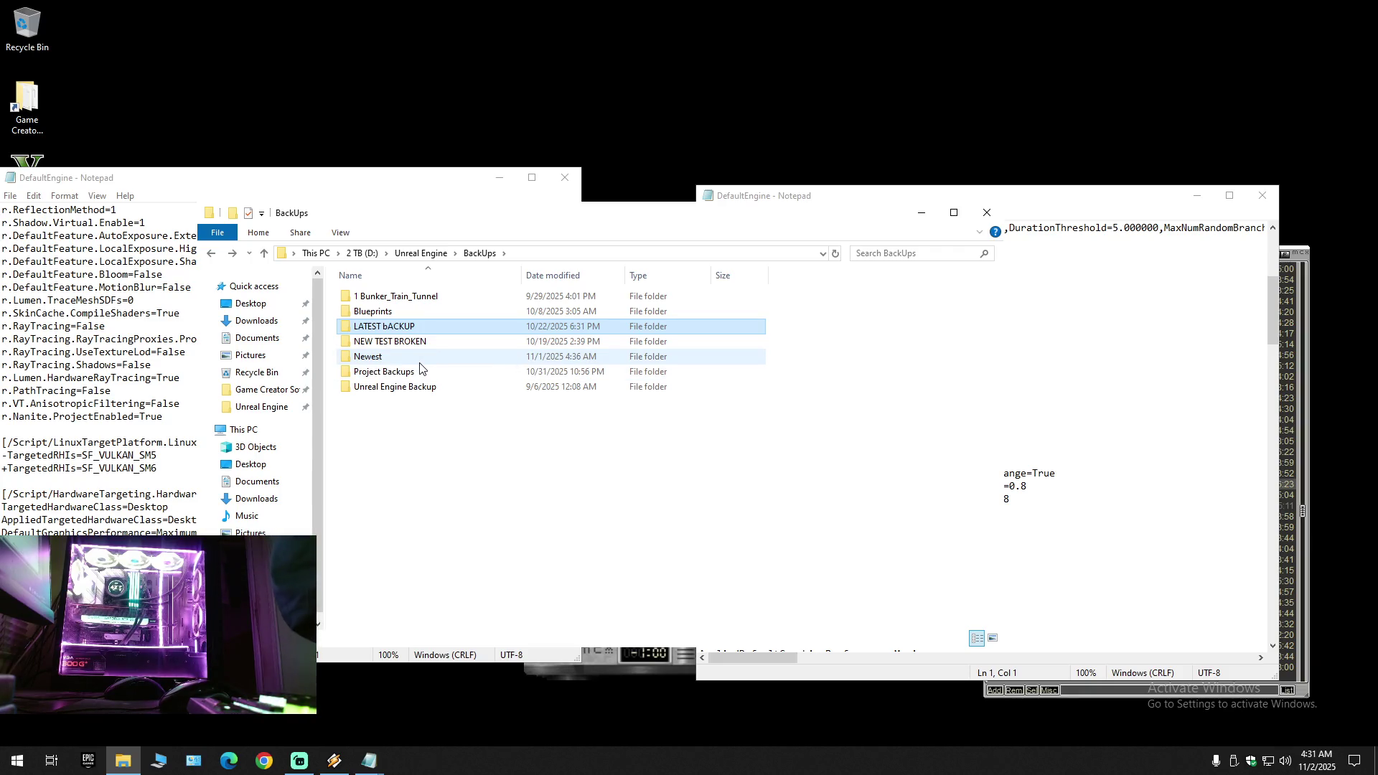
pyautogui.doubleClick(404, 389)
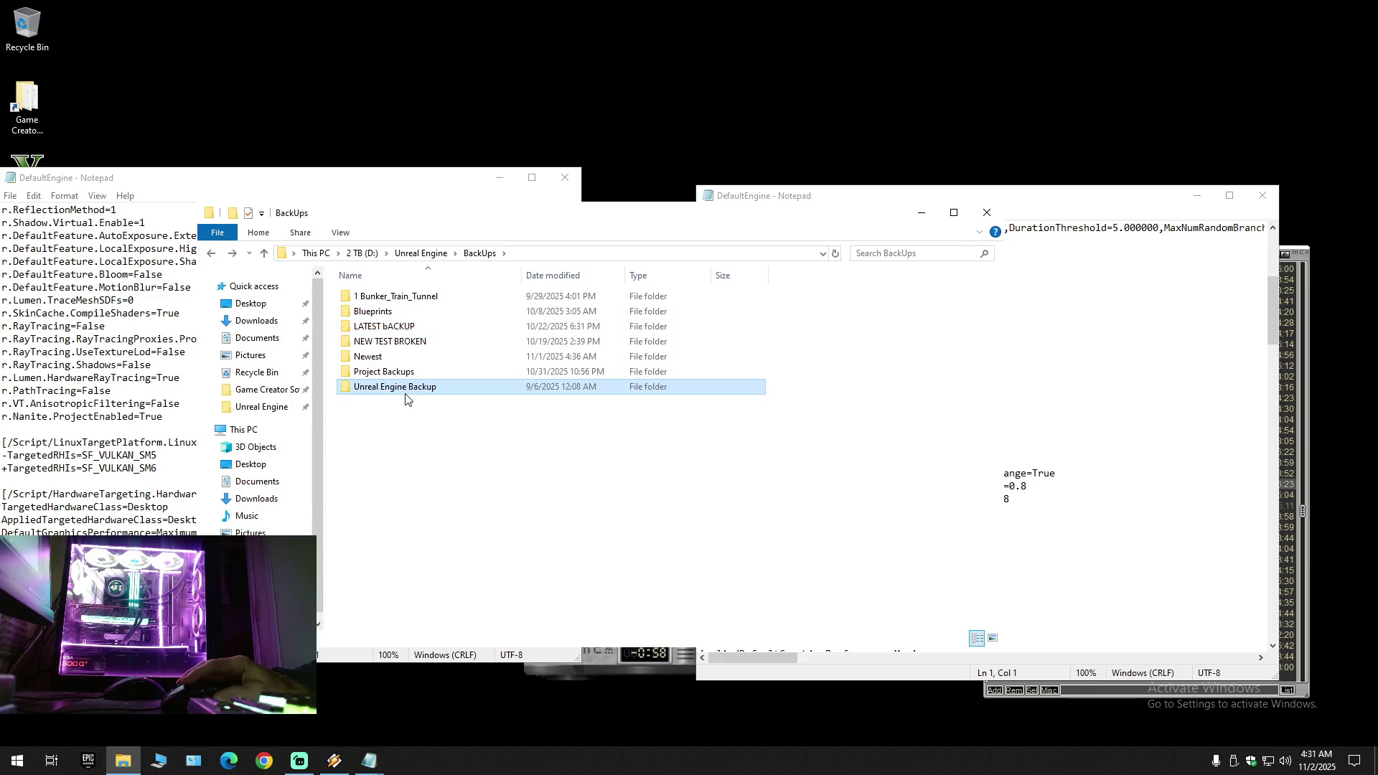
pyautogui.hotkey('alt', 'Left')
pyautogui.hotkey('alt', 'Left')
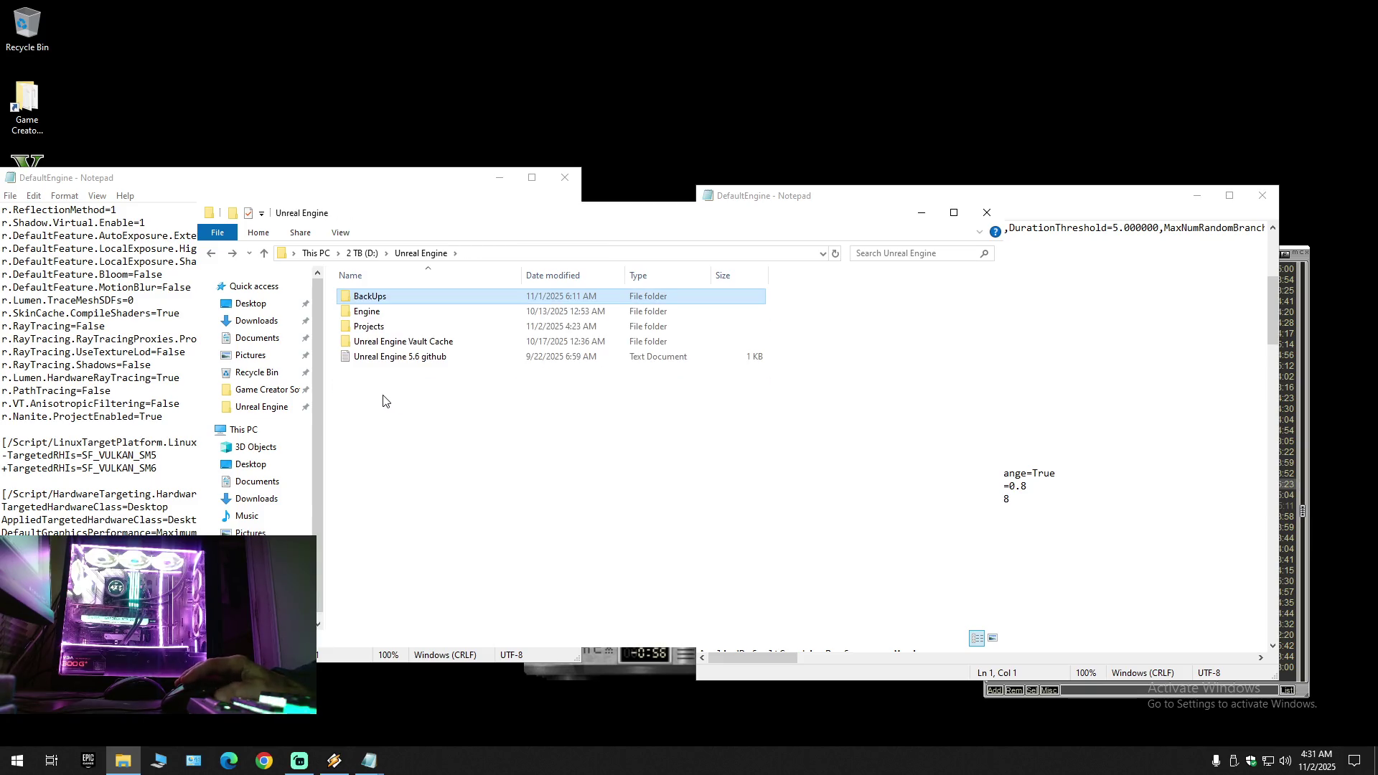
pyautogui.doubleClick(391, 342)
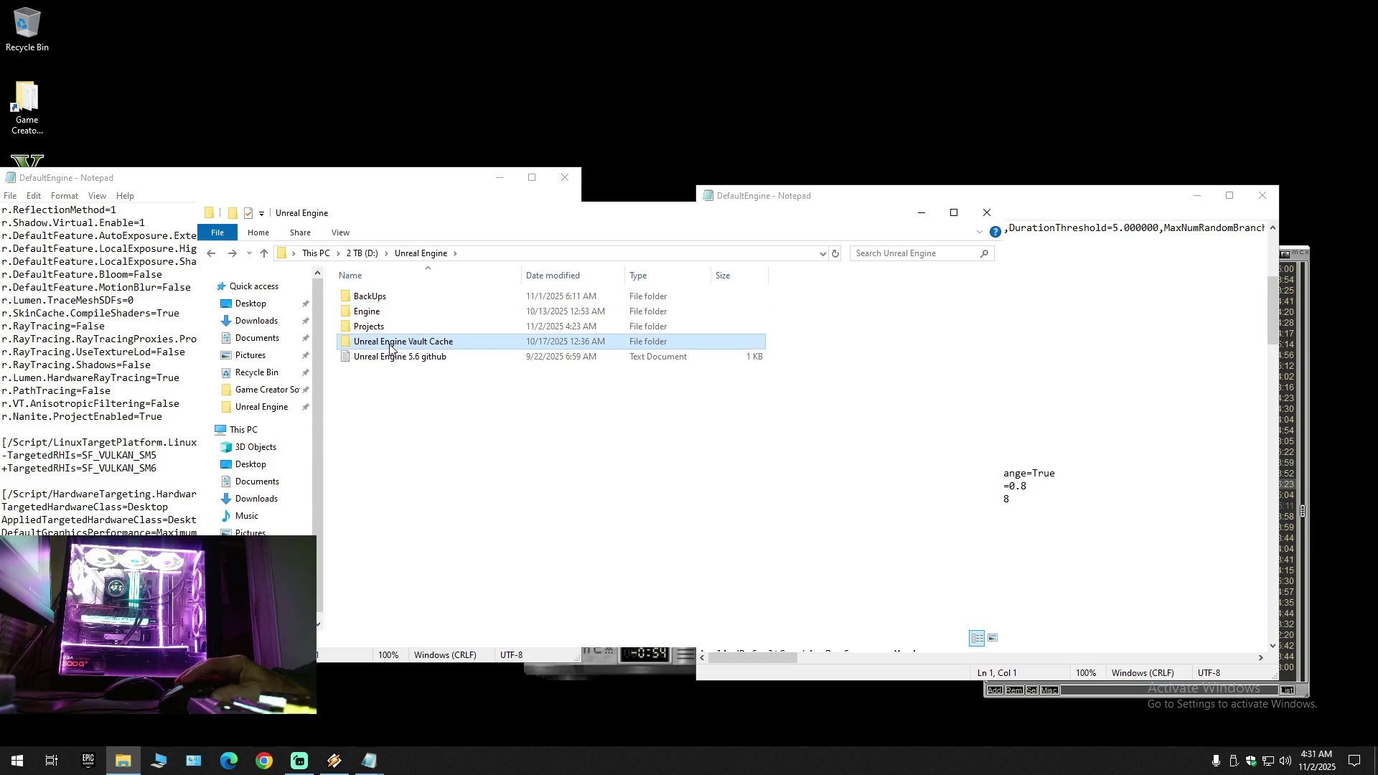